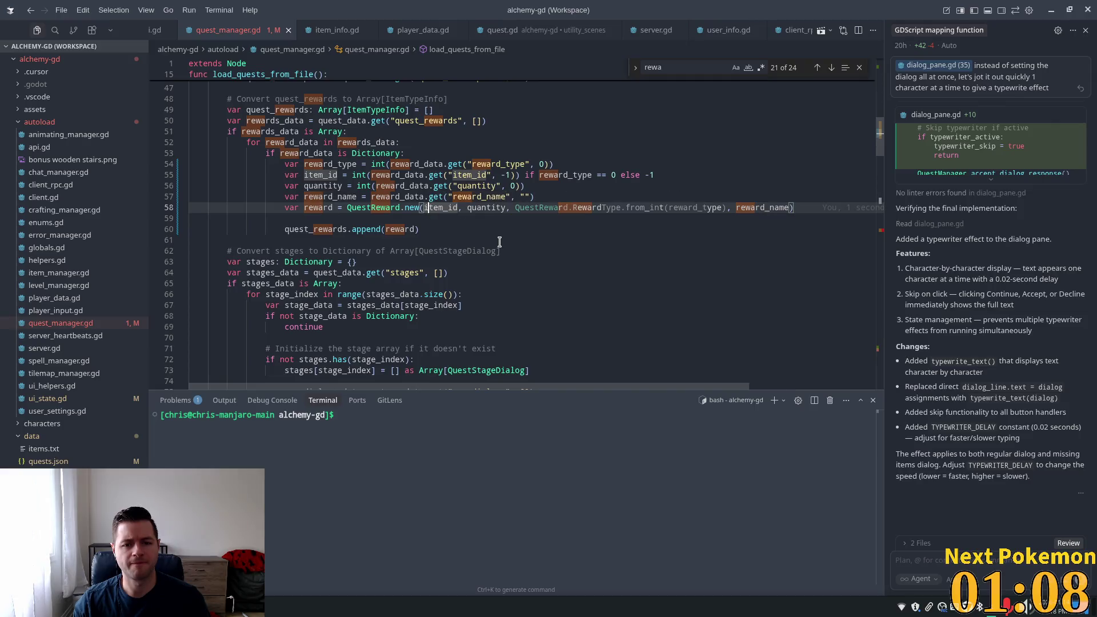
# Check where reward_name on line 58 is defined, then dismiss the invalid-argument error popup
pyautogui.click(476, 228)
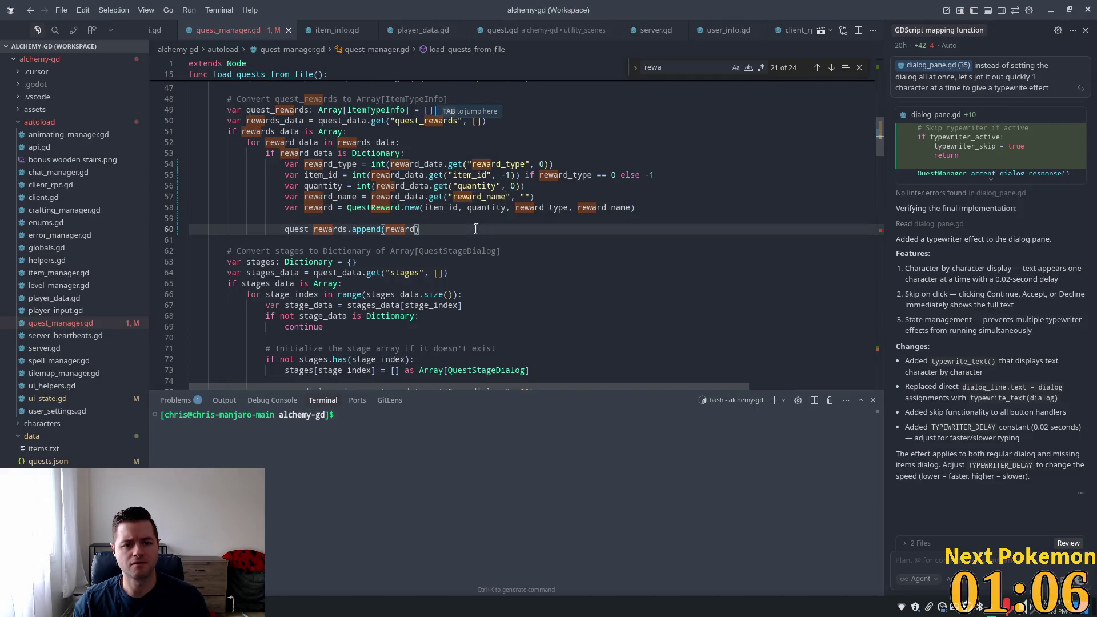
pyautogui.click(567, 208)
pyautogui.click(595, 209)
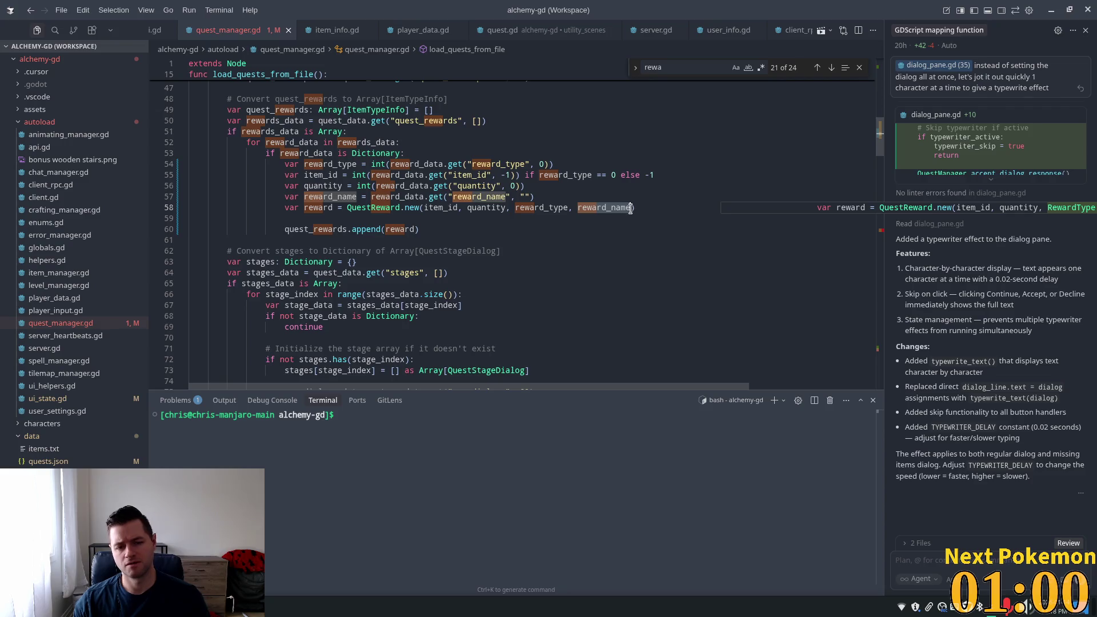
pyautogui.hotkey('ctrl', 'k')
pyautogui.hotkey('ctrl', 'i')
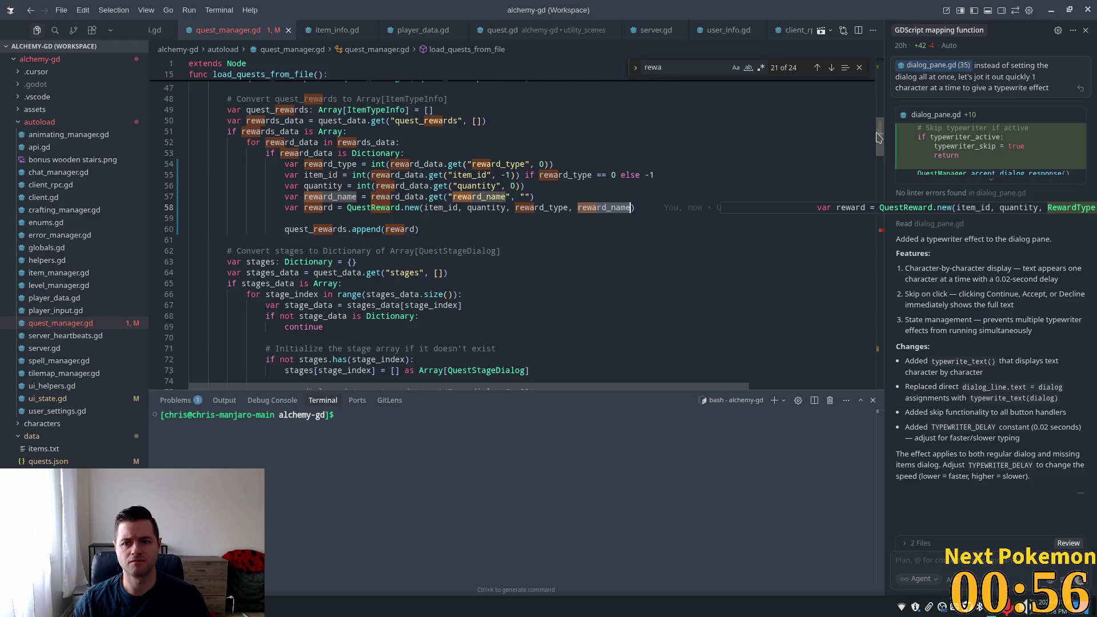
pyautogui.scroll(-15, 458, 181)
pyautogui.scroll(5, 458, 181)
pyautogui.moveTo(458, 180)
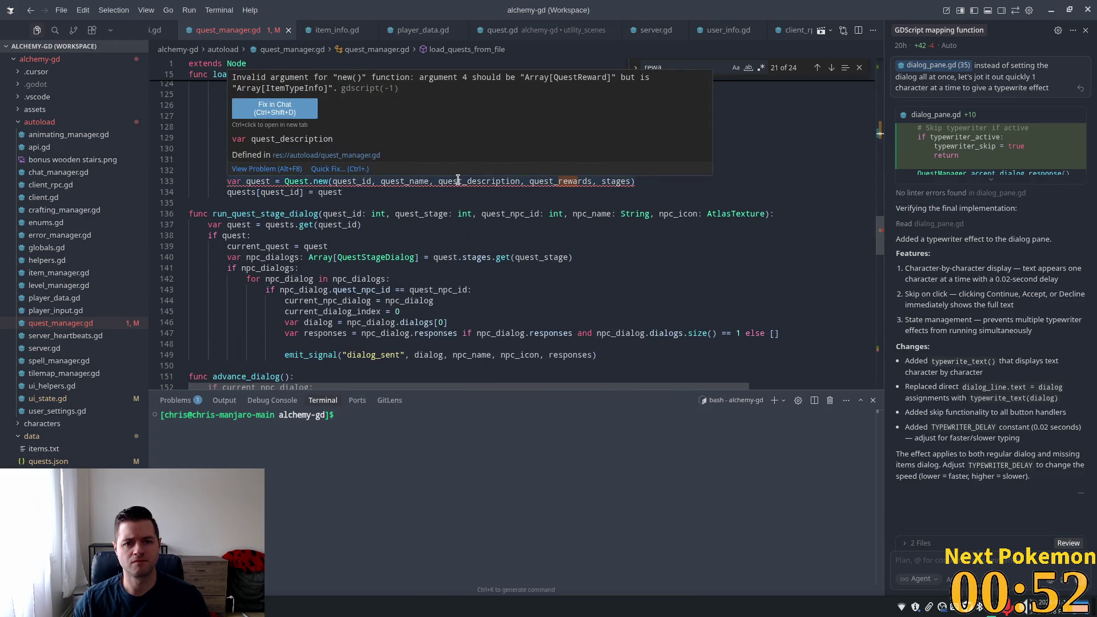
pyautogui.click(481, 199)
# Return to the QuestReward construction and highlight every use of quest_rewards
pyautogui.scroll(20, 552, 319)
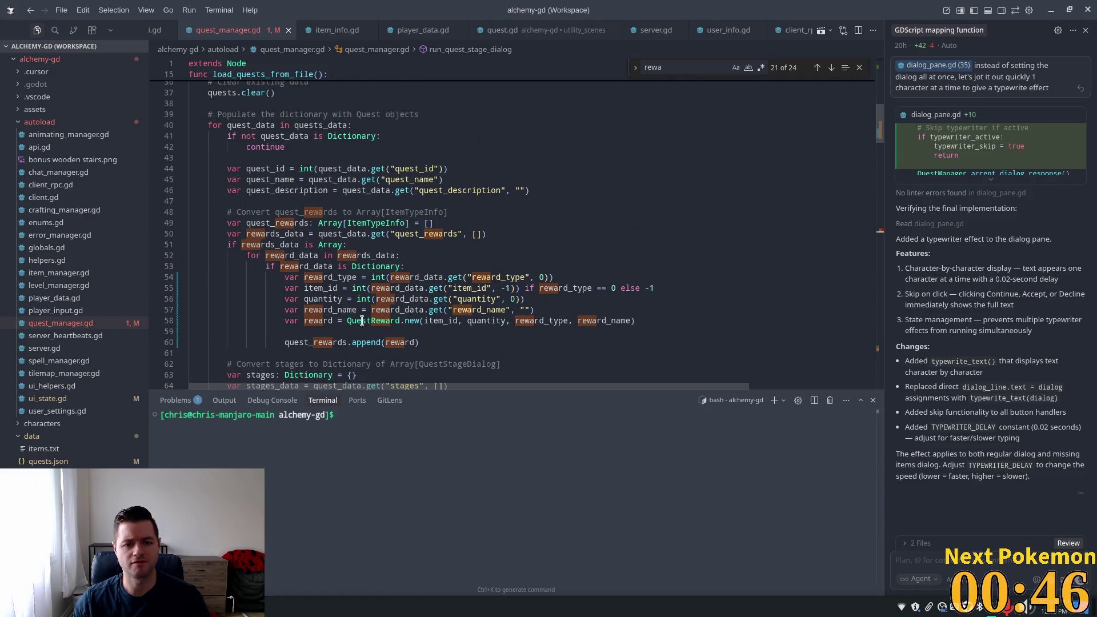
pyautogui.click(362, 321)
pyautogui.press('Escape')
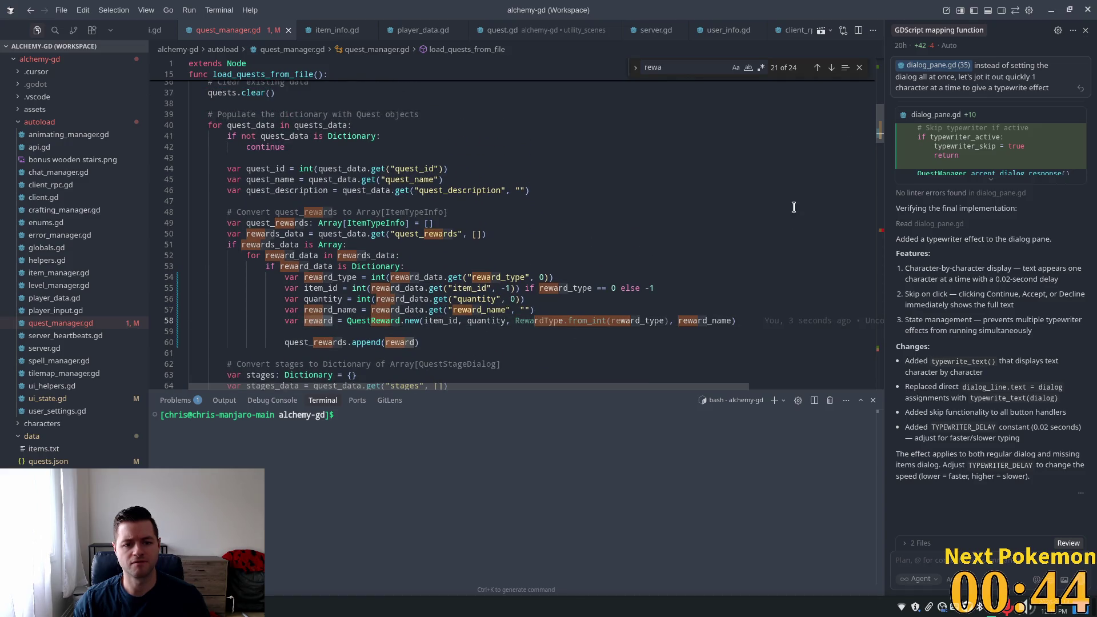
pyautogui.click(330, 342)
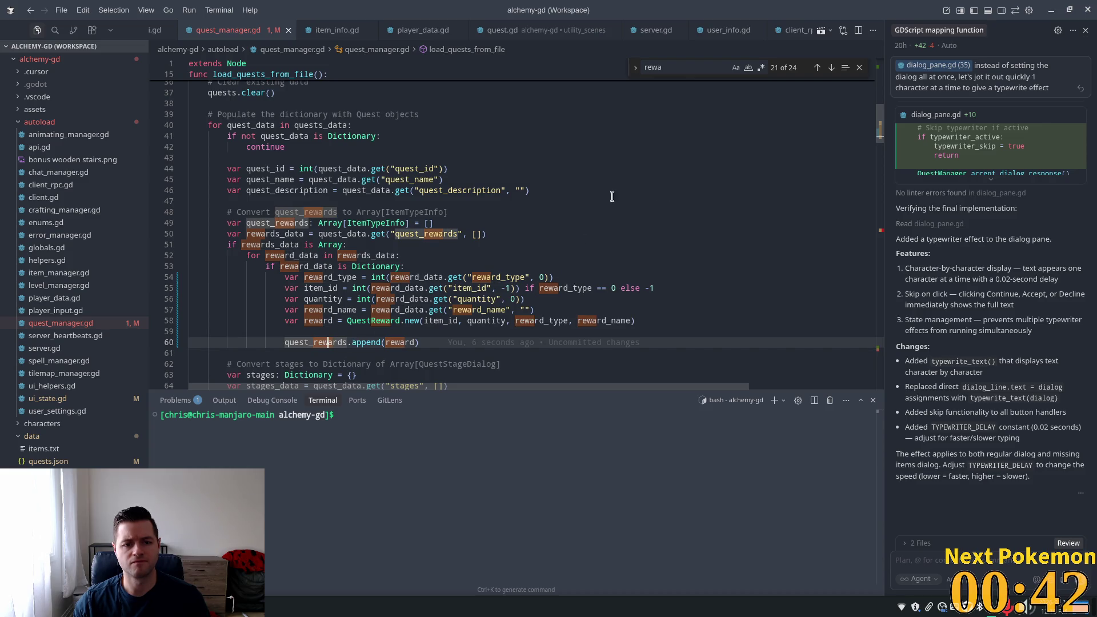
# Change quest_rewards' element type from ItemTypeInfo to QuestReward
pyautogui.doubleClick(389, 227)
pyautogui.write('QuestReward')
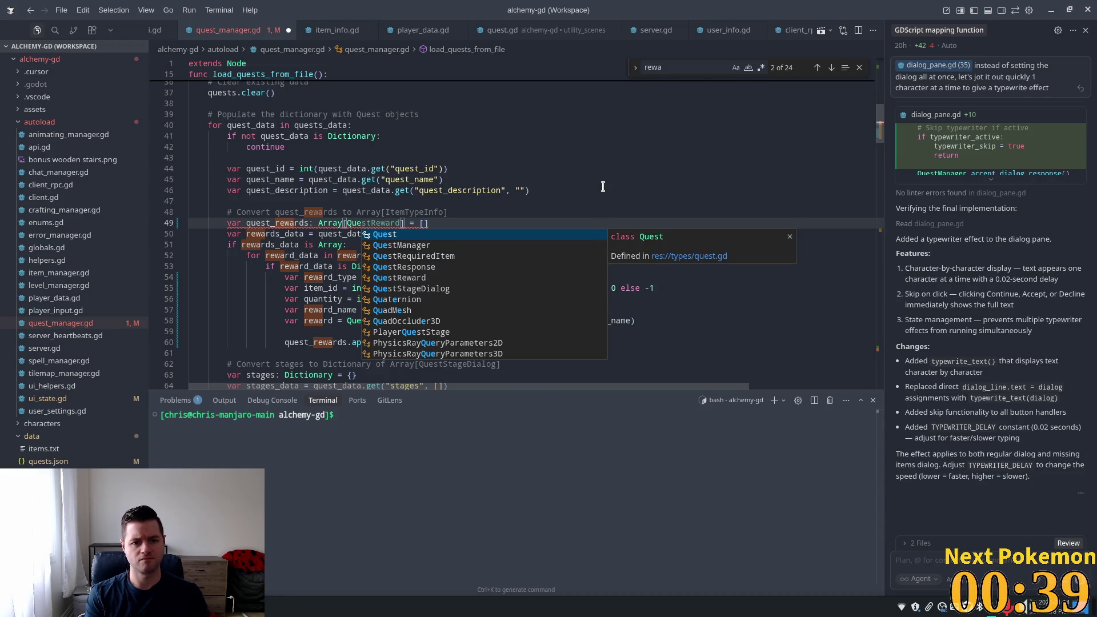
pyautogui.press('Tab')
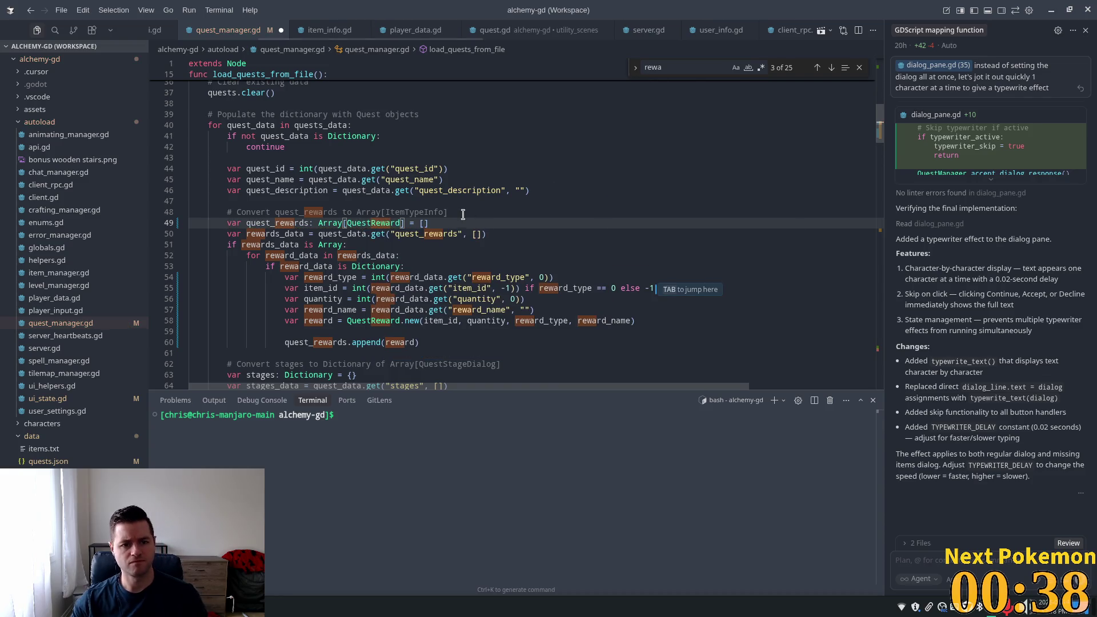
pyautogui.click(504, 209)
# Delete the outdated 'Convert quest_rewards' comment, tidy the blank lines, and save quest_manager.gd
pyautogui.hotkey('shift', 'Home')
pyautogui.hotkey('shift', 'Home')
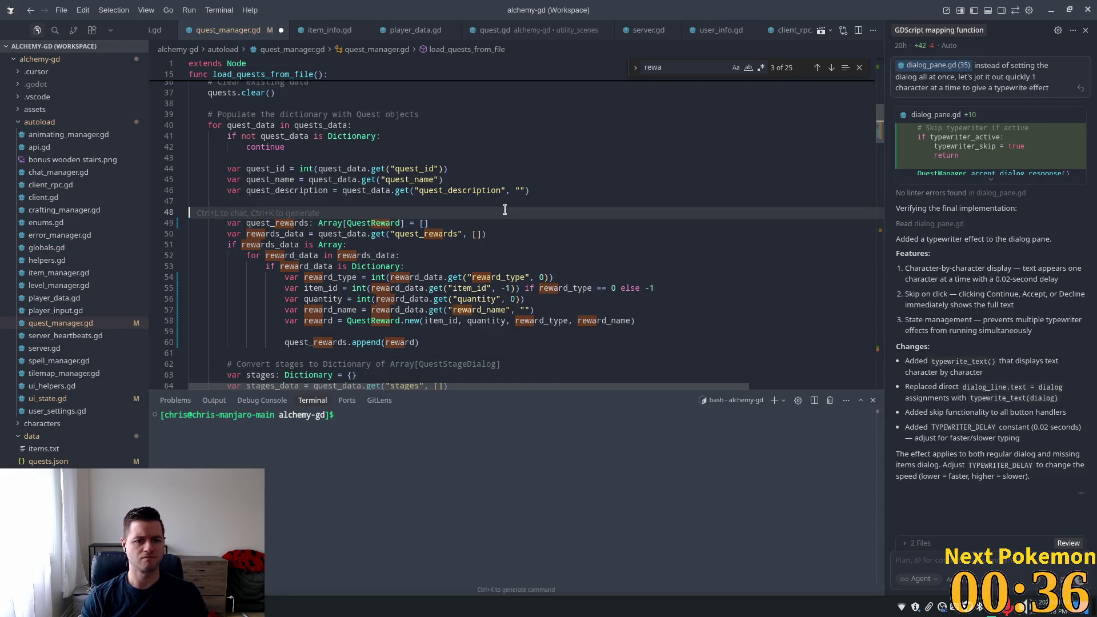
pyautogui.press('BackSpace')
pyautogui.press('BackSpace')
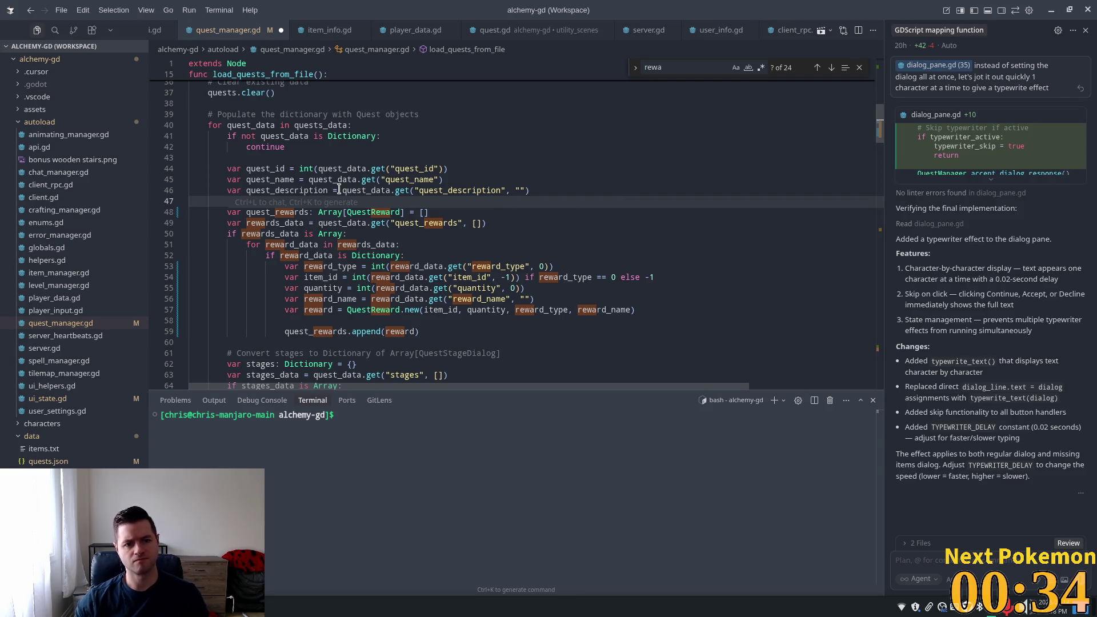
pyautogui.press('BackSpace')
pyautogui.press('BackSpace')
pyautogui.press('BackSpace')
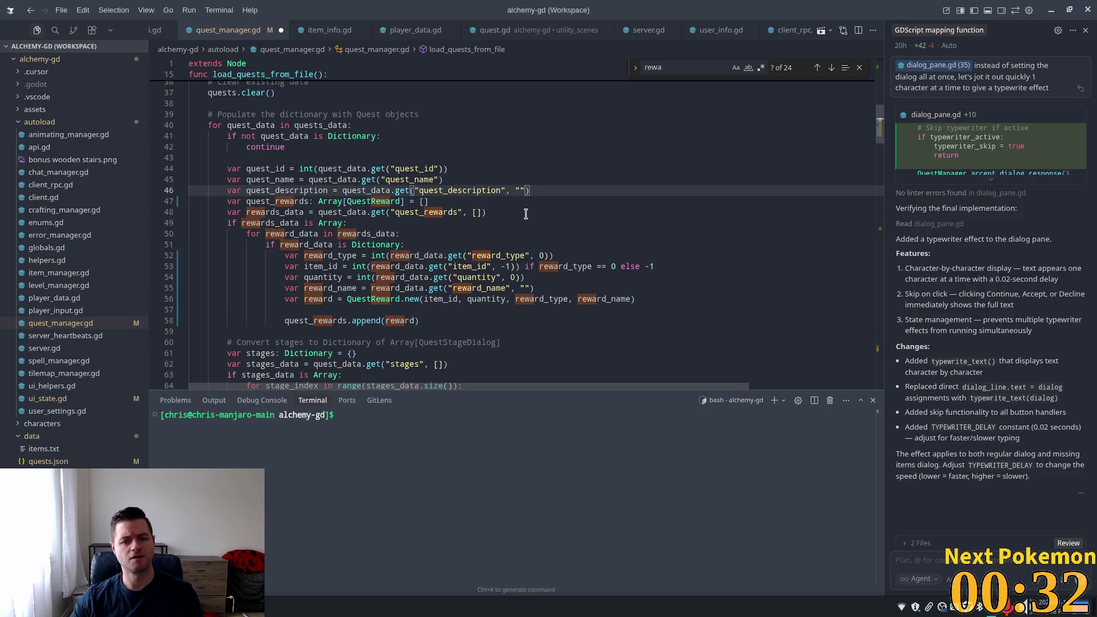
pyautogui.click(532, 212)
pyautogui.press('Return')
pyautogui.press('BackSpace')
pyautogui.hotkey('ctrl', 's')
# Select the stages and stages_data declarations further down the function
pyautogui.scroll(-5, 486, 223)
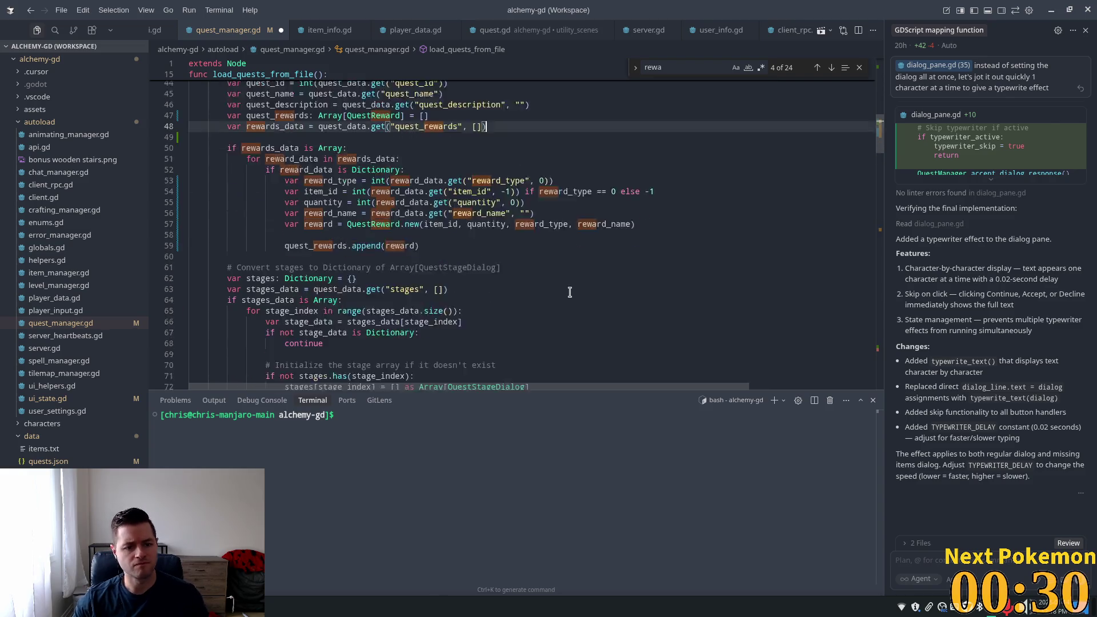
pyautogui.click(438, 232)
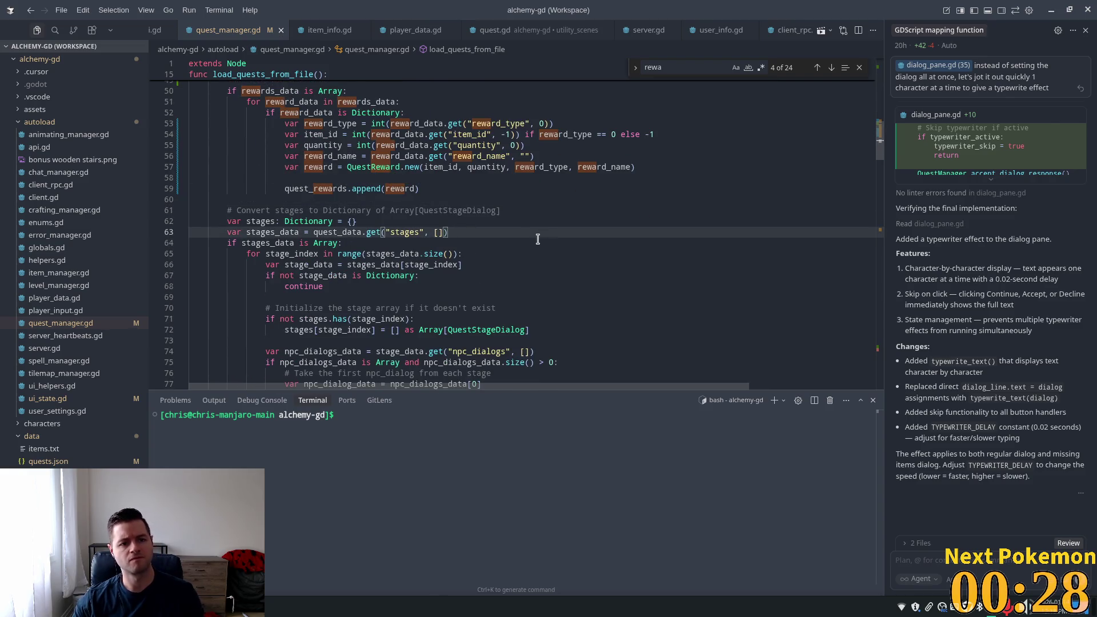
pyautogui.scroll(3, 473, 237)
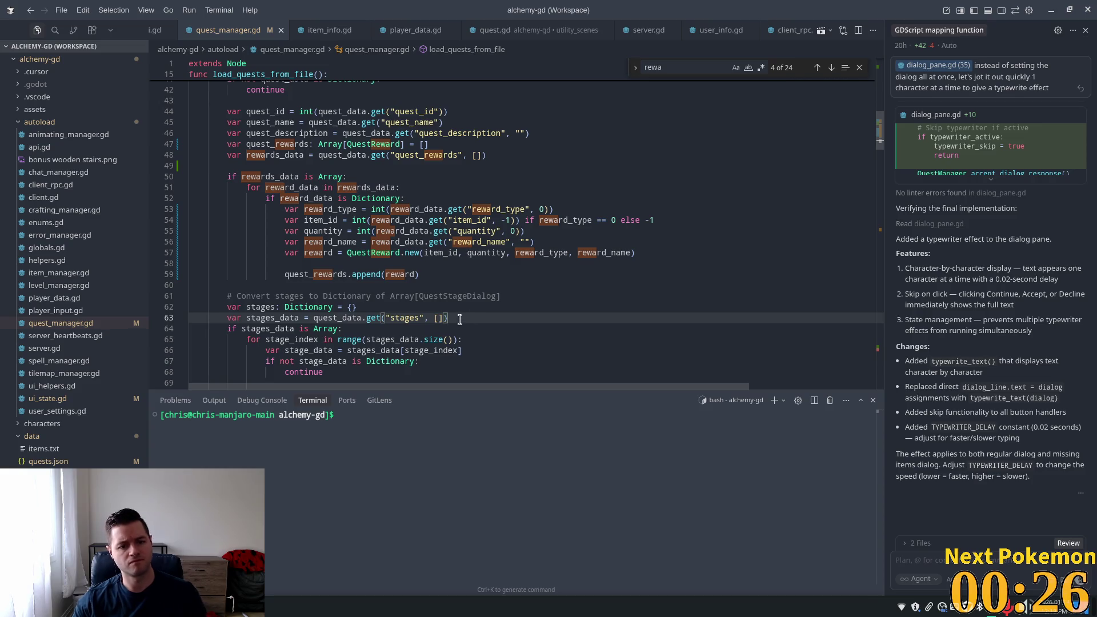
pyautogui.moveTo(451, 318)
pyautogui.mouseDown()
pyautogui.moveTo(261, 288)
pyautogui.moveTo(227, 307)
pyautogui.mouseUp()
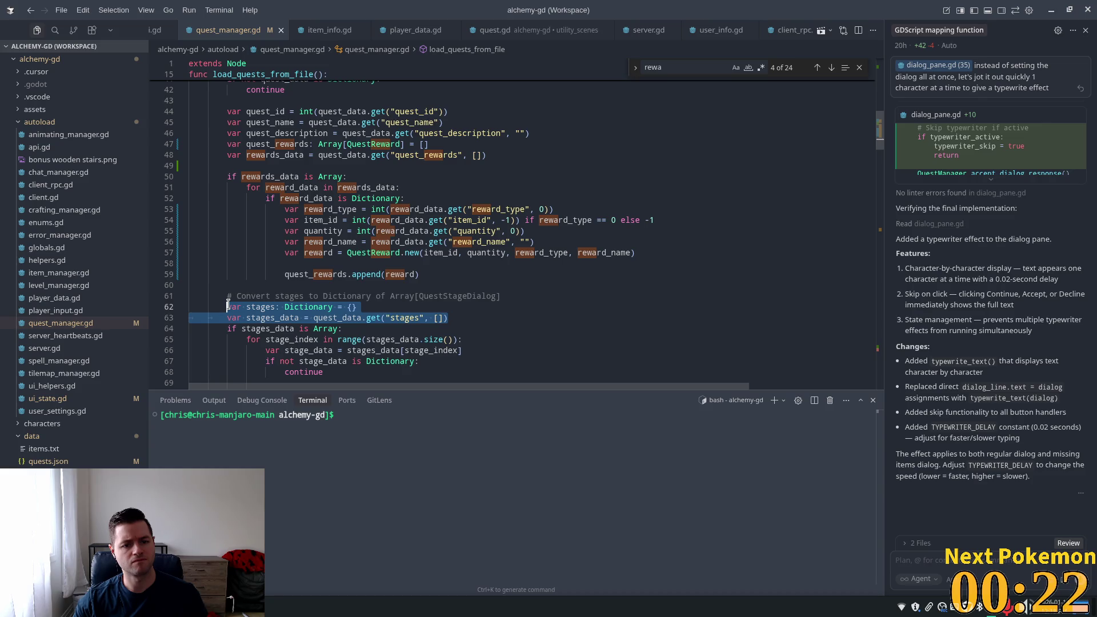
# Delete the stages declarations and accept Cursor's suggestion reinserting them after rewards_data
pyautogui.press('BackSpace')
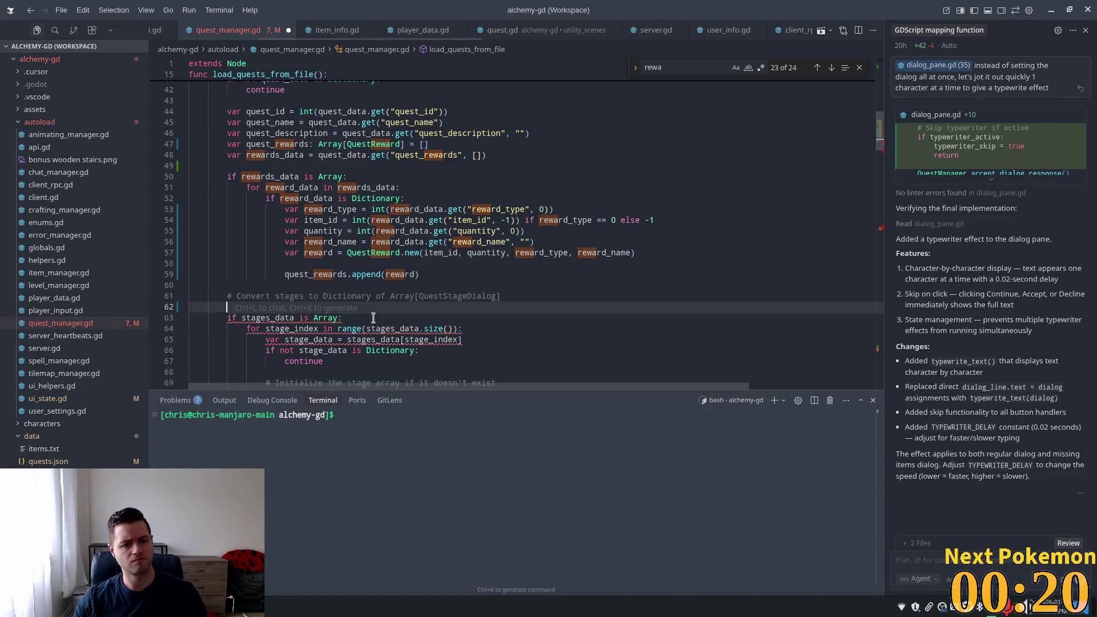
pyautogui.press('BackSpace')
pyautogui.click(386, 155)
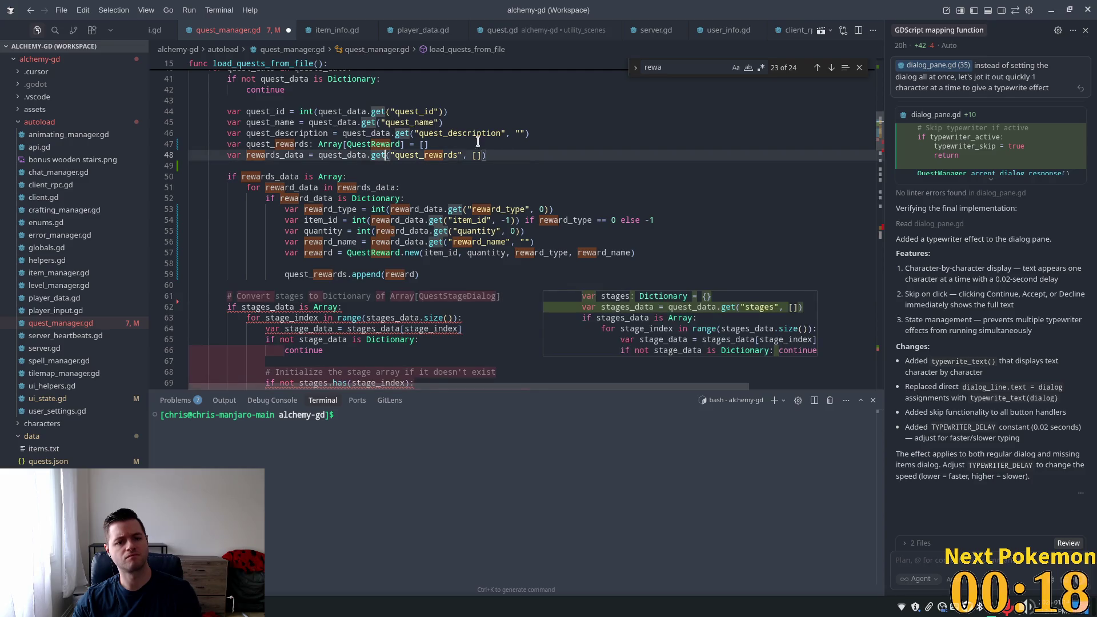
pyautogui.press('Tab')
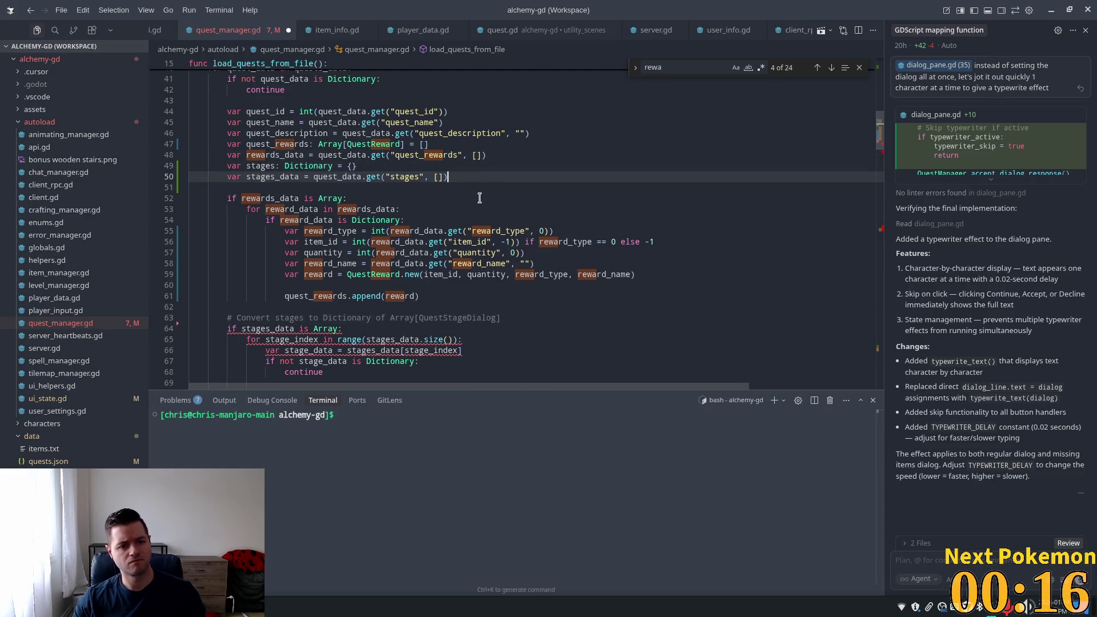
# Review the item_id line in the reward loop and scroll further down the script
pyautogui.click(370, 241)
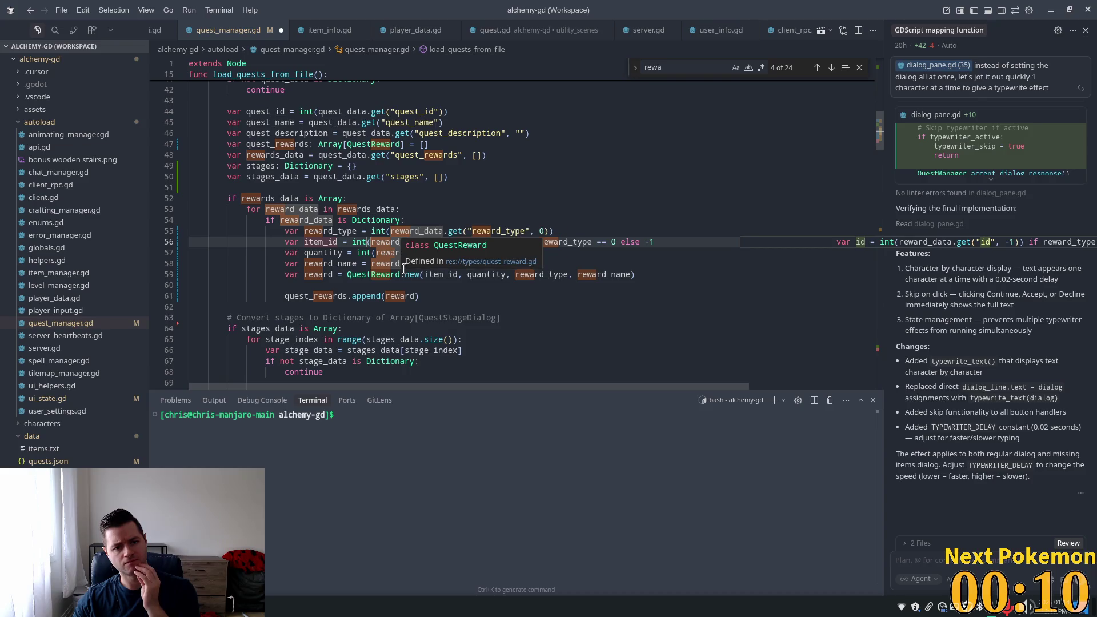
pyautogui.click(521, 270)
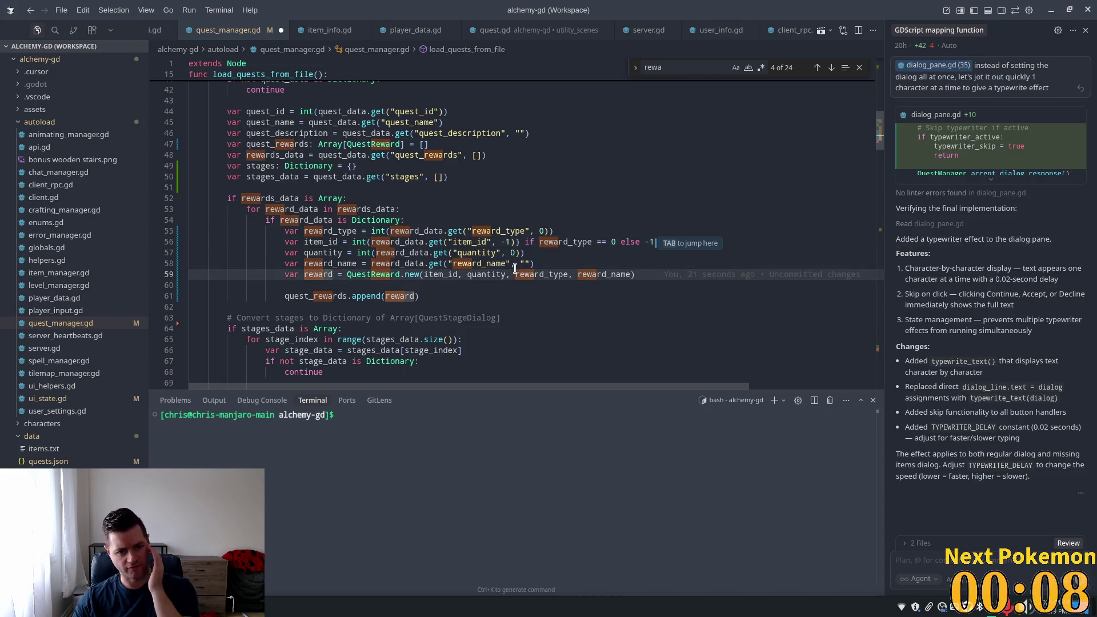
pyautogui.scroll(-5, 425, 295)
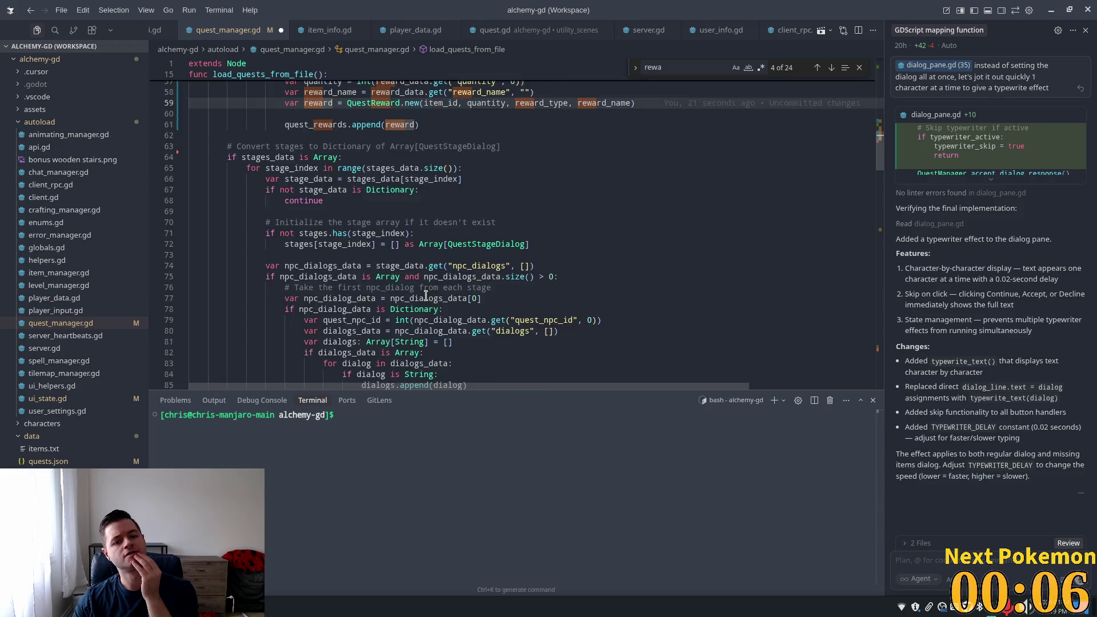
pyautogui.scroll(-10, 426, 295)
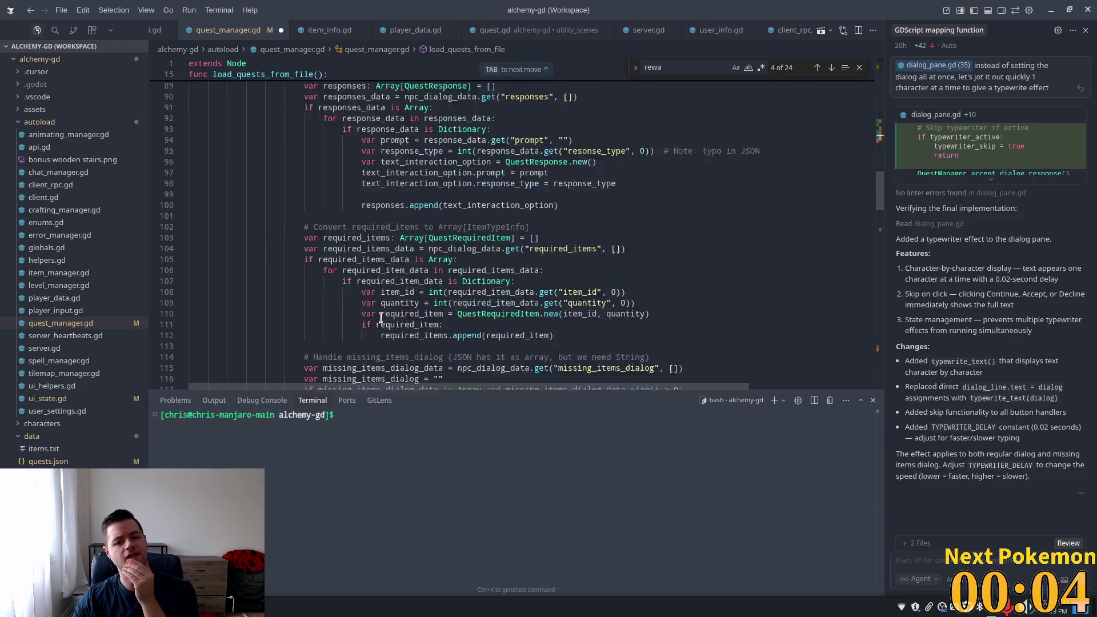
pyautogui.scroll(-4, 382, 318)
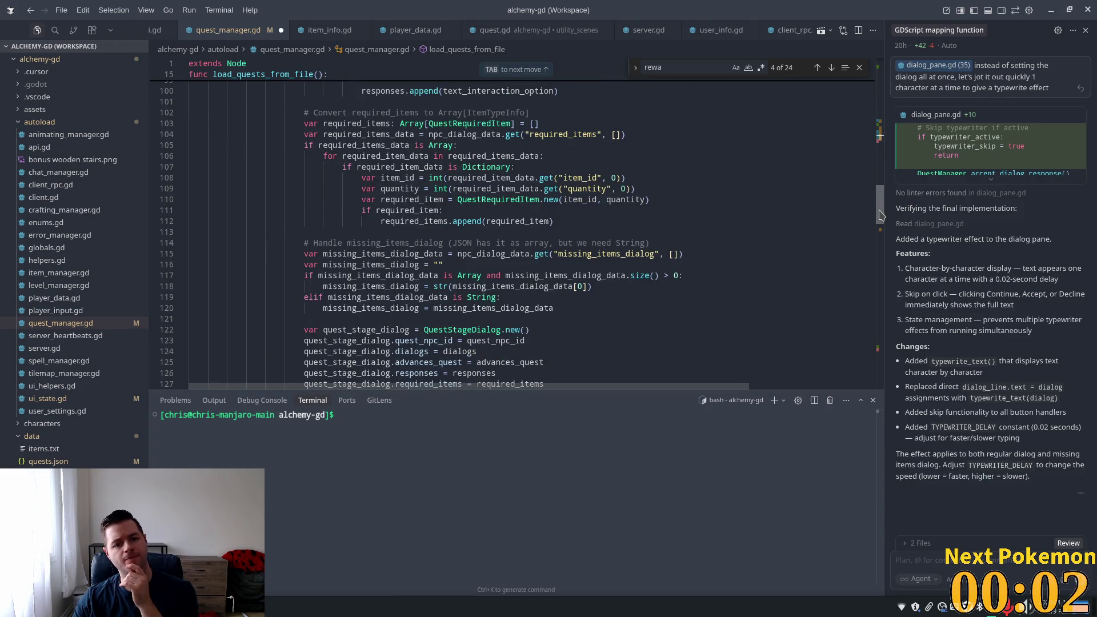
pyautogui.moveTo(880, 215)
pyautogui.mouseDown()
pyautogui.moveTo(881, 248)
pyautogui.moveTo(885, 158)
pyautogui.mouseUp()
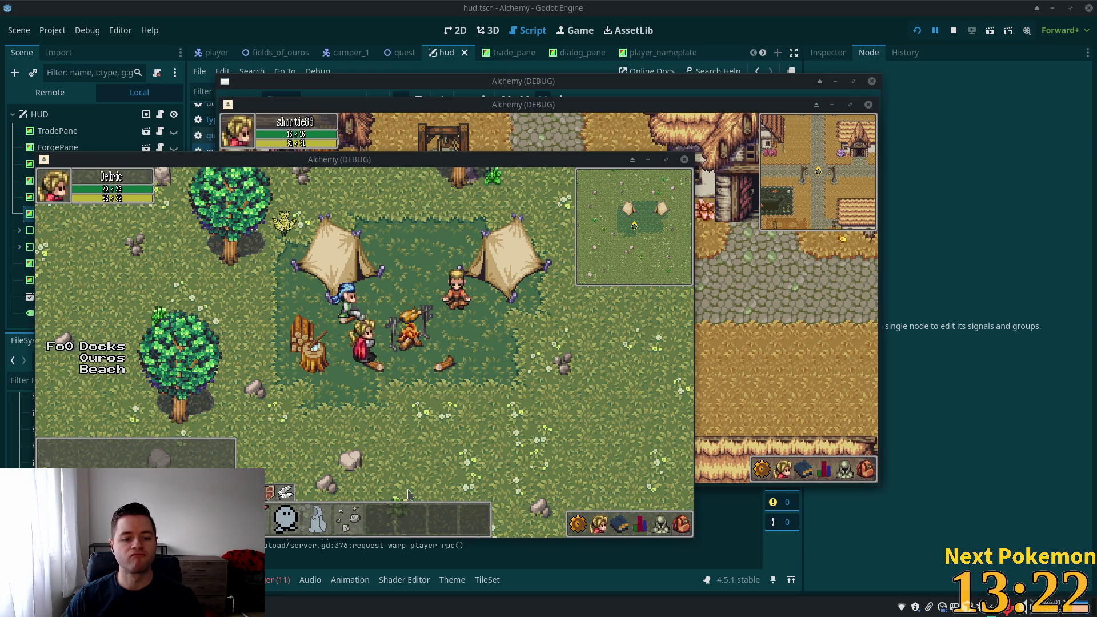
# Talk to the Camper and accept his raw-beef quest with 'Sure, I'll help you!'
pyautogui.click(345, 309)
pyautogui.click(423, 392)
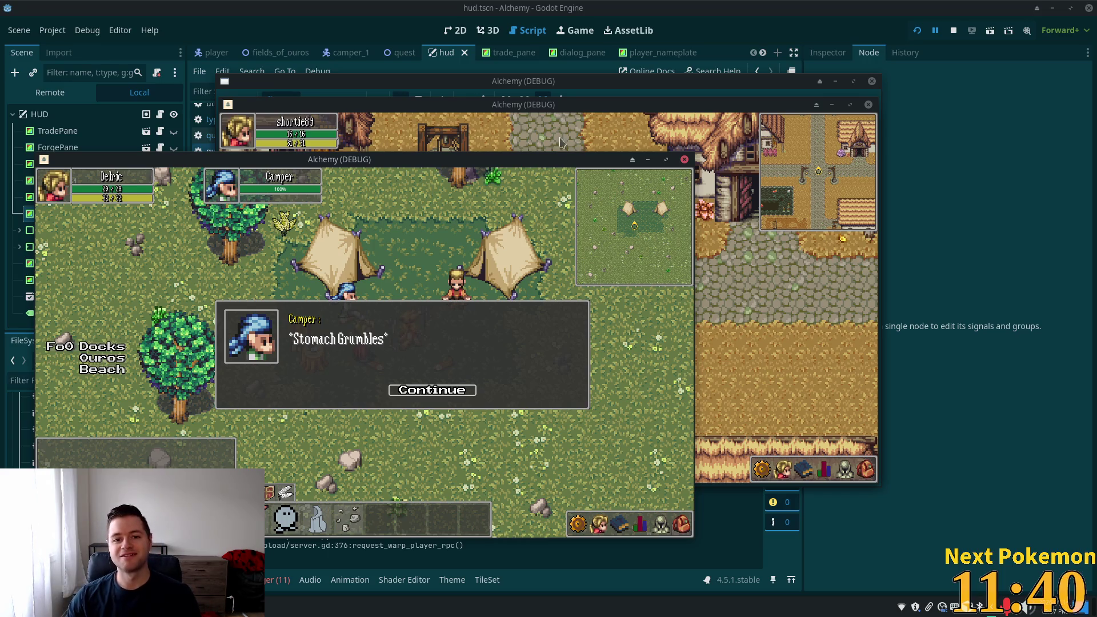
pyautogui.moveTo(537, 102); pyautogui.dragTo(708, 100)
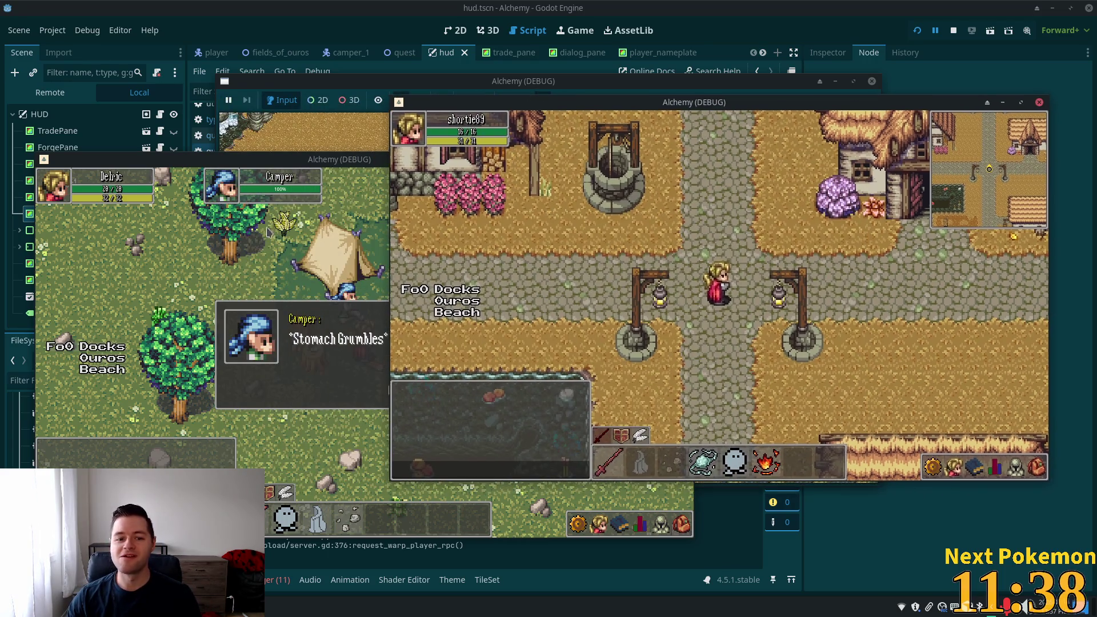
pyautogui.click(289, 341)
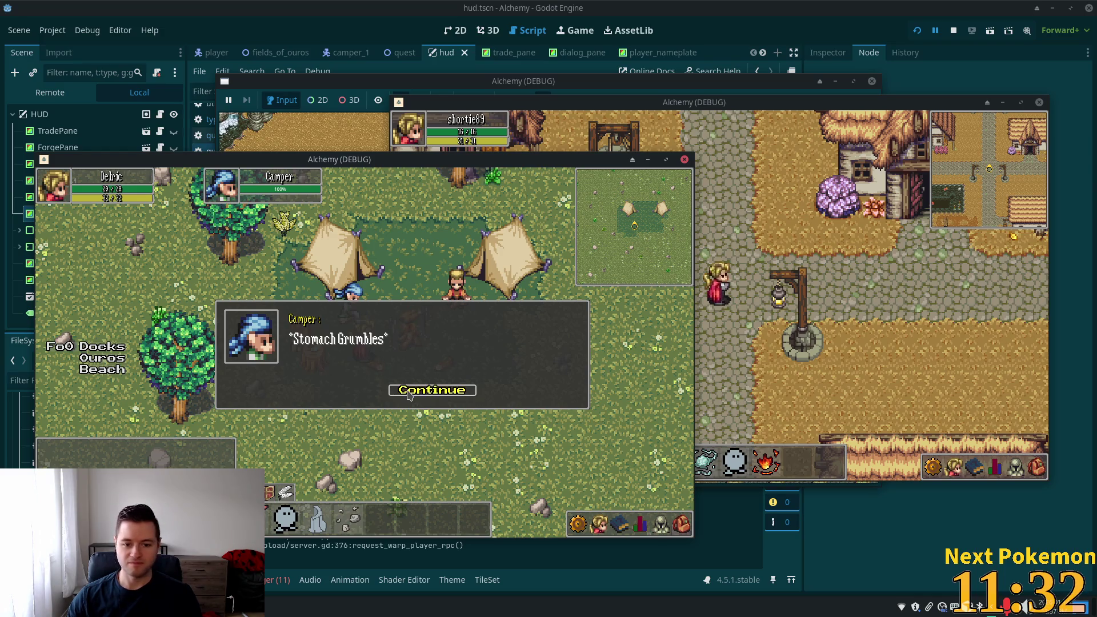
pyautogui.click(405, 389)
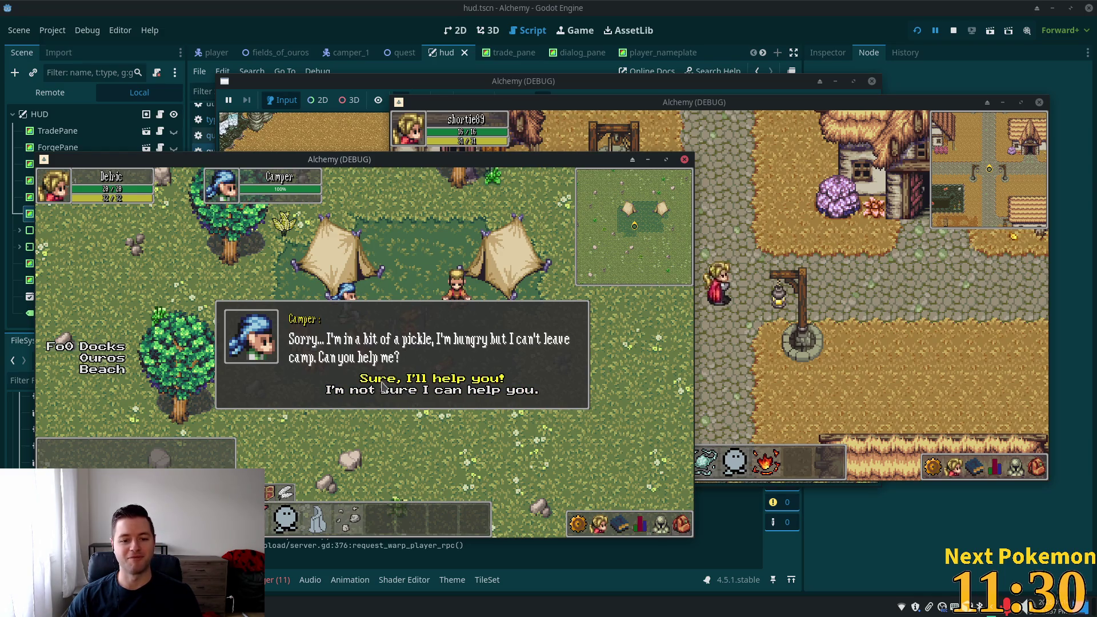
pyautogui.click(381, 382)
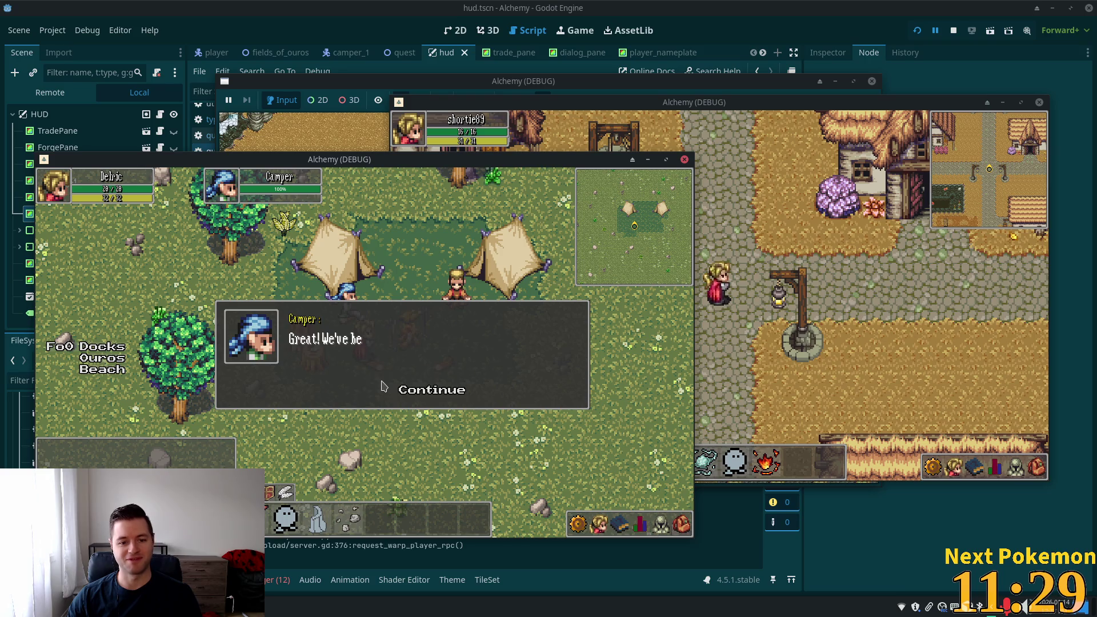
pyautogui.click(411, 391)
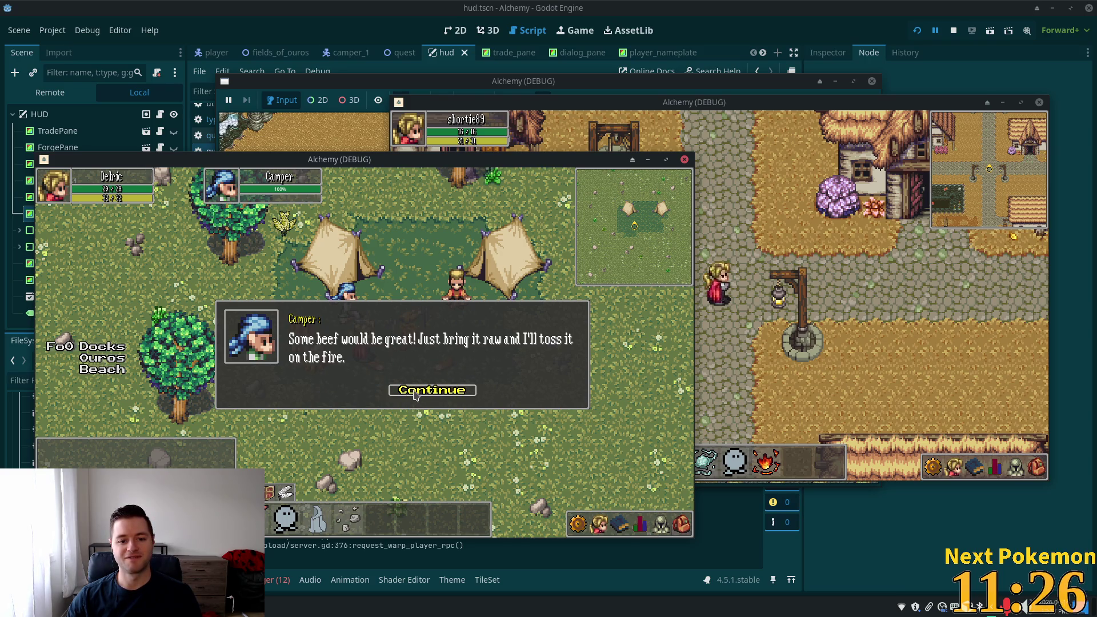
pyautogui.click(414, 390)
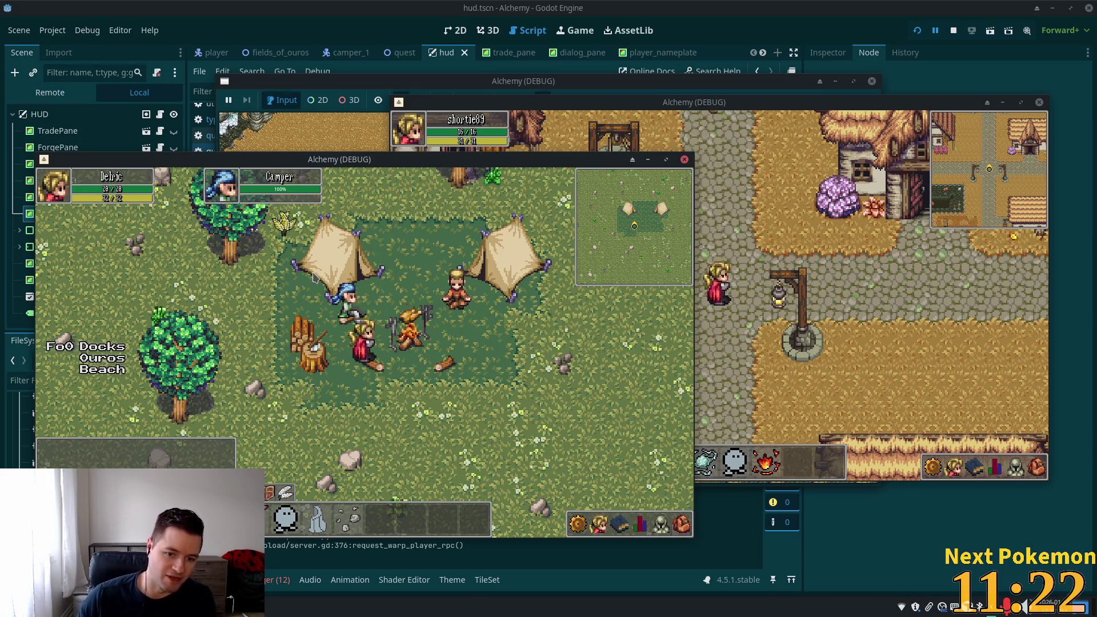
# Talk to the Camper again, answer 'No, I couldn't find any.', and check the inventory
pyautogui.click(361, 313)
pyautogui.click(404, 393)
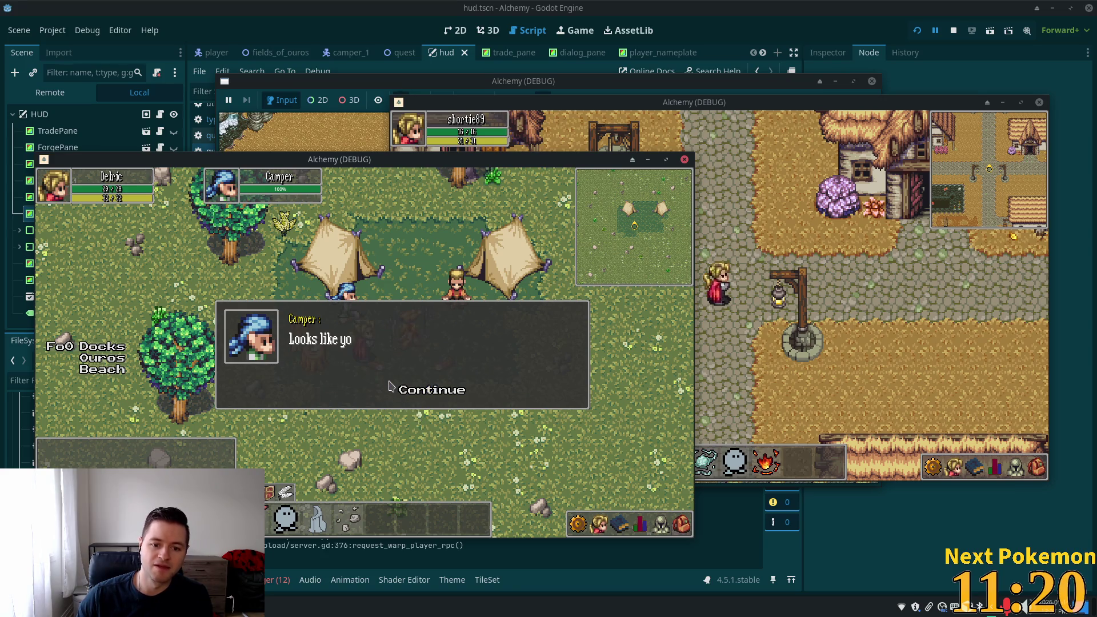
pyautogui.click(403, 400)
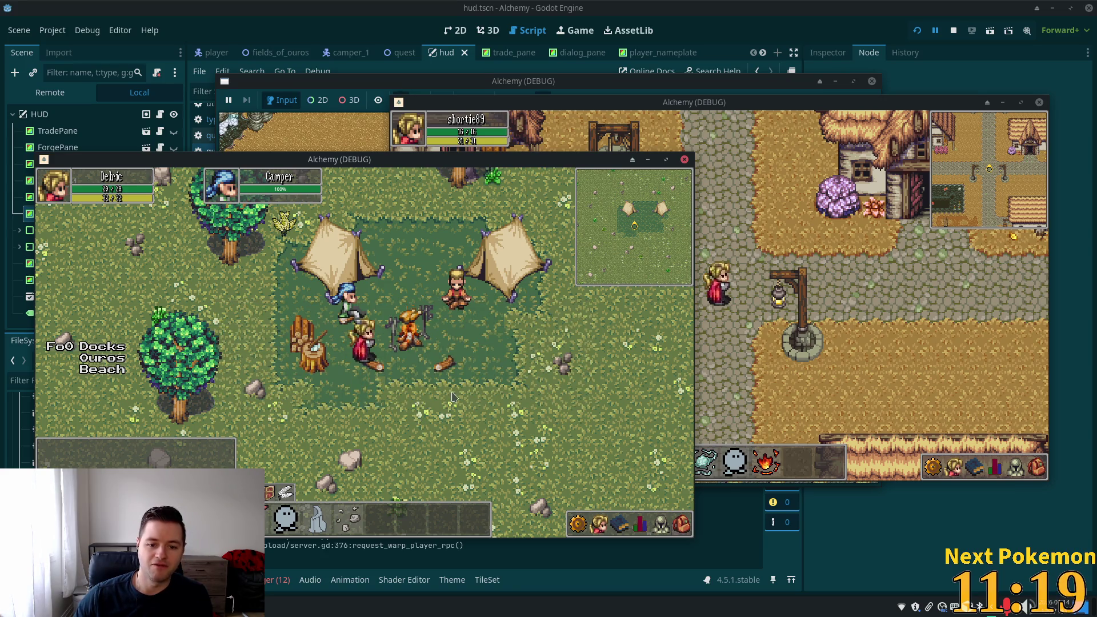
pyautogui.click(683, 526)
pyautogui.click(683, 526)
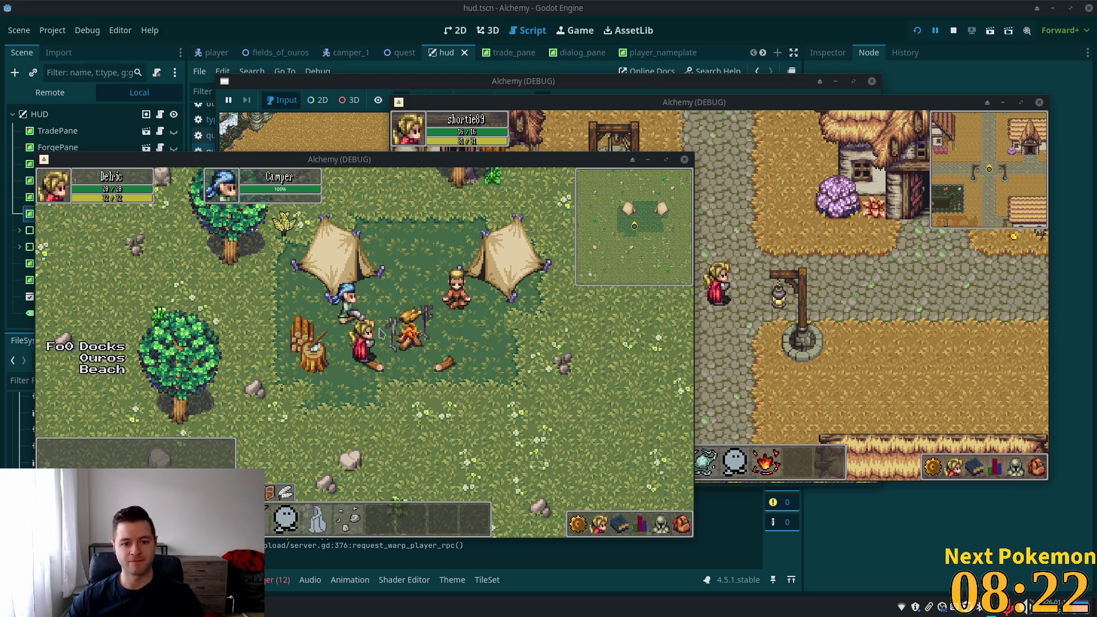
pyautogui.press('Up')
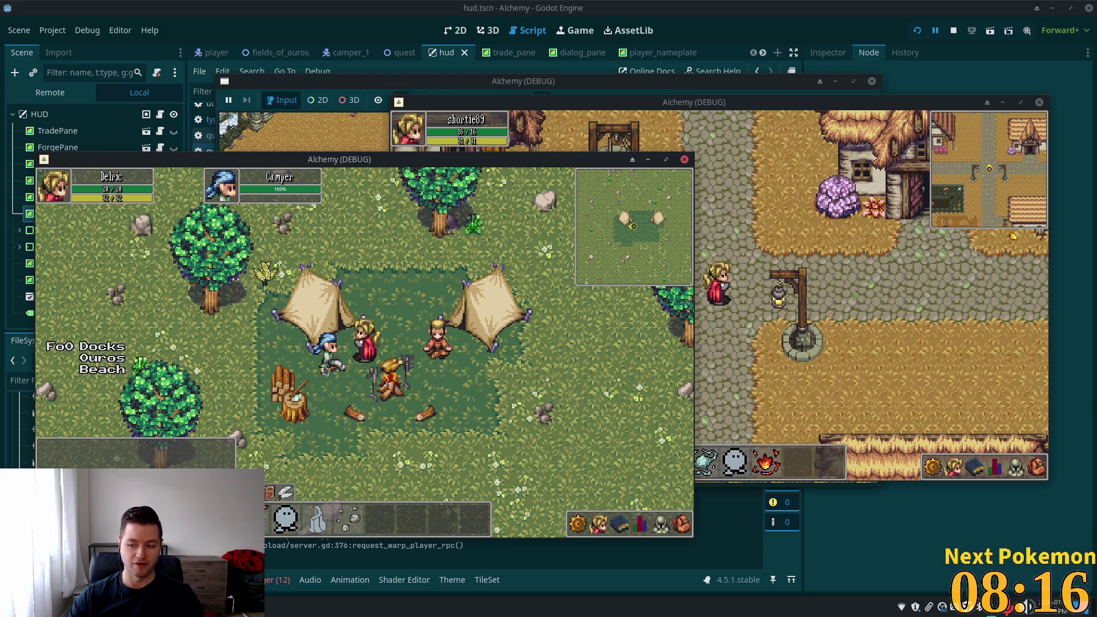
pyautogui.press('Right')
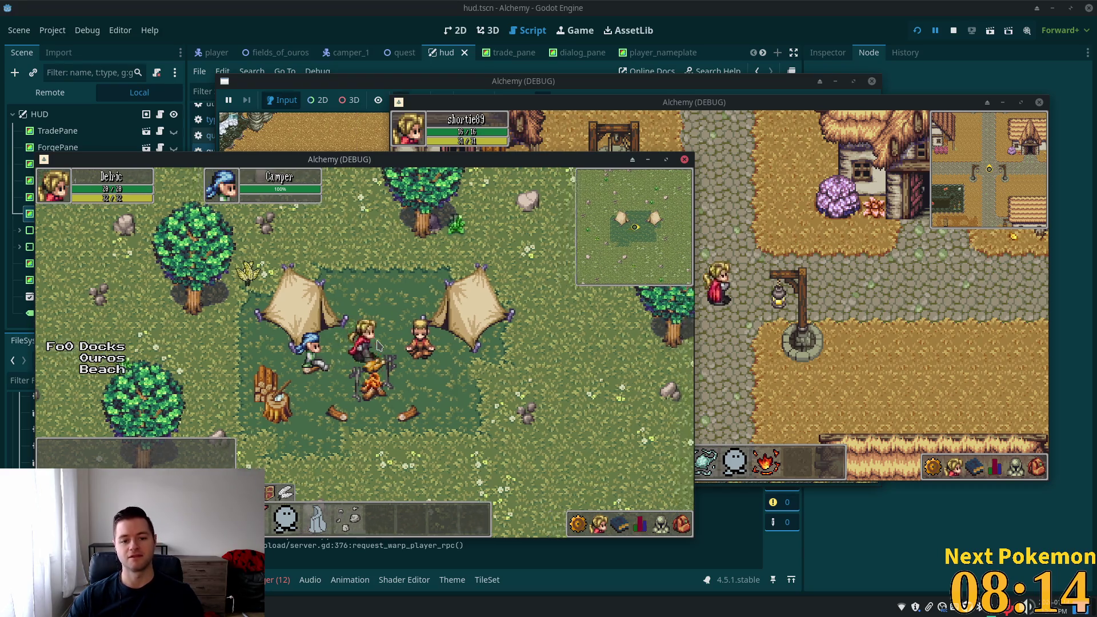
pyautogui.press('Down')
pyautogui.press('Up')
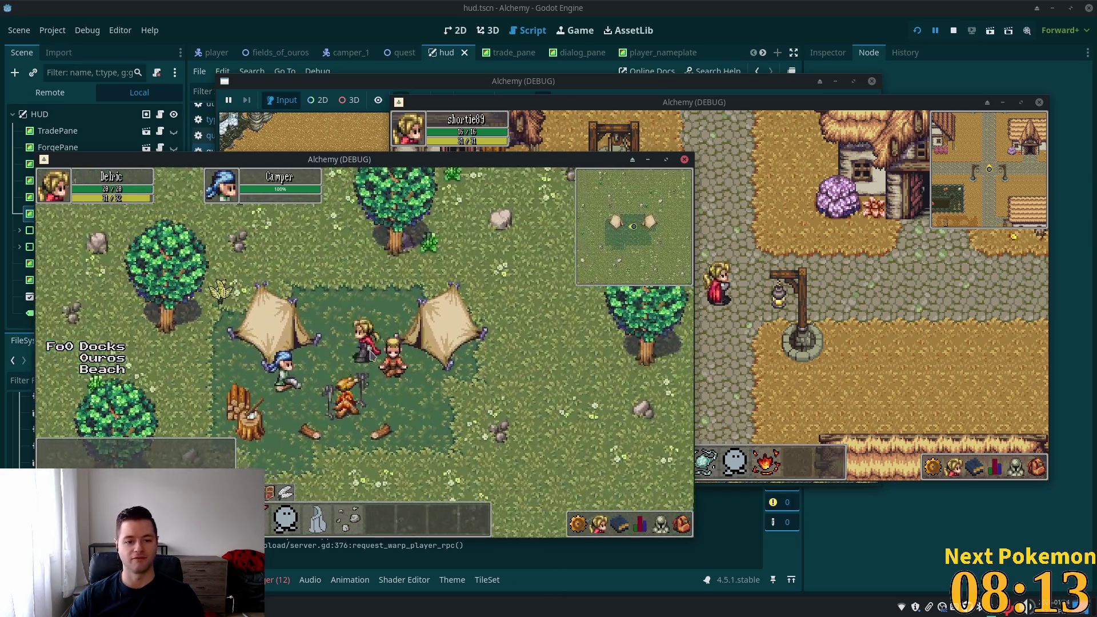
pyautogui.press('Down')
pyautogui.press('Left')
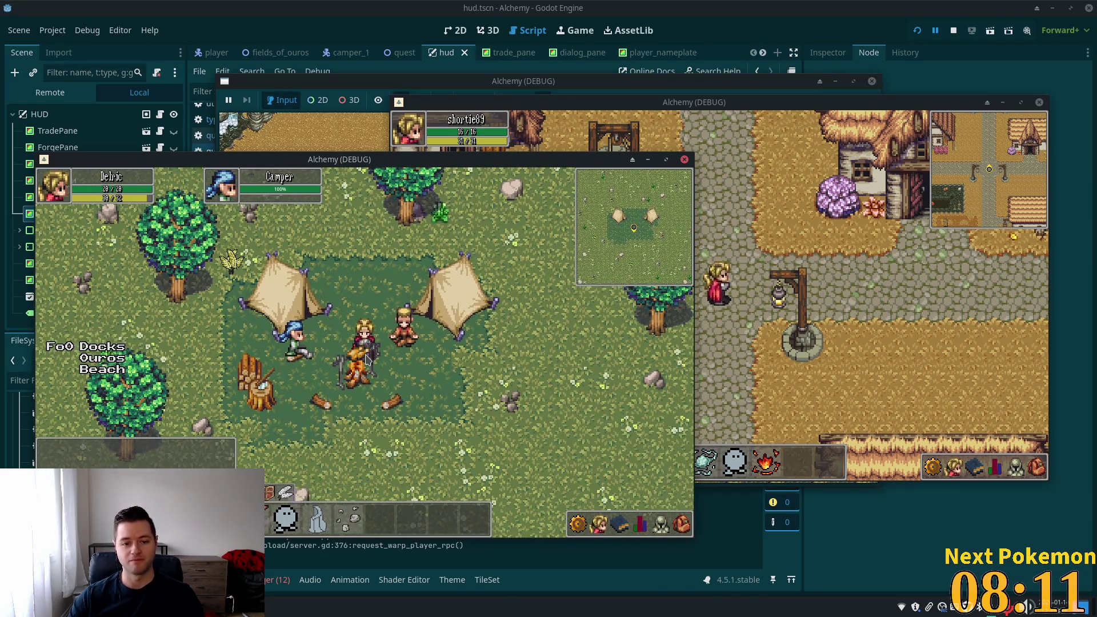
pyautogui.press('Left')
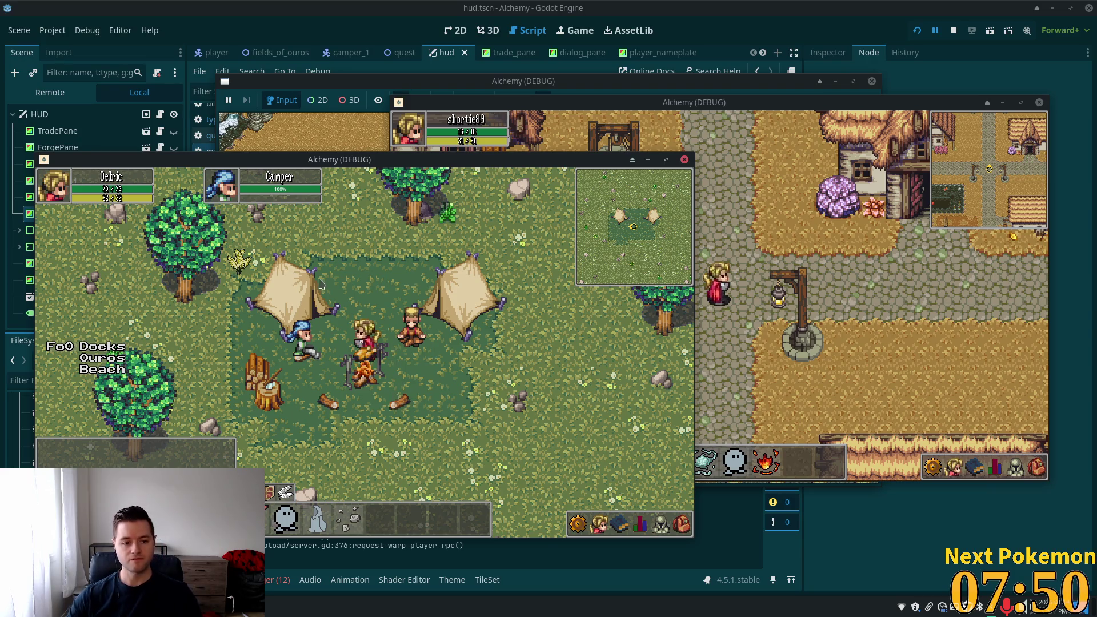
# Walk south through camp while toggling the friends list, recipe list and inventory
pyautogui.press('Down')
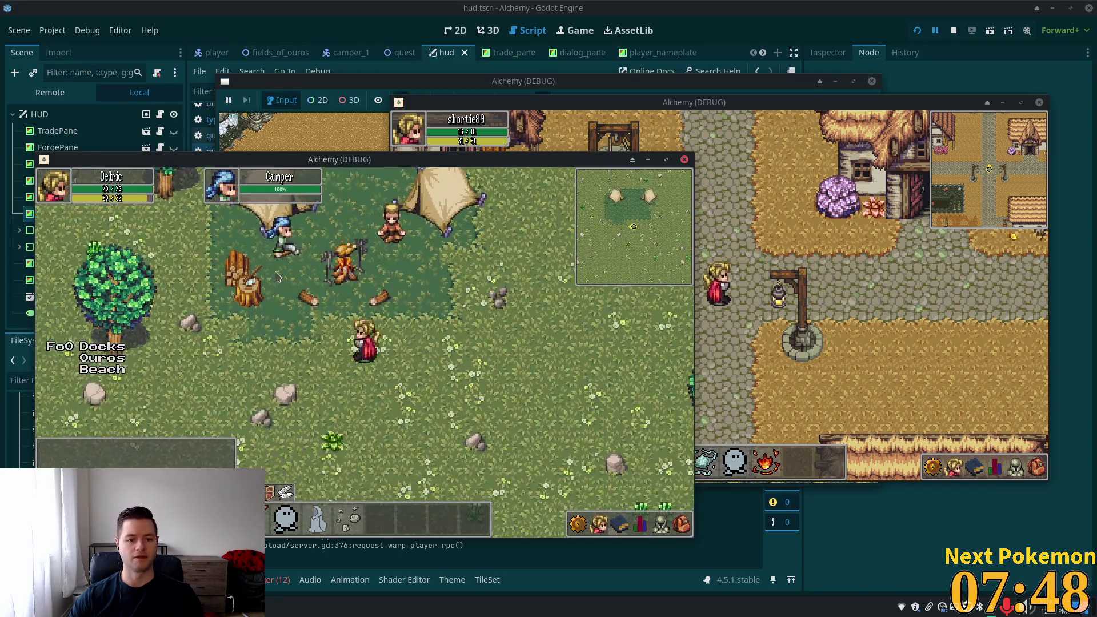
pyautogui.press('Left')
pyautogui.click(598, 524)
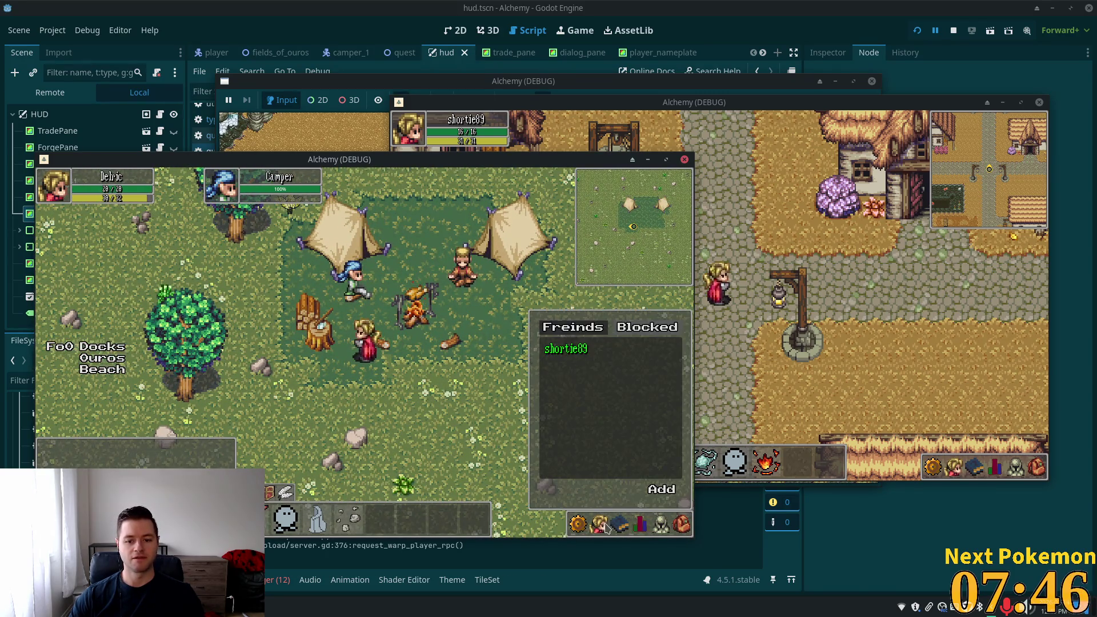
pyautogui.click(619, 524)
pyautogui.click(684, 529)
pyautogui.click(684, 529)
# Walk out into the field and attack the deer
pyautogui.press('Right')
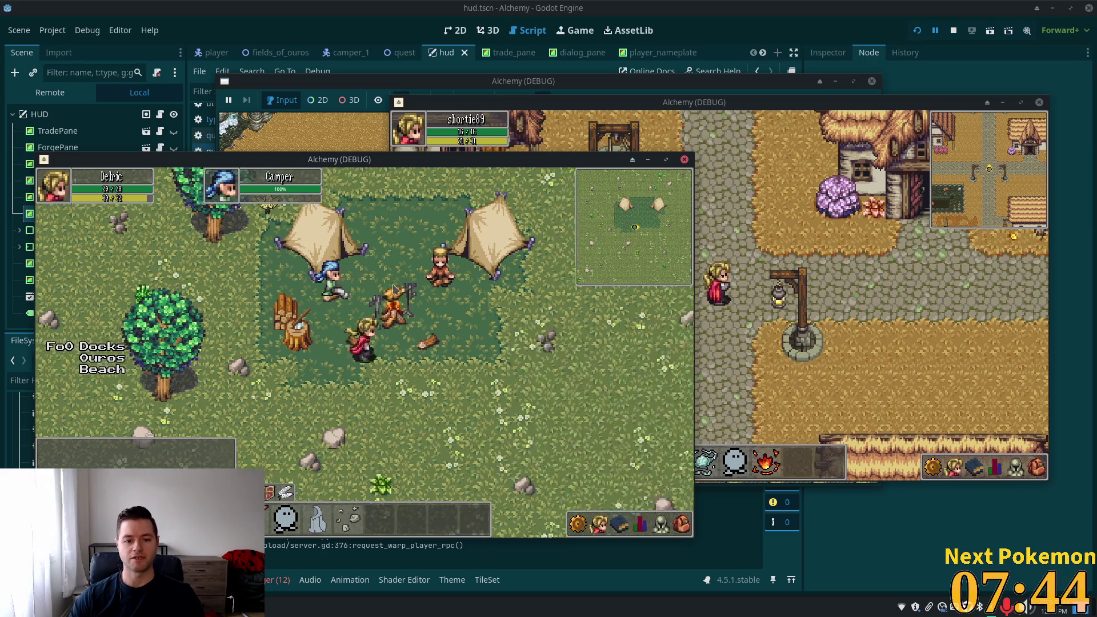
pyautogui.press('Down')
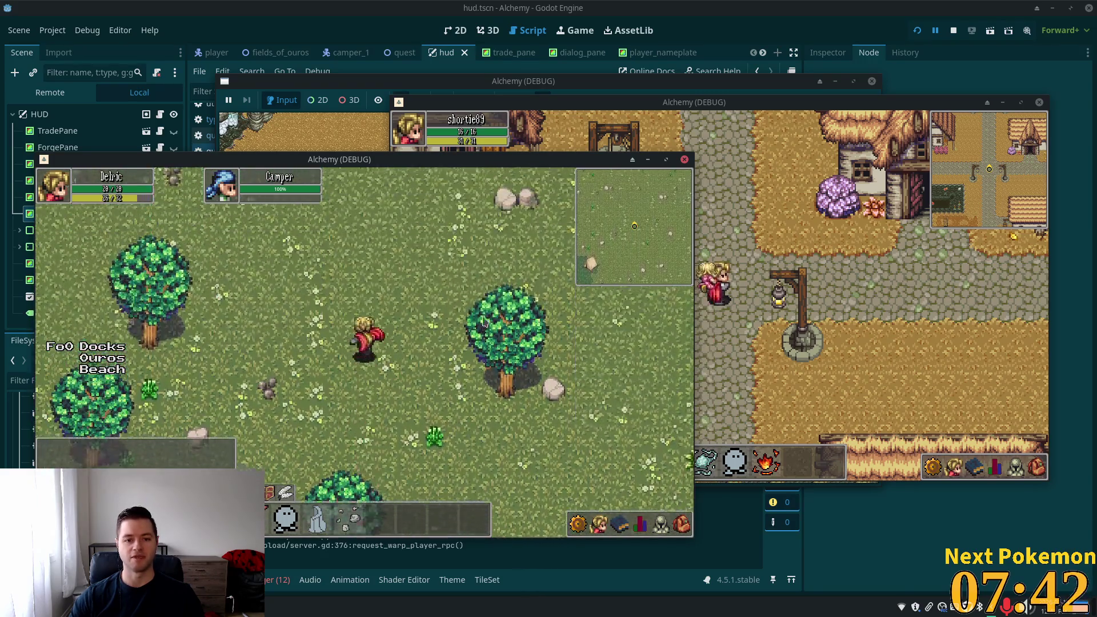
pyautogui.press('Right')
pyautogui.press('Up')
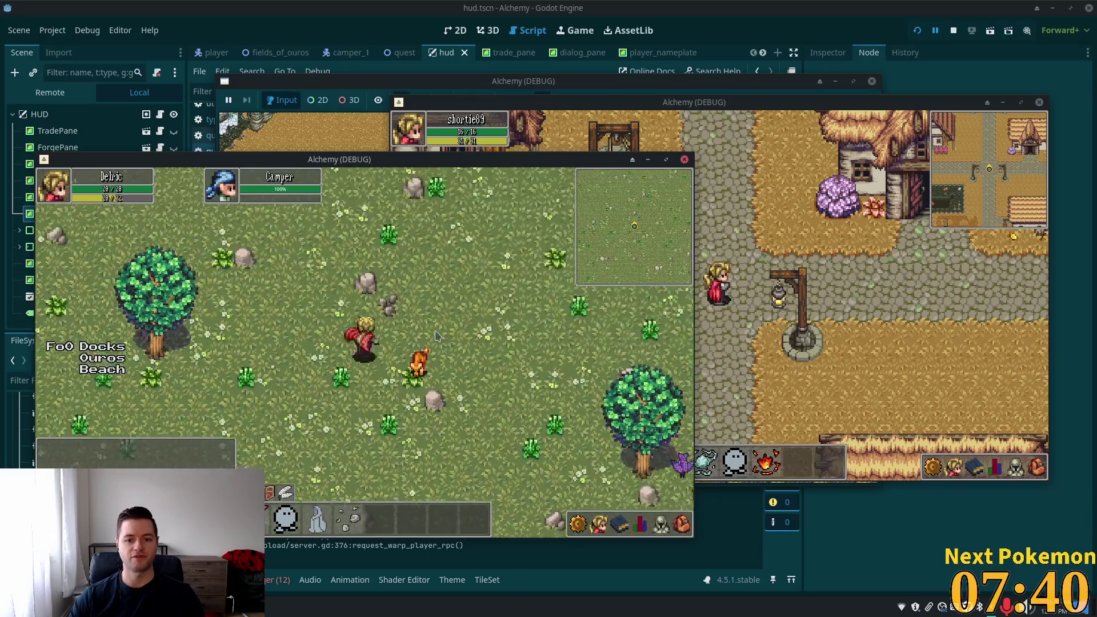
pyautogui.click(416, 370)
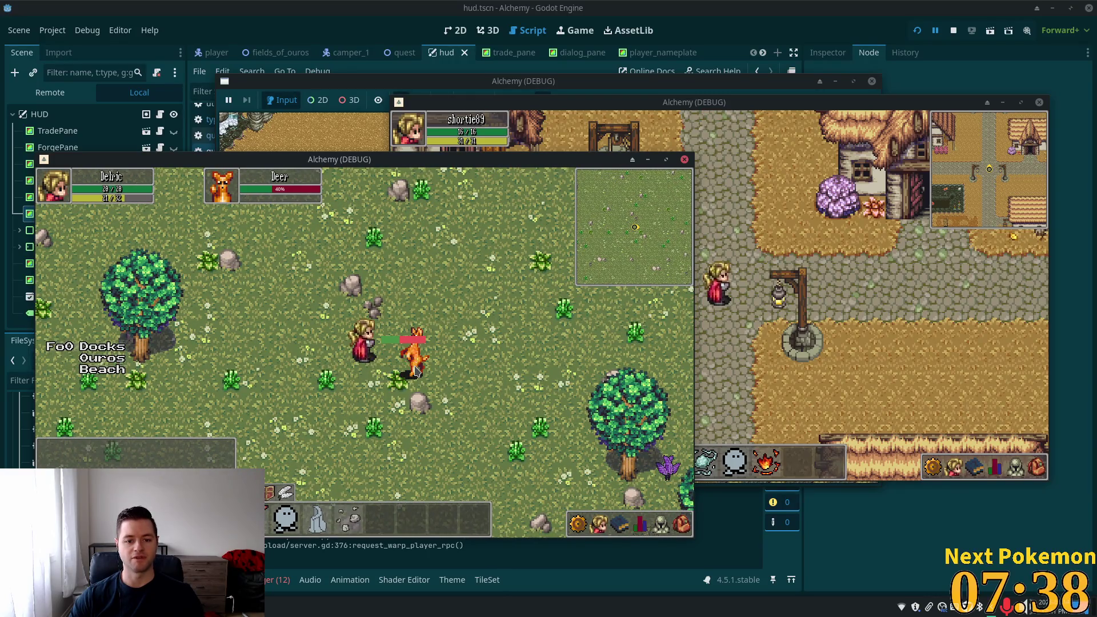
# Walk back down into the Camper's tent camp
pyautogui.press('Down')
pyautogui.press('Left')
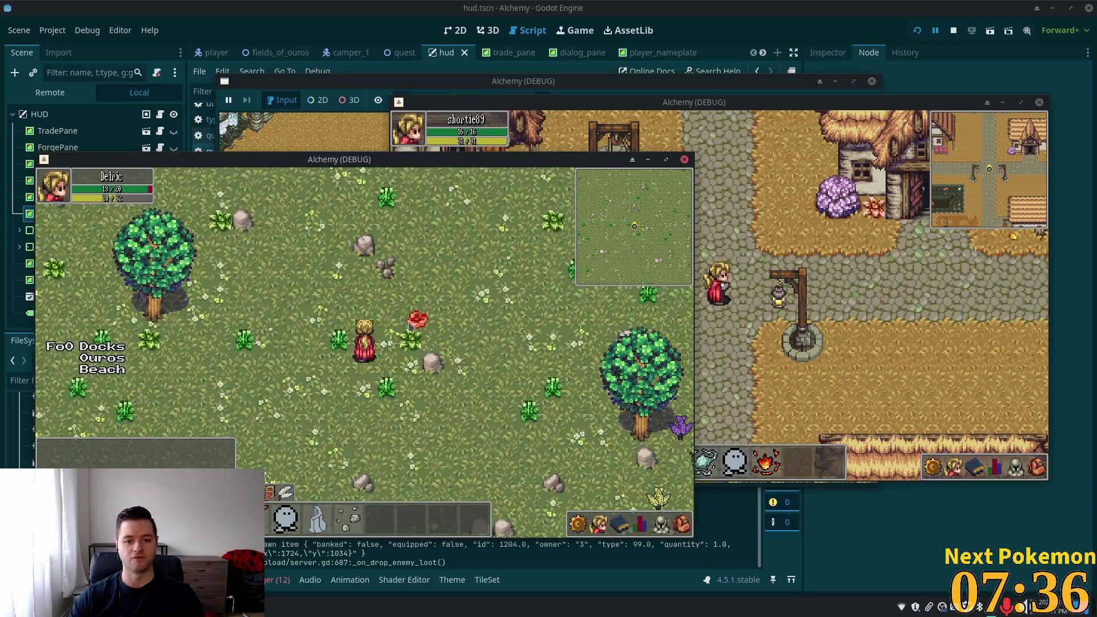
pyautogui.press('Down')
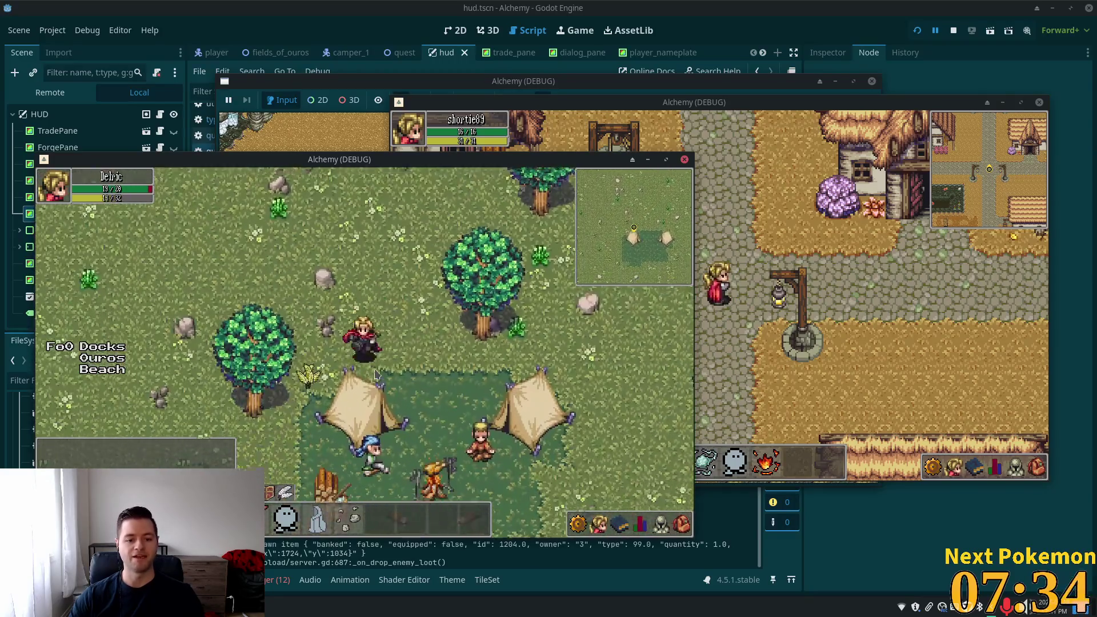
pyautogui.press('Down')
pyautogui.press('Right')
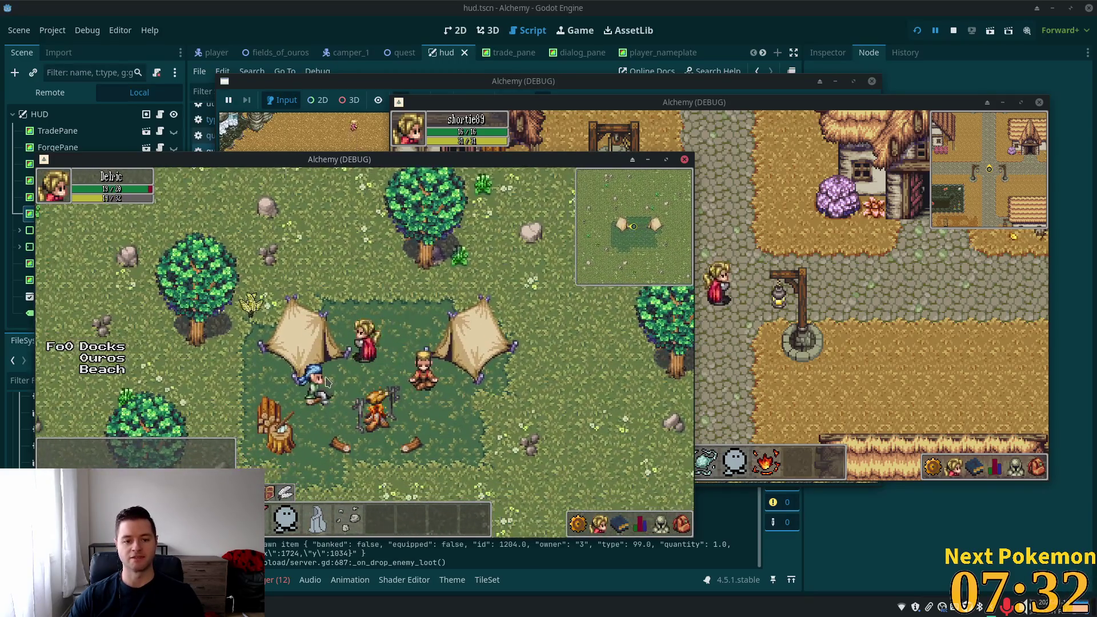
# Hand the beef to the Camper with 'Yes, I've got it right here.' and confirm it left the inventory
pyautogui.click(320, 373)
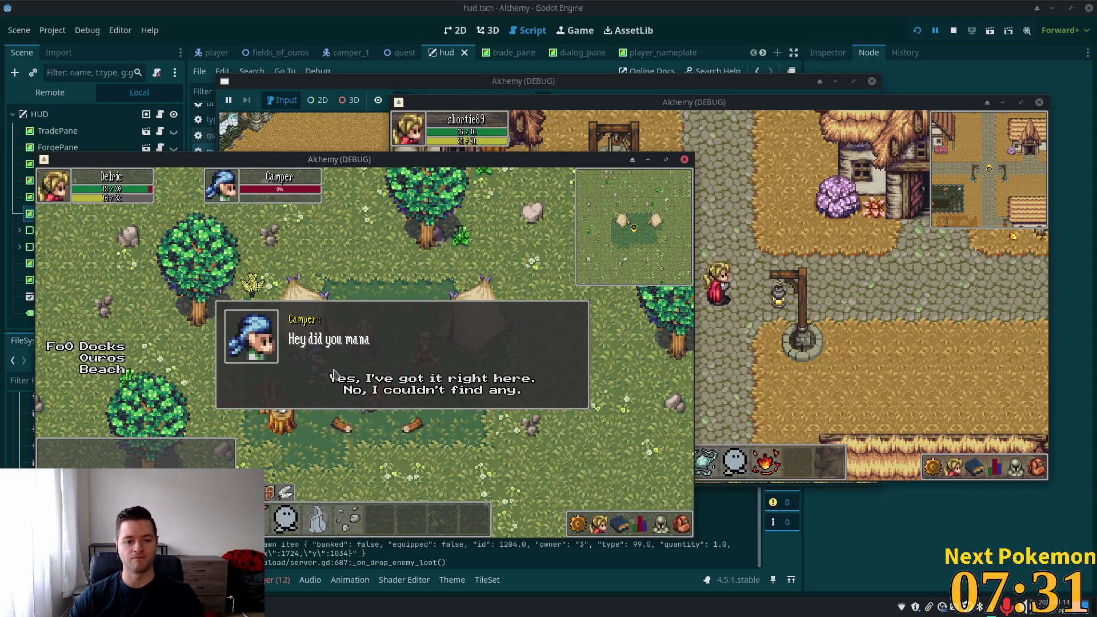
pyautogui.click(394, 380)
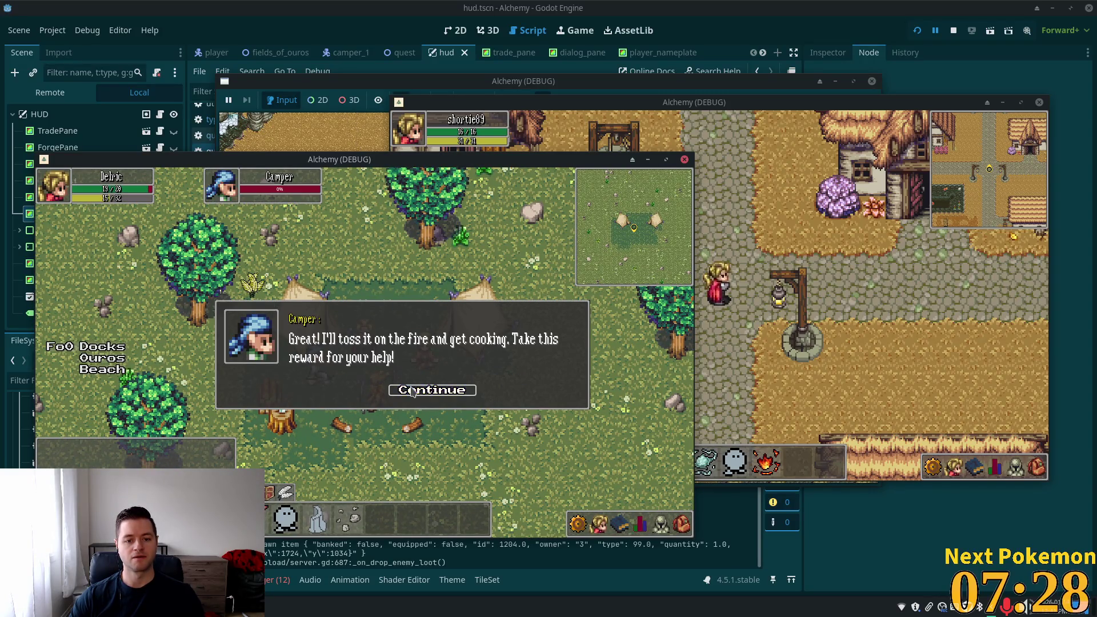
pyautogui.click(413, 390)
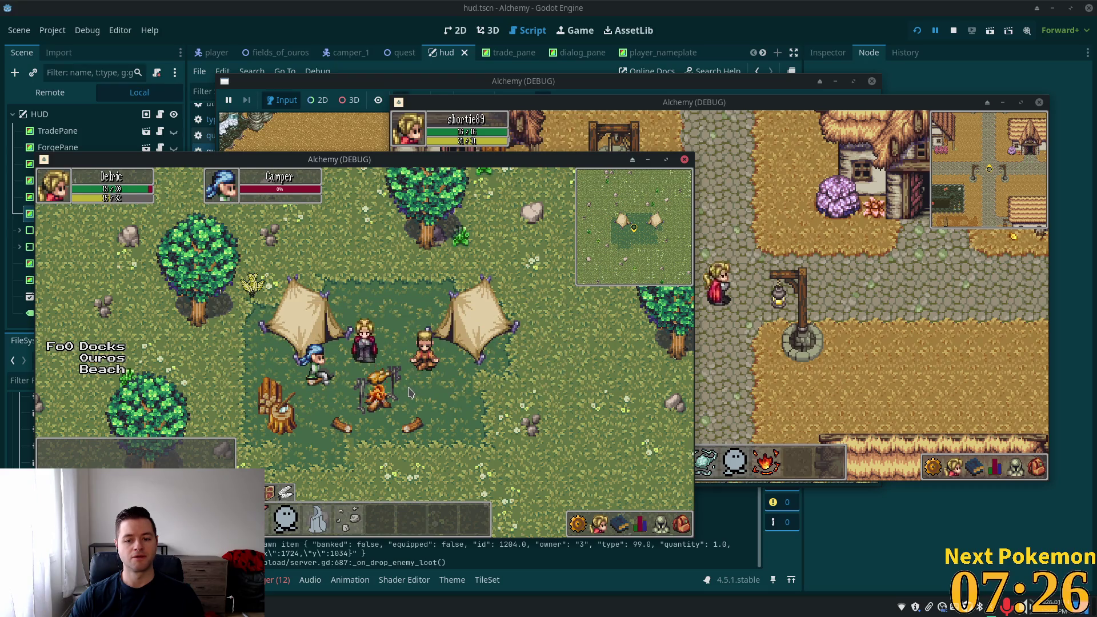
pyautogui.click(682, 523)
pyautogui.click(682, 523)
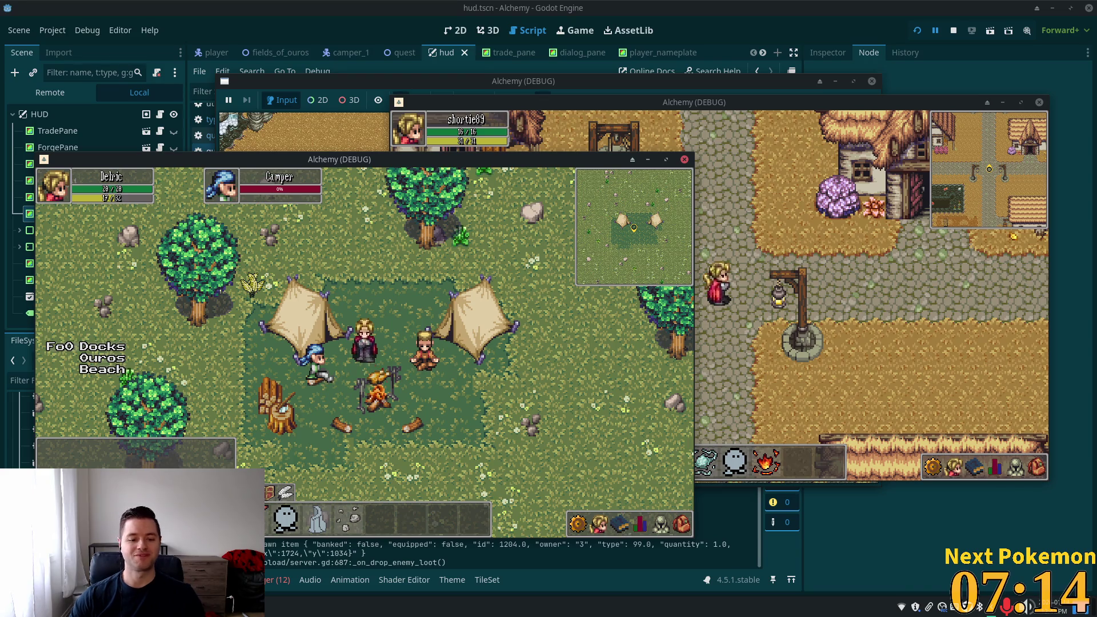
# Walk down-left through camp, then switch from the game to the Cursor editor
pyautogui.press('s')
pyautogui.press('a')
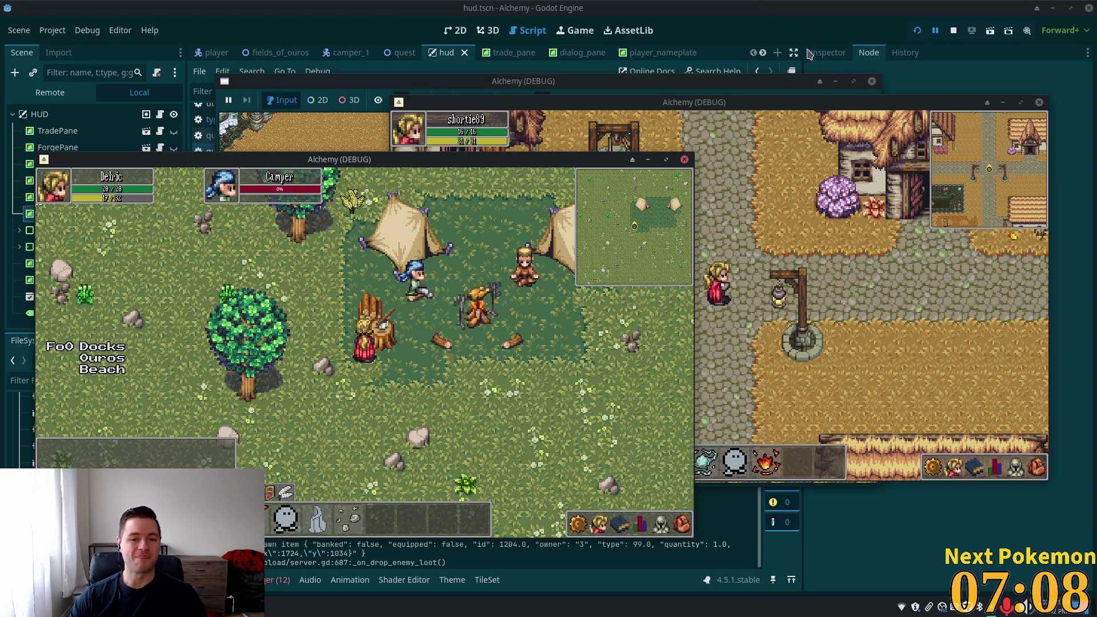
pyautogui.hotkey('alt', 'Tab')
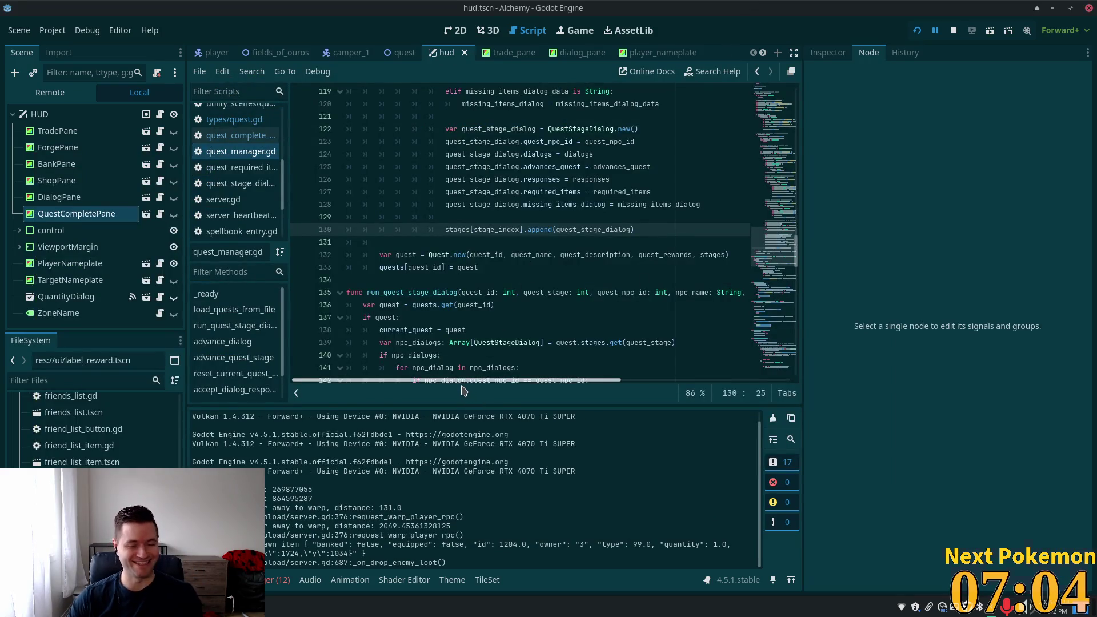
pyautogui.hotkey('alt', 'Tab')
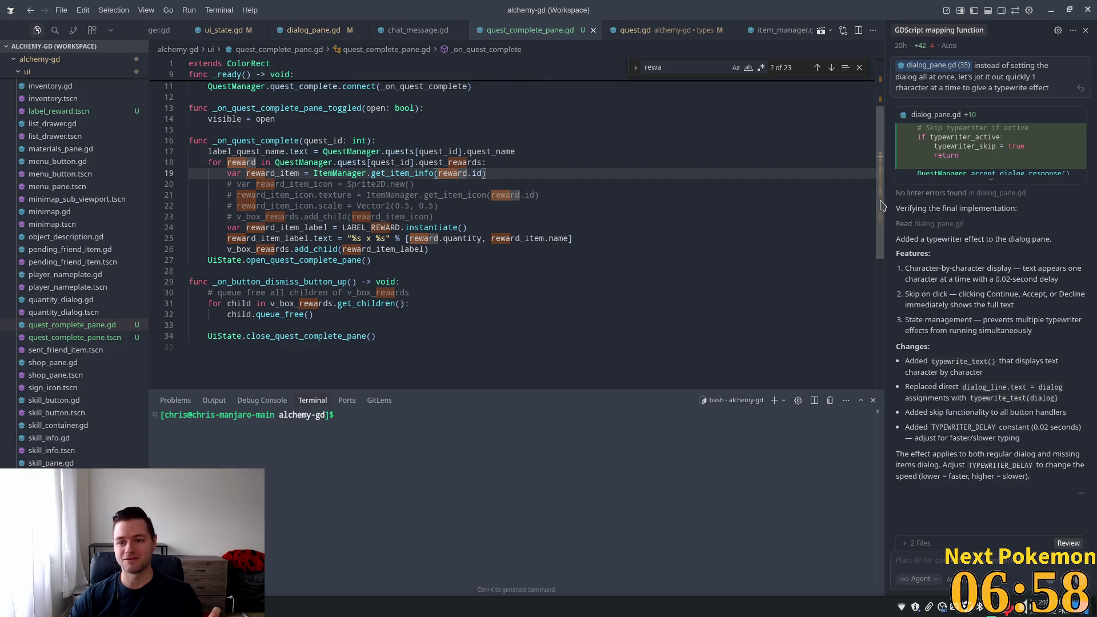
# Inspect the quest_complete signal hookup and highlight every use of _on_quest_complete
pyautogui.scroll(3, 852, 97)
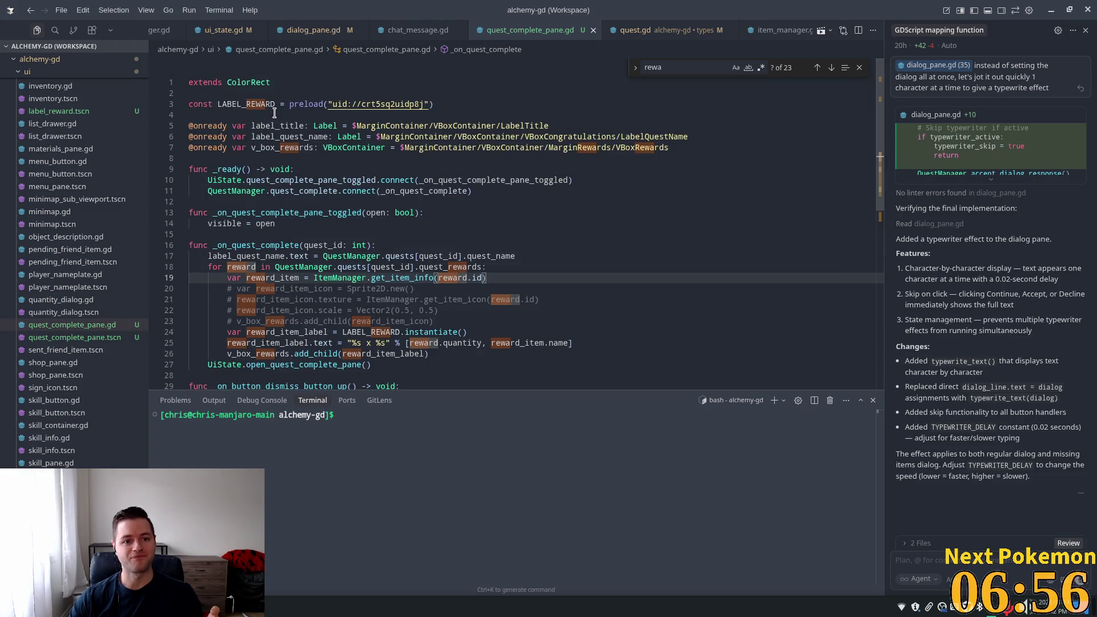
pyautogui.click(266, 213)
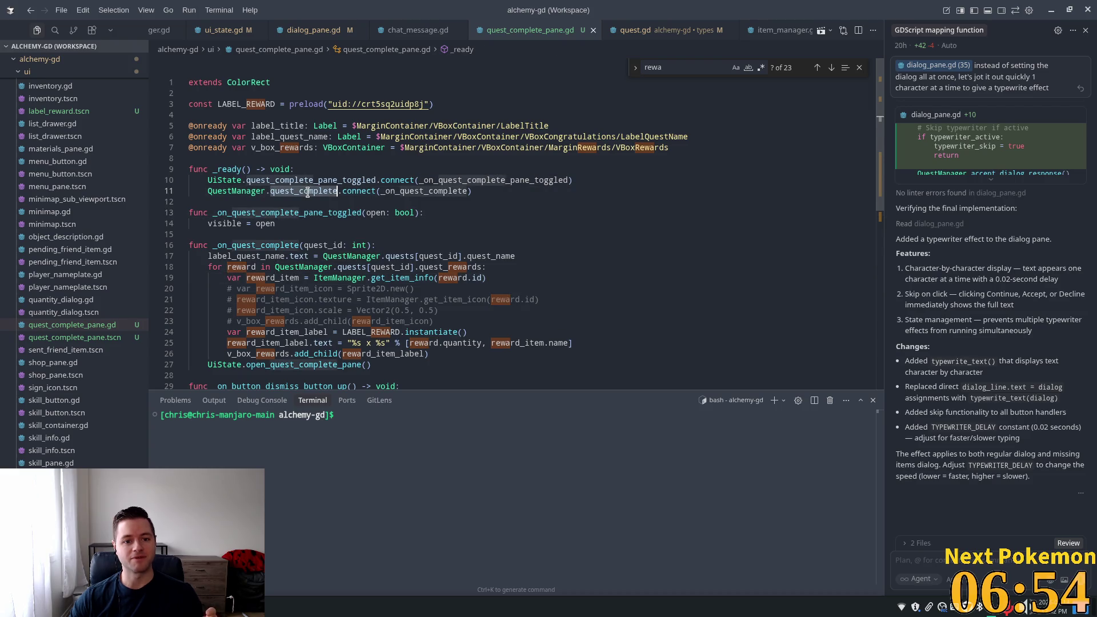
pyautogui.doubleClick(360, 191)
pyautogui.doubleClick(405, 192)
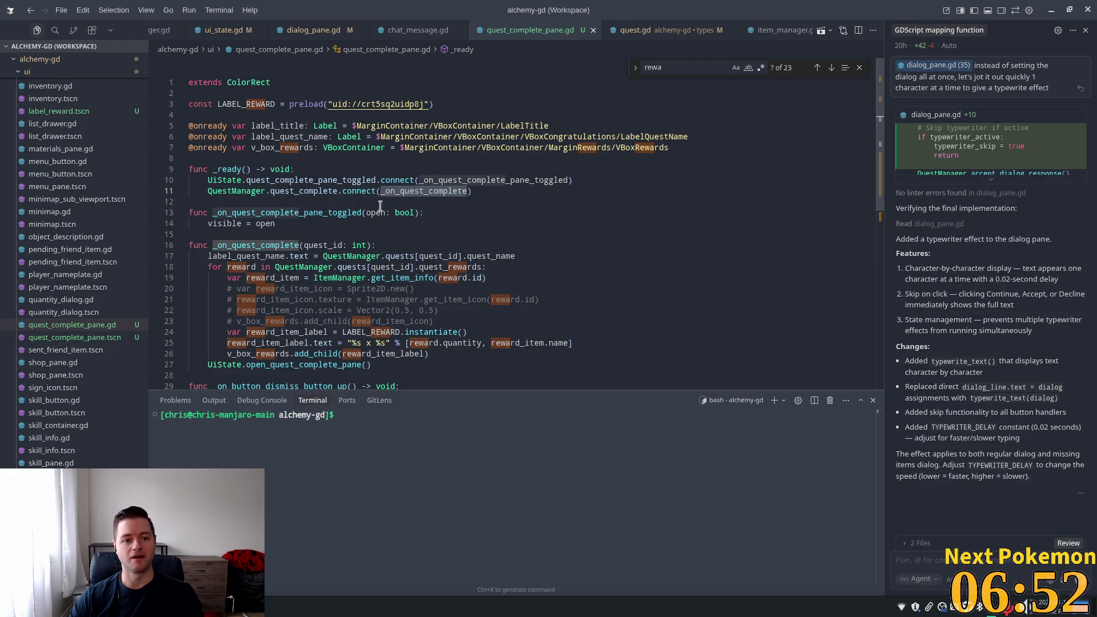
pyautogui.click(289, 212)
pyautogui.press('Down')
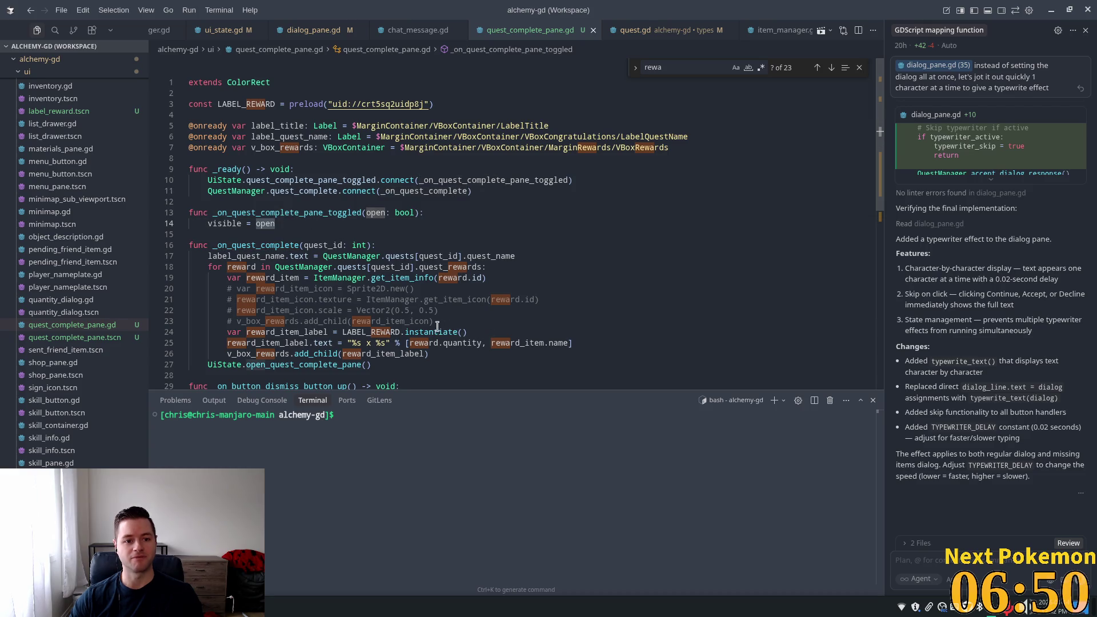
pyautogui.doubleClick(424, 191)
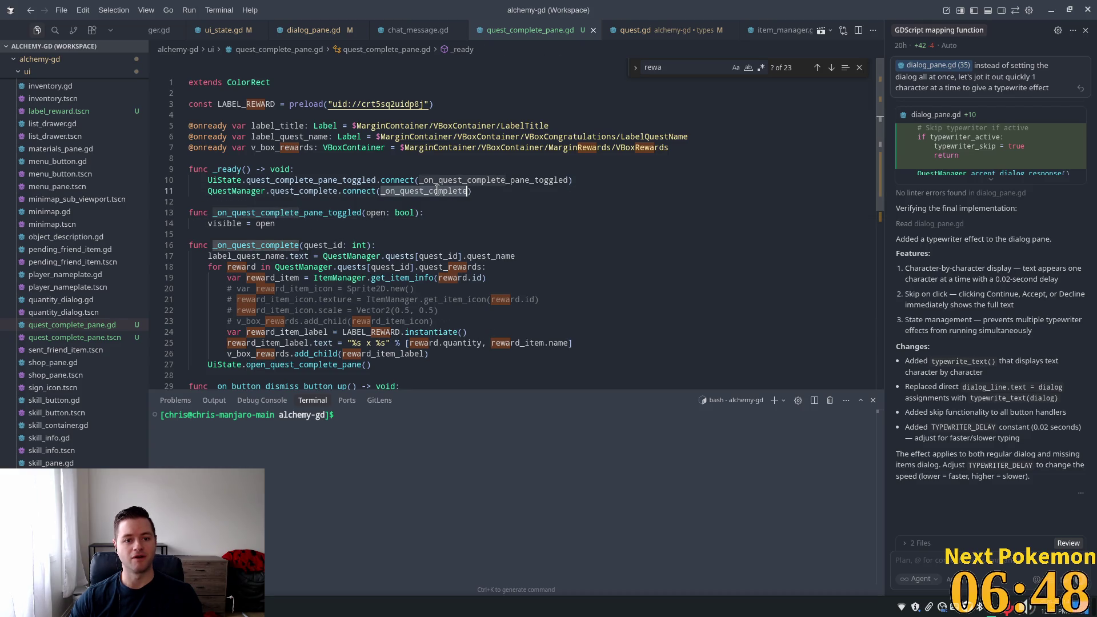
pyautogui.scroll(-2, 282, 231)
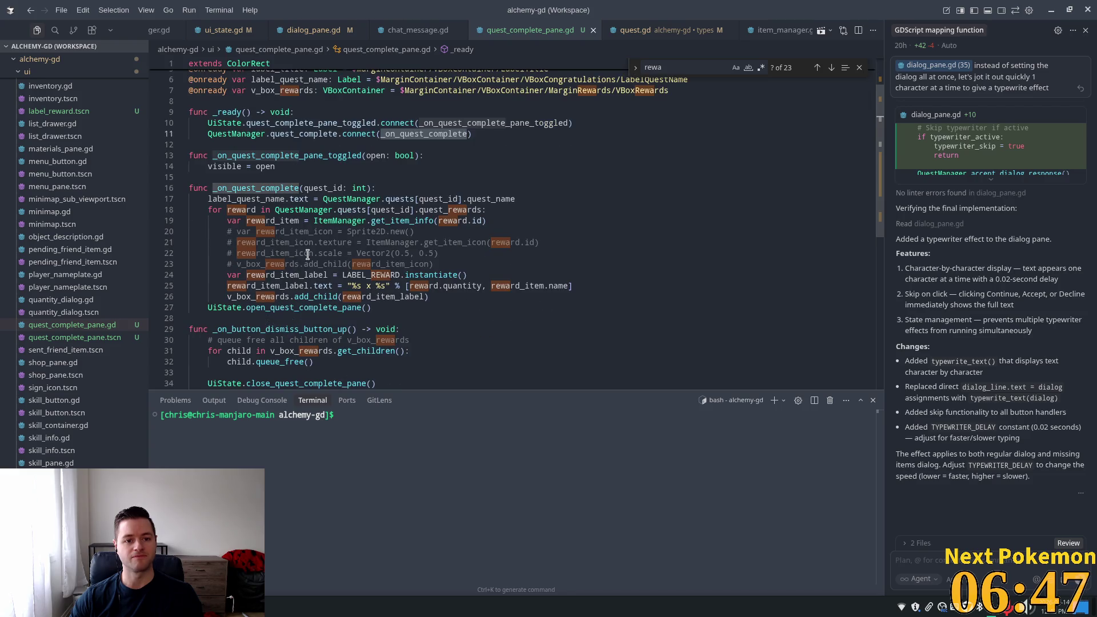
# Examine the _on_quest_complete body and its open_quest_complete_pane call on line 27
pyautogui.click(275, 208)
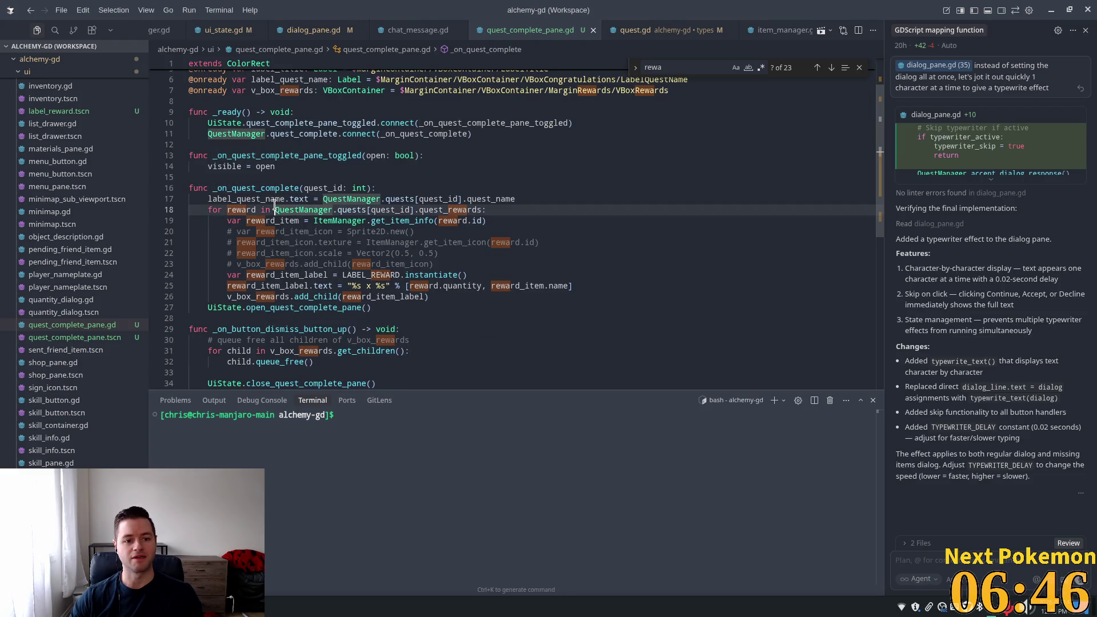
pyautogui.doubleClick(265, 155)
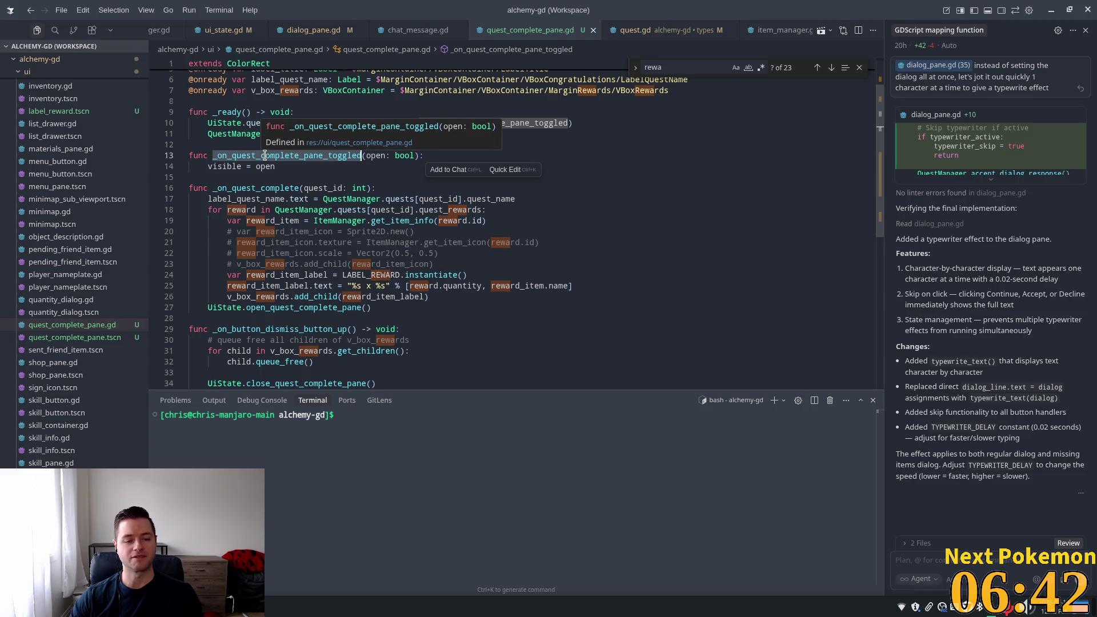
pyautogui.click(263, 199)
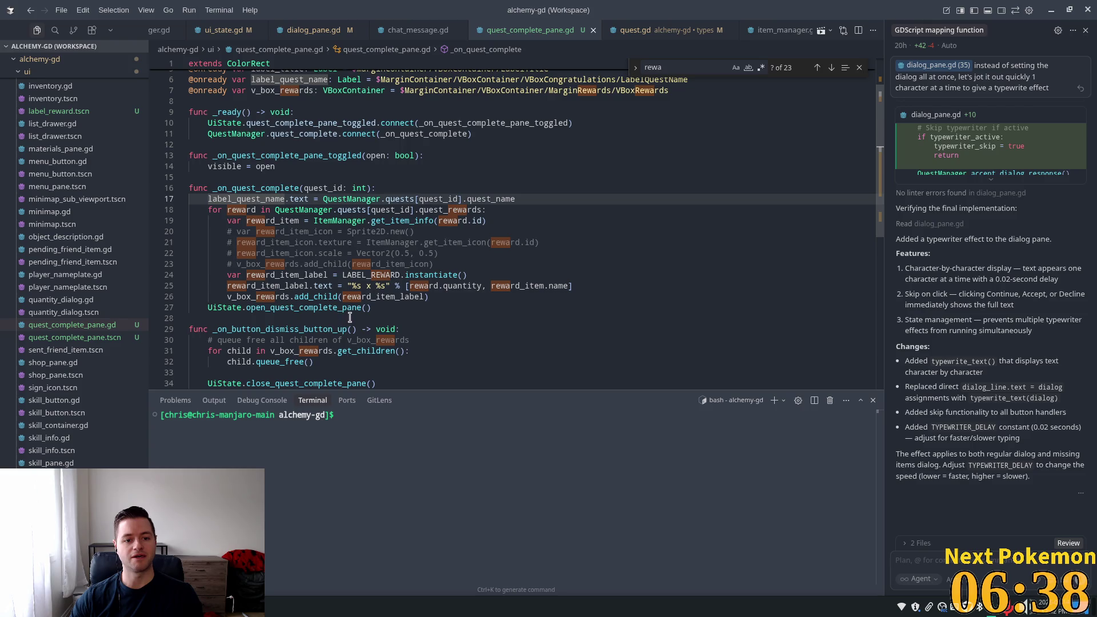
pyautogui.doubleClick(293, 311)
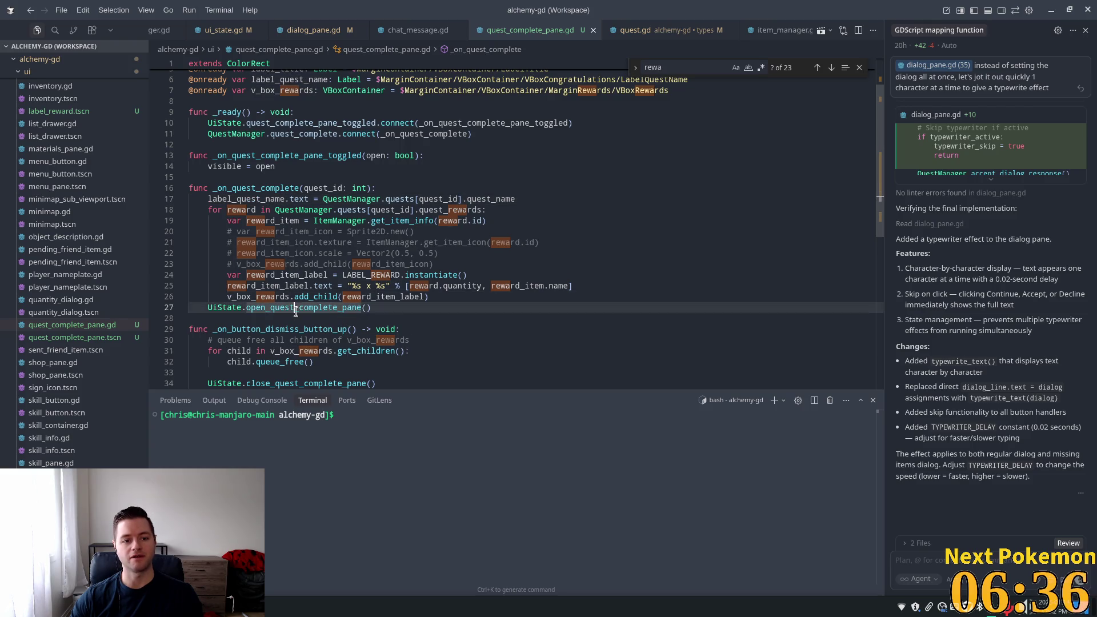
pyautogui.click(368, 315)
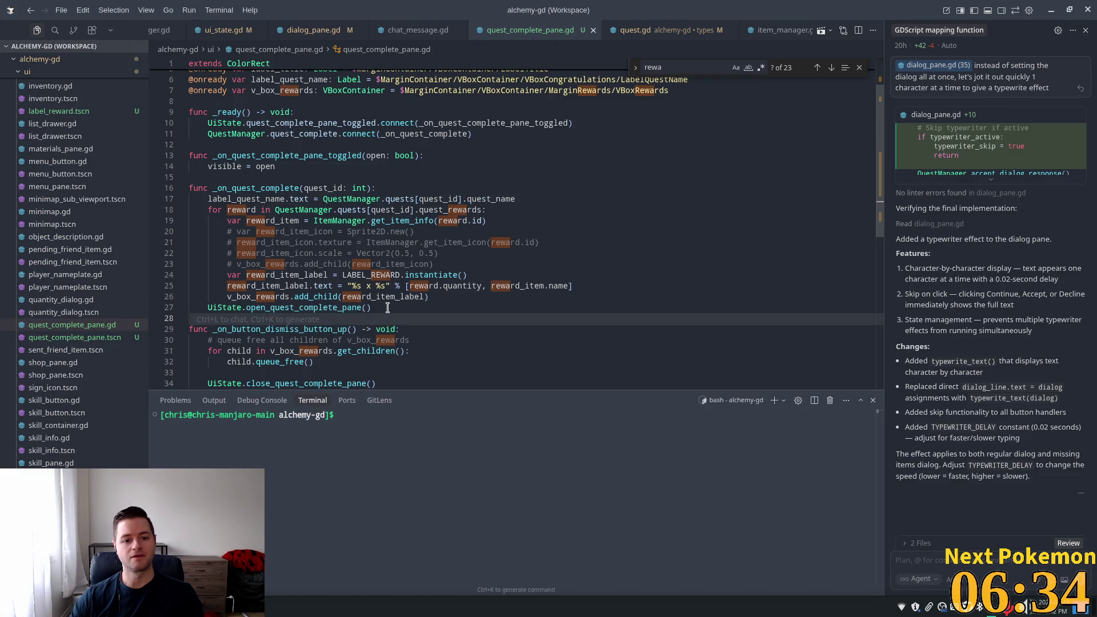
pyautogui.click(387, 308)
pyautogui.moveTo(387, 307); pyautogui.dragTo(208, 307)
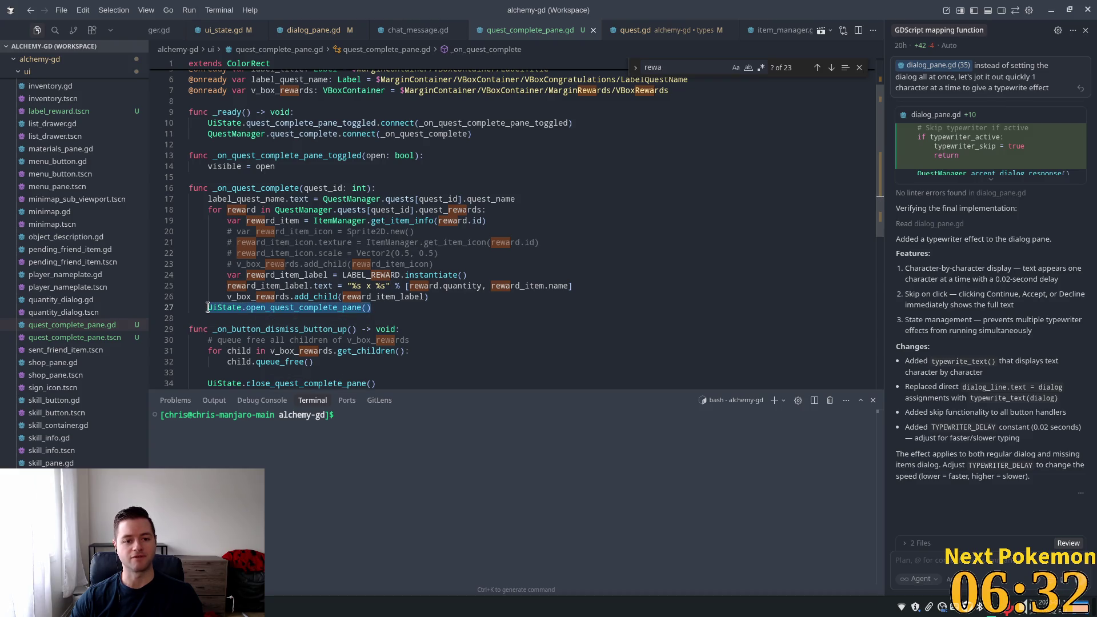
pyautogui.click(322, 284)
pyautogui.keyDown('ctrl'); pyautogui.click(301, 311); pyautogui.keyUp('ctrl')
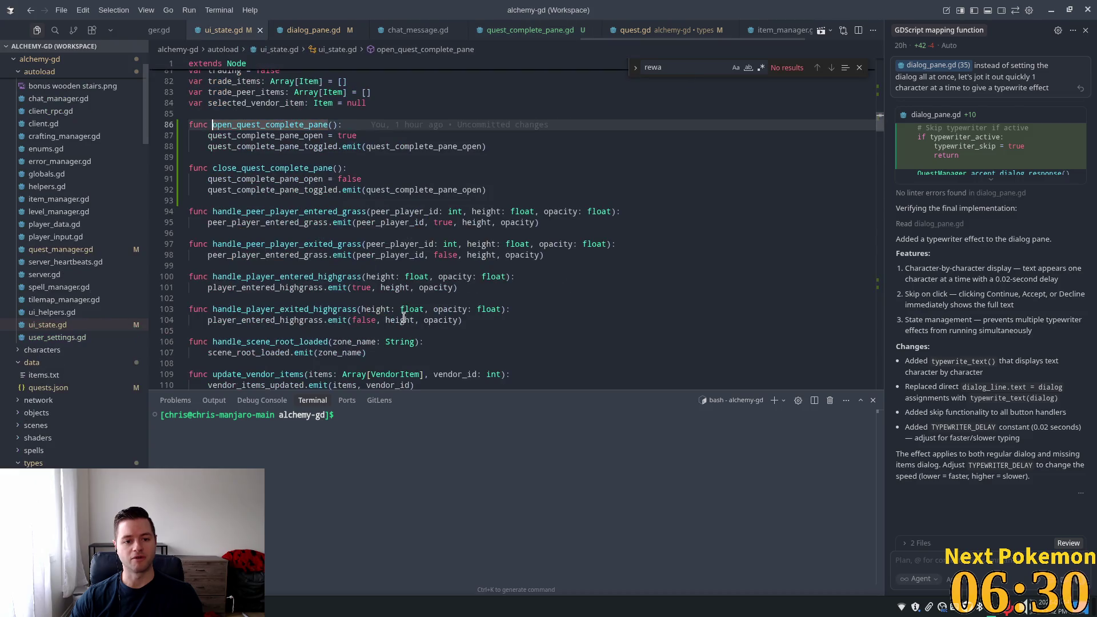
pyautogui.click(320, 135)
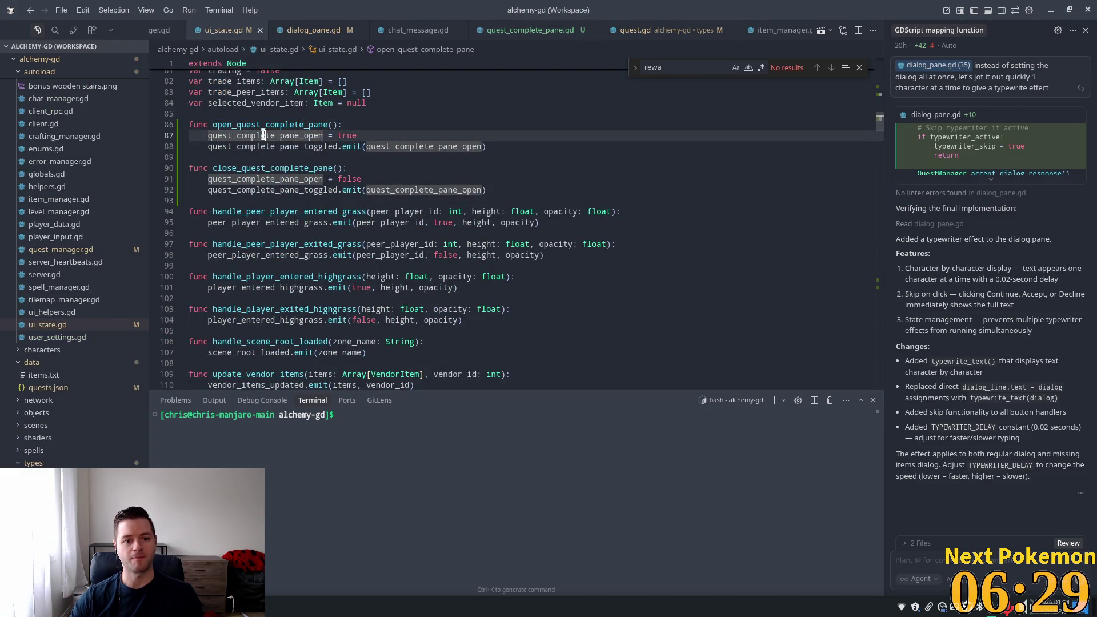
pyautogui.click(336, 146)
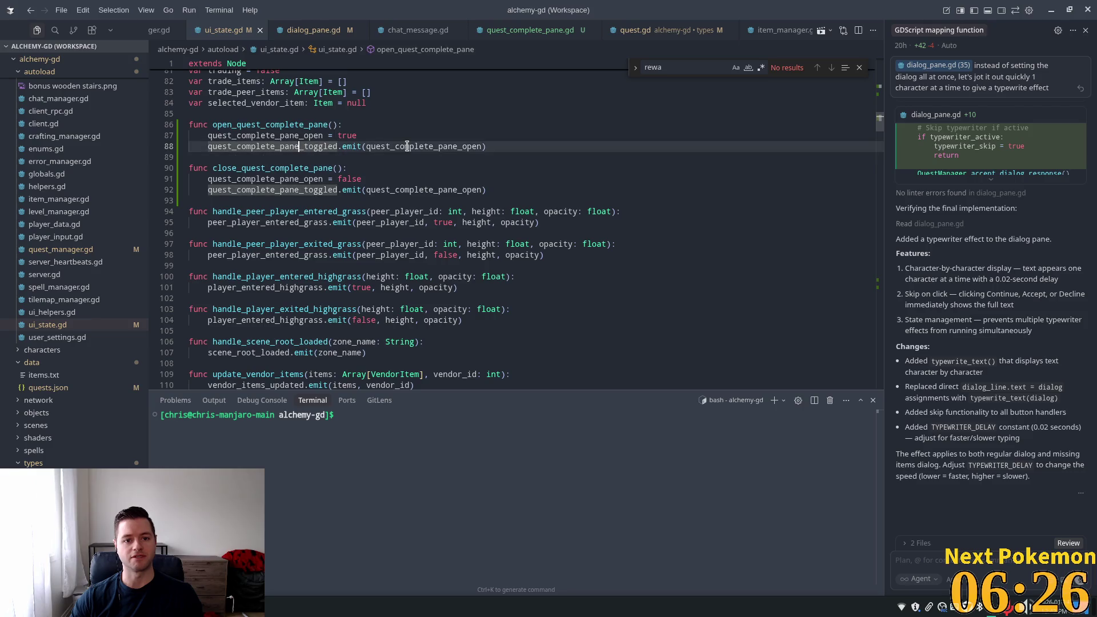
pyautogui.press('End')
pyautogui.press('Left')
pyautogui.click(281, 146)
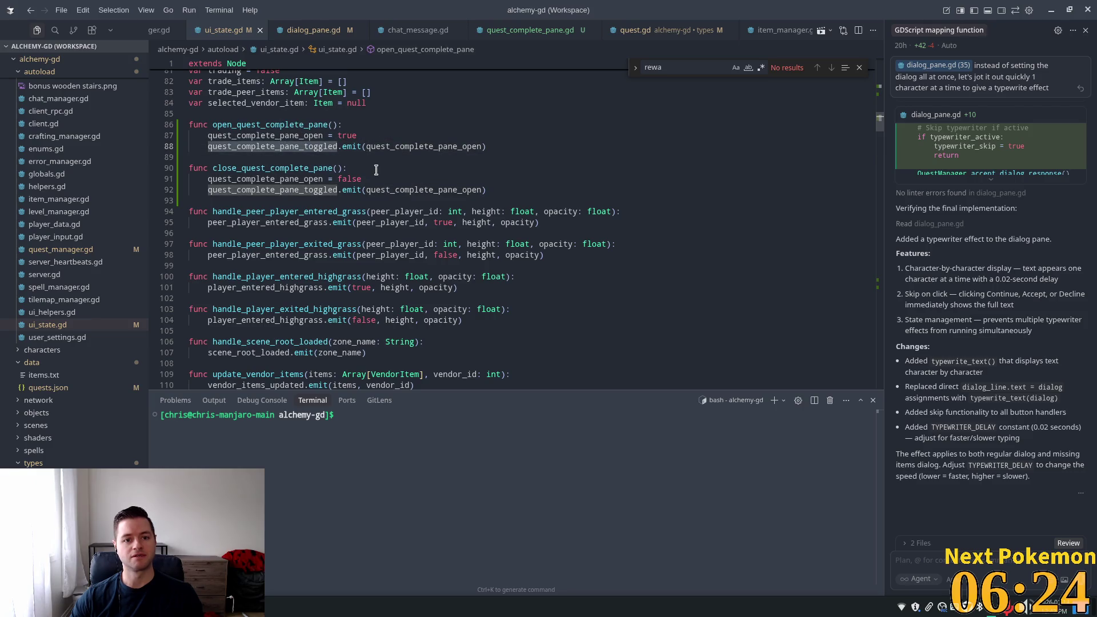
# Return to quest_complete_pane.gd and highlight the pane-toggled signal connection and handler
pyautogui.moveTo(879, 134); pyautogui.dragTo(879, 60)
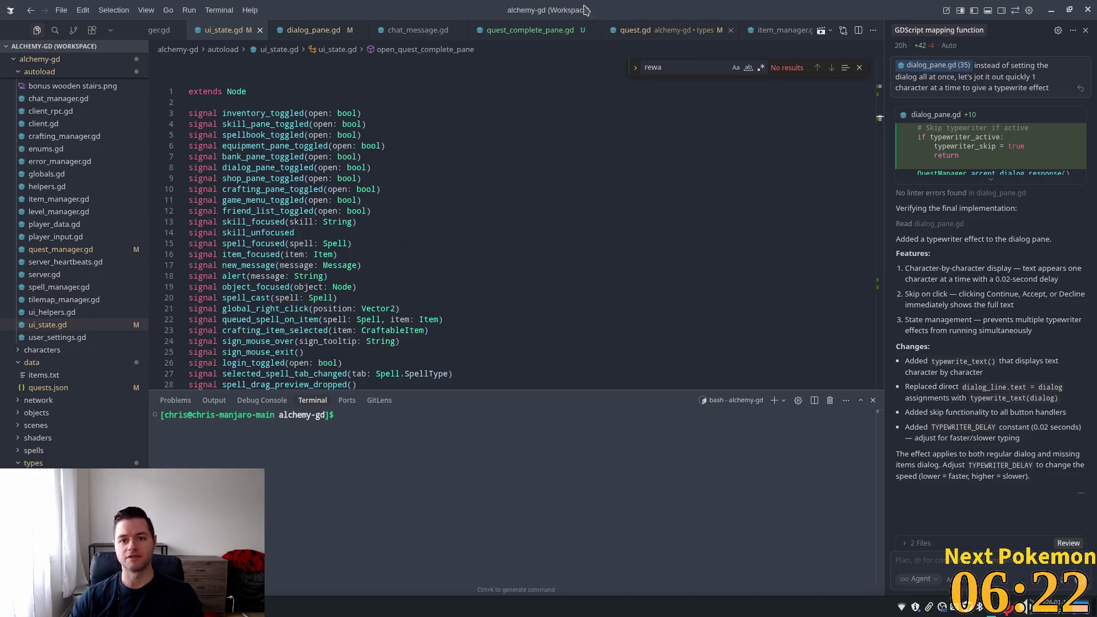
pyautogui.click(526, 30)
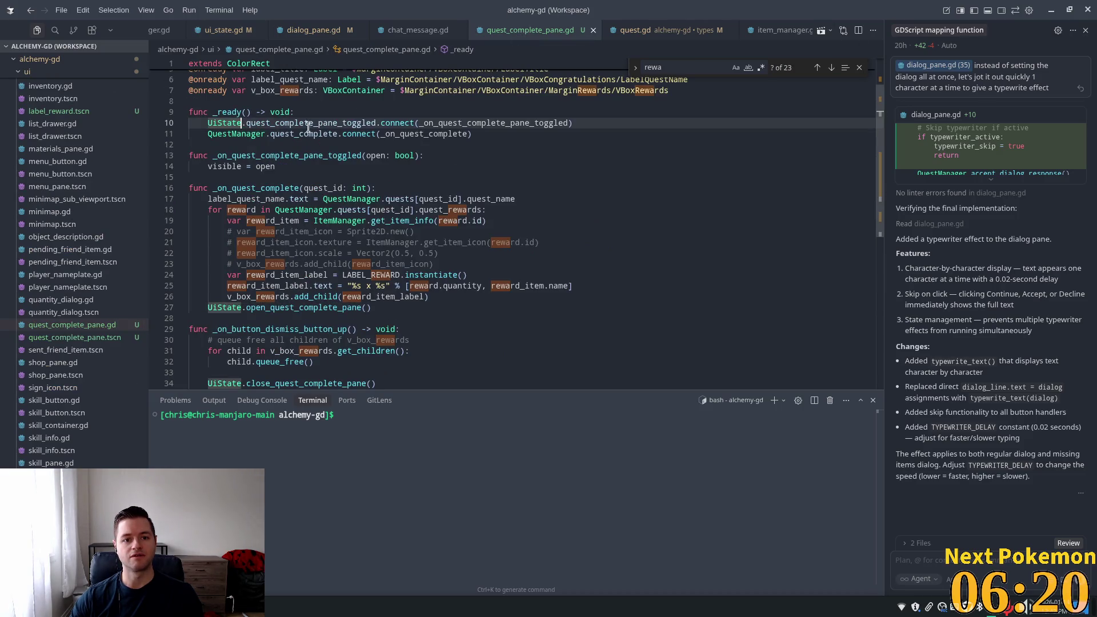
pyautogui.doubleClick(256, 123)
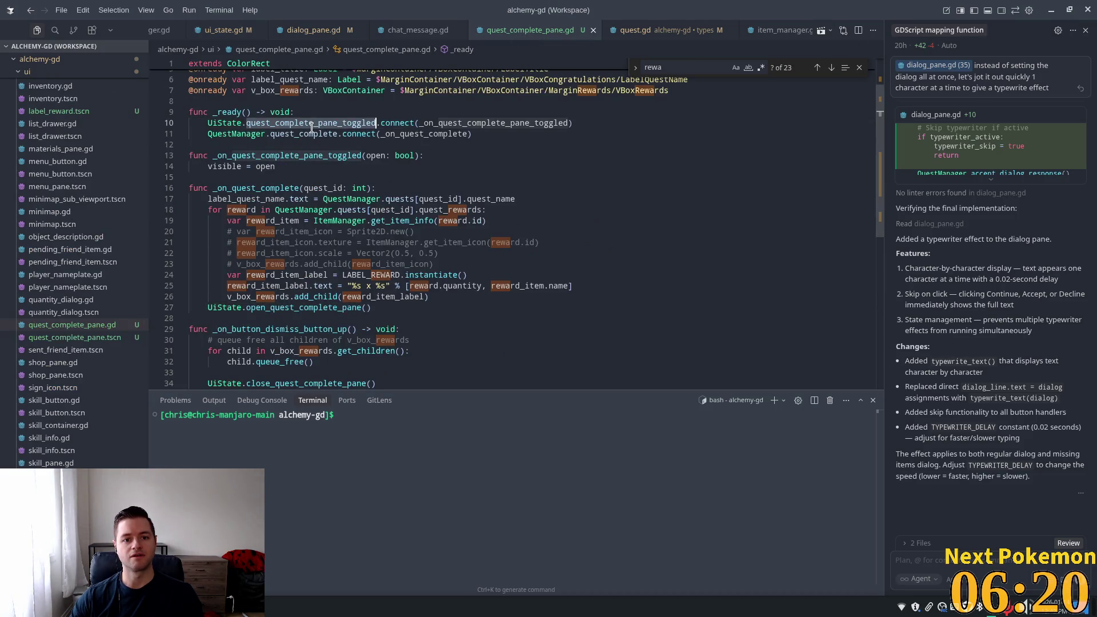
pyautogui.doubleClick(483, 123)
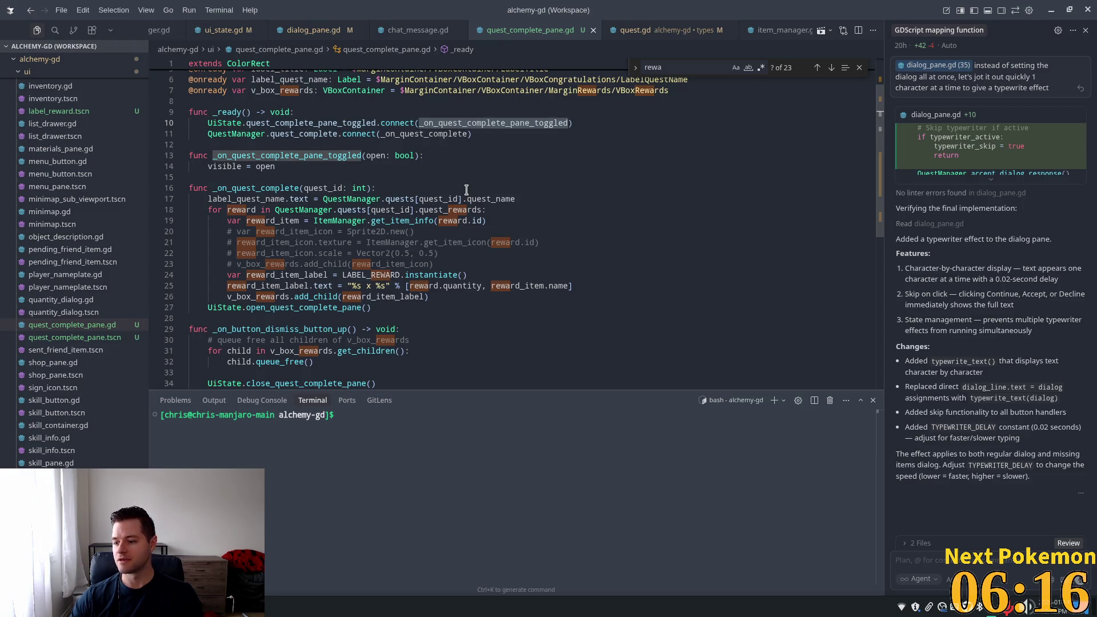
# Add print("quest_complete_pane_toggled: ", open) as the handler's first line
pyautogui.click(452, 156)
pyautogui.press('Return')
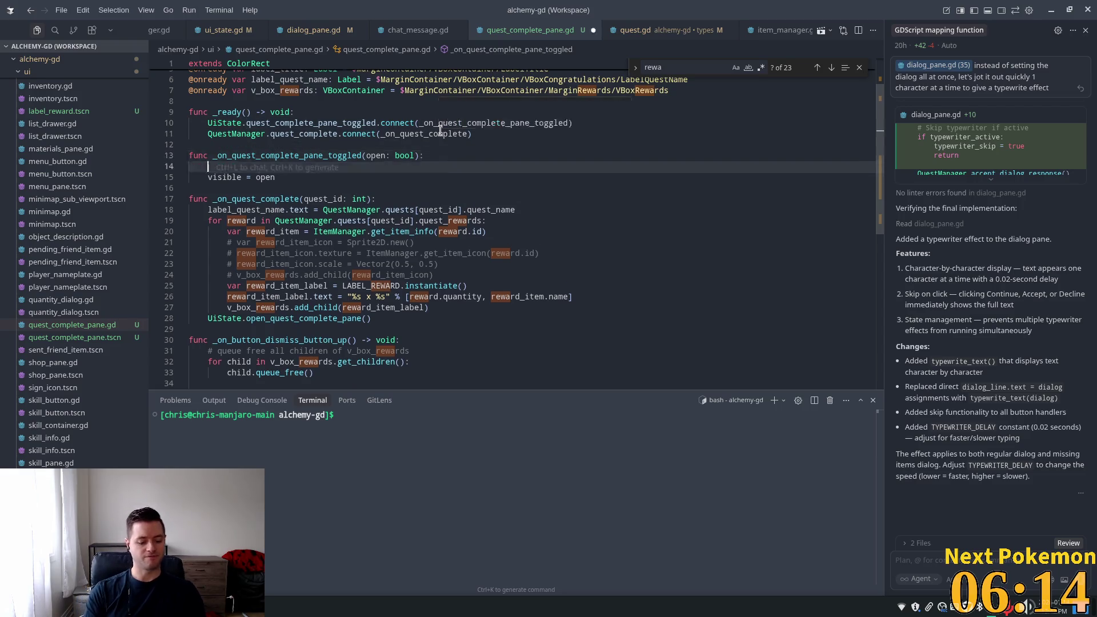
pyautogui.write('print("quest_complete_pane_toggled: ", open)')
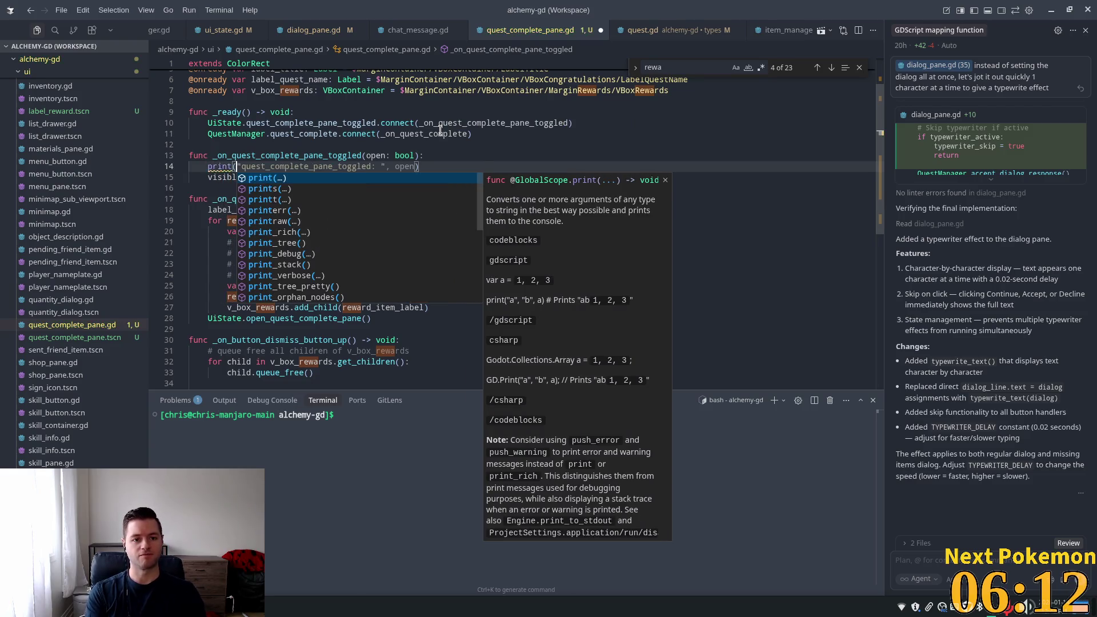
pyautogui.press('Escape')
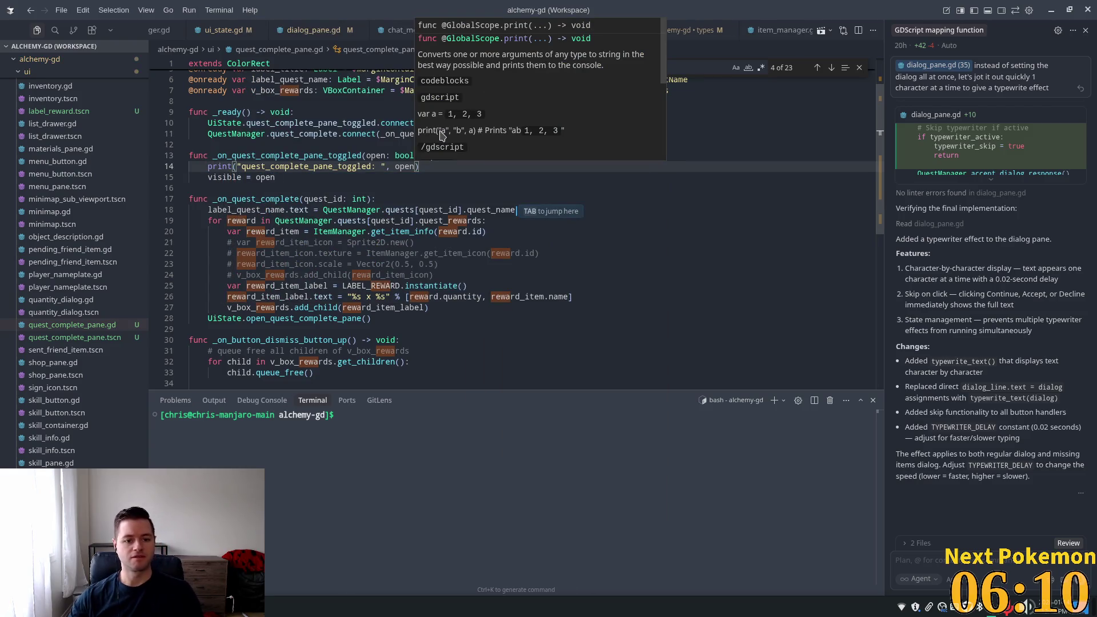
pyautogui.scroll(-10, 743, 114)
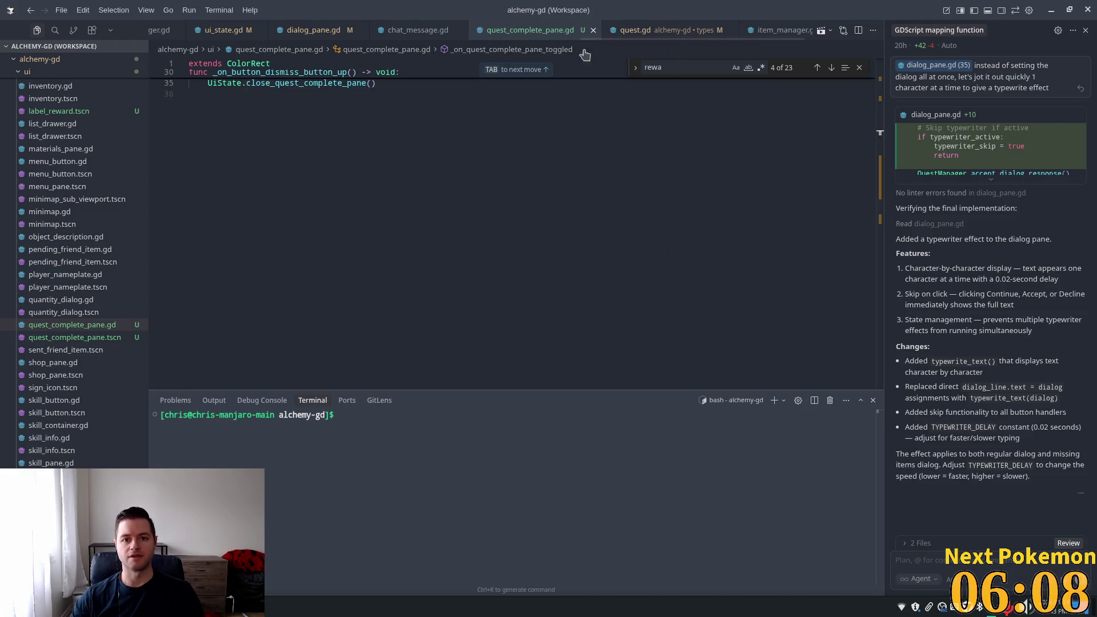
pyautogui.scroll(2, 257, 28)
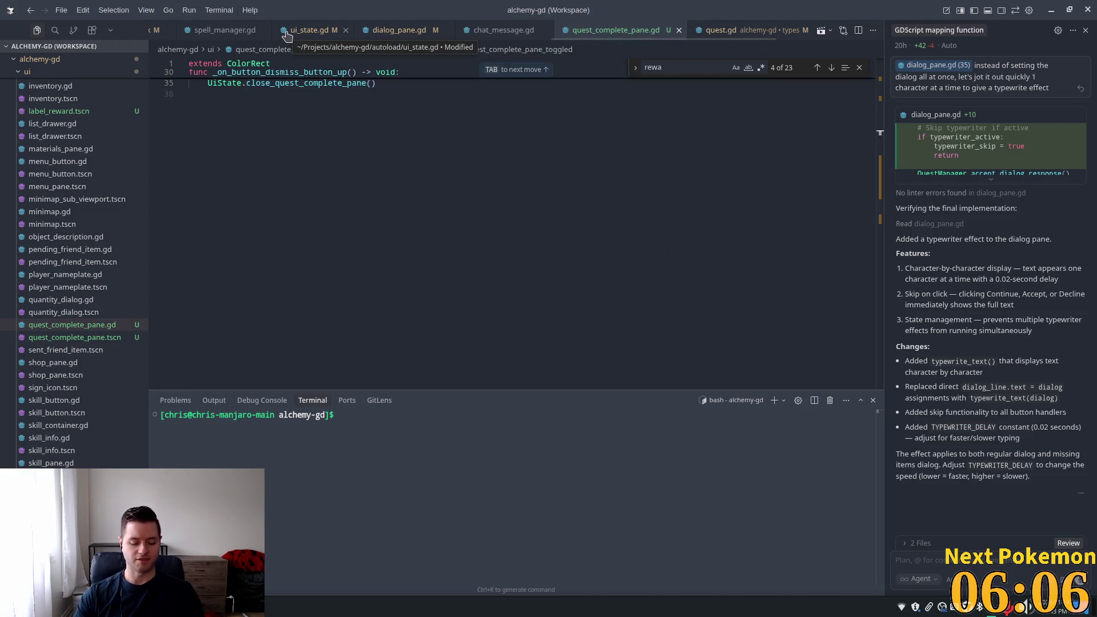
# Open quest_manager.gd via quick-open and scroll down to complete_quest
pyautogui.hotkey('ctrl', 'p')
pyautogui.write('que')
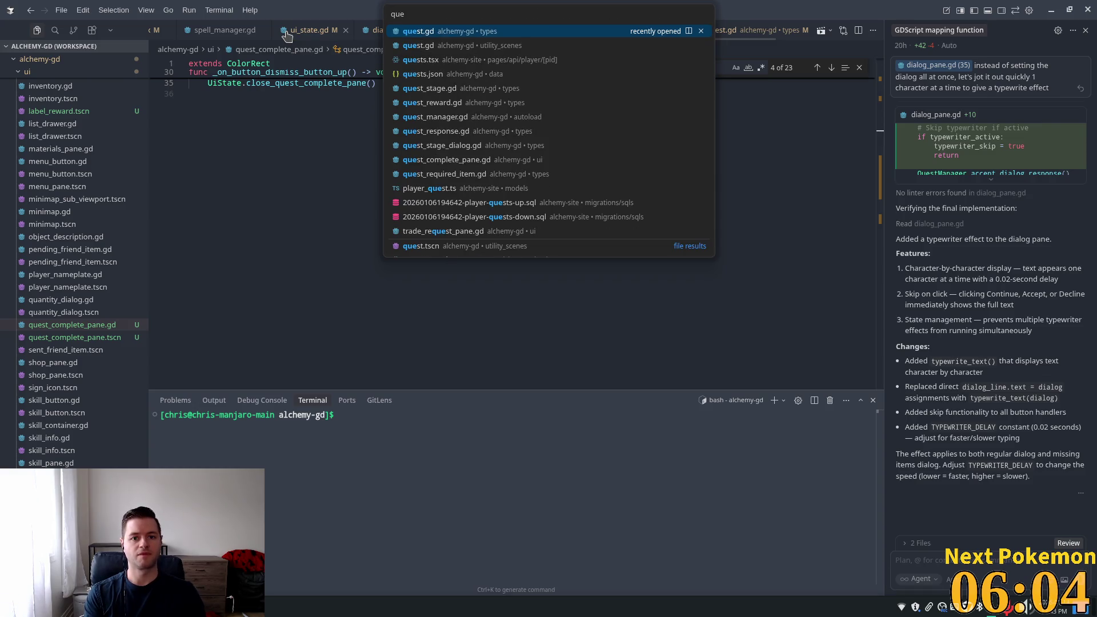
pyautogui.write('st_man')
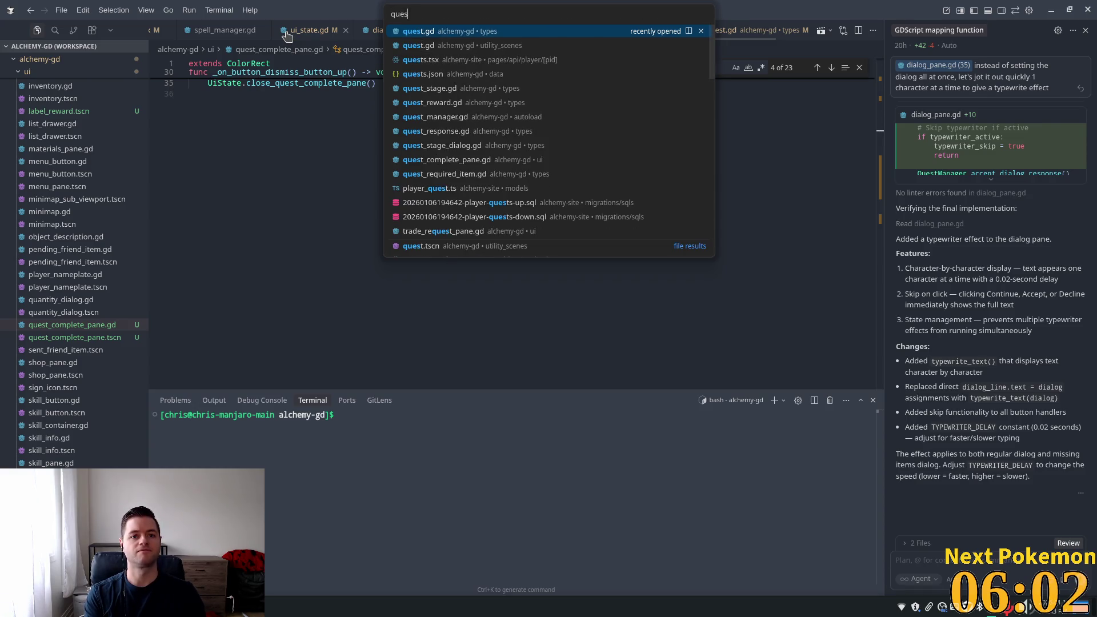
pyautogui.press('Return')
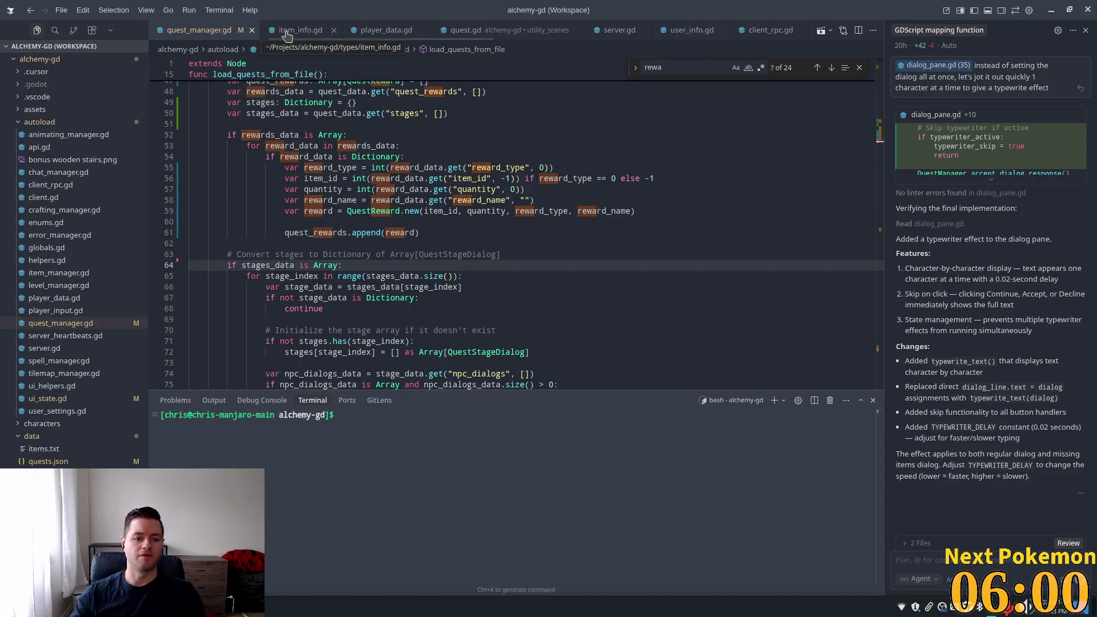
pyautogui.click(879, 213)
pyautogui.moveTo(878, 213); pyautogui.dragTo(878, 341)
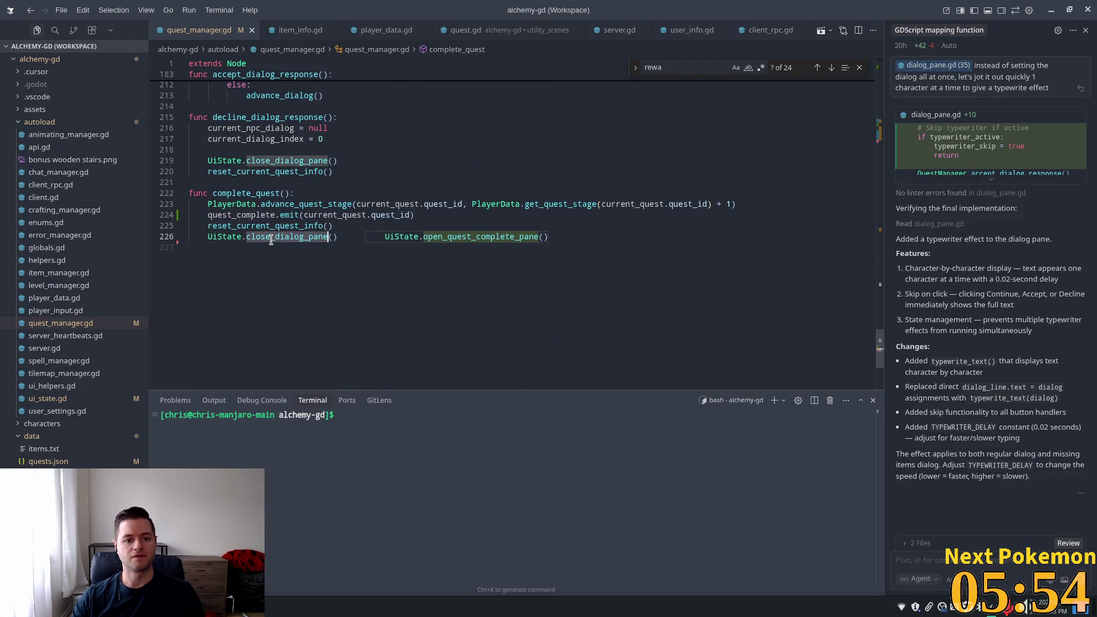
# Locate the quest_complete emit on line 224 and place the caret at its end
pyautogui.click(250, 215)
pyautogui.doubleClick(249, 215)
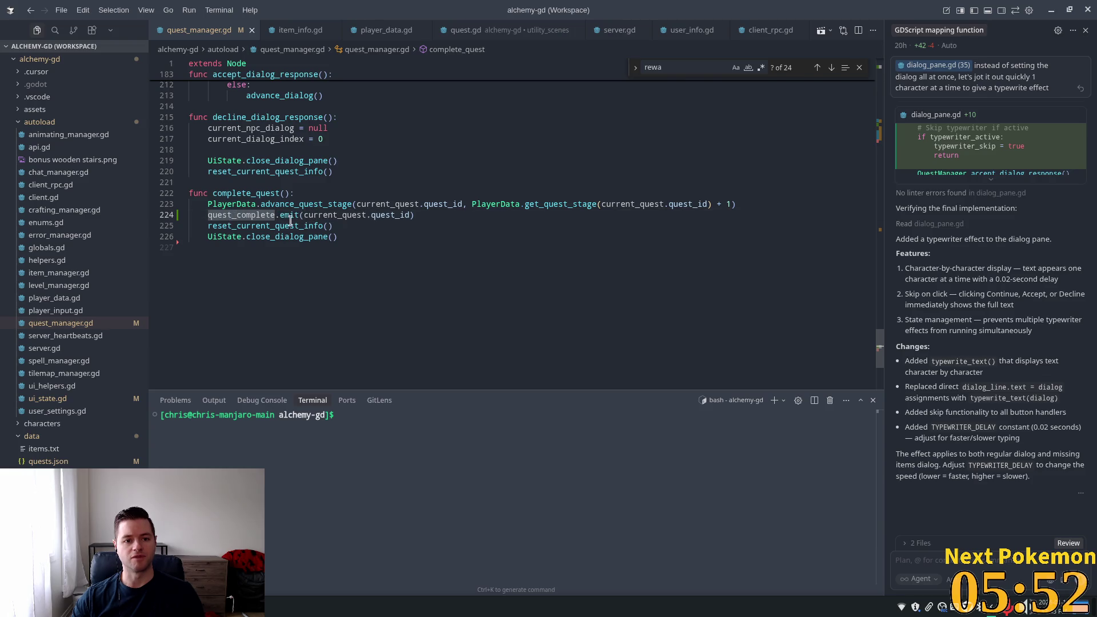
pyautogui.press('Up')
pyautogui.press('End')
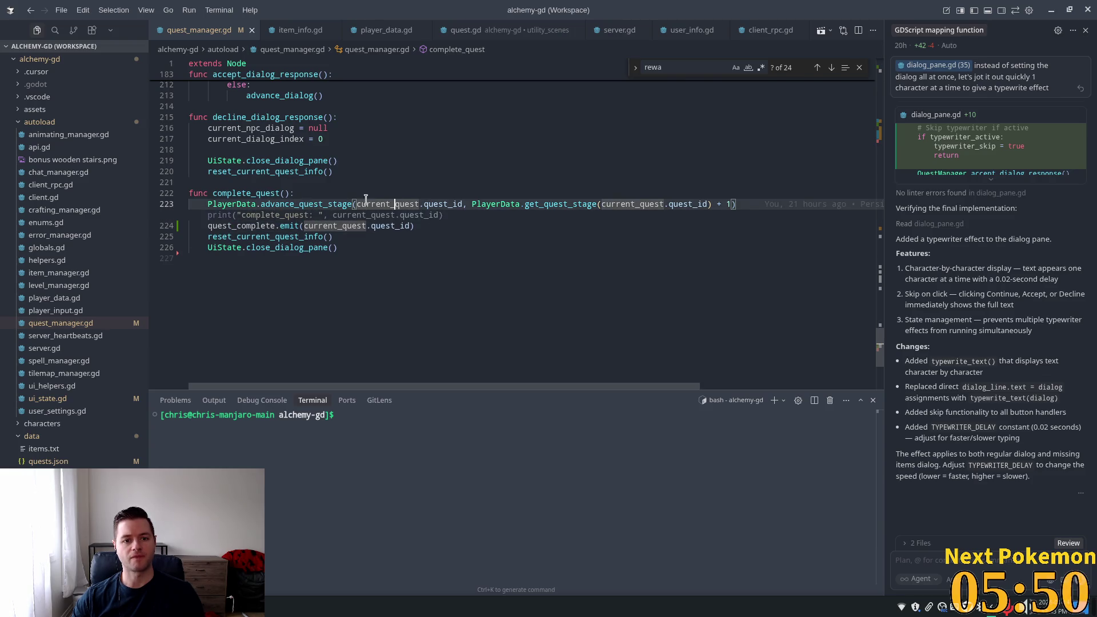
pyautogui.rightClick(318, 212)
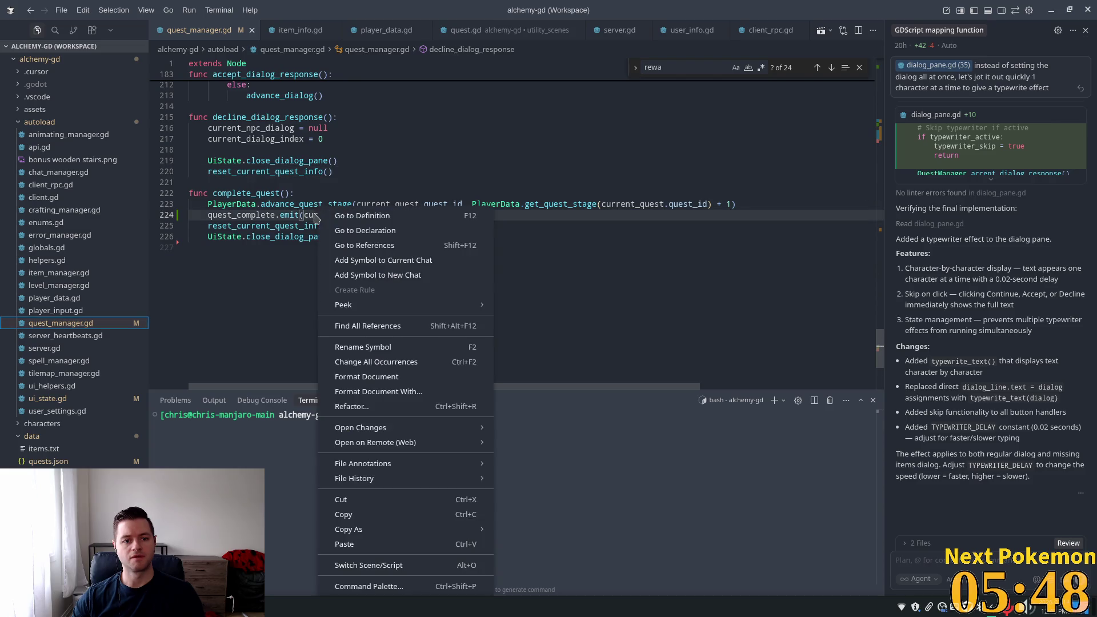
pyautogui.press('Escape')
pyautogui.click(407, 215)
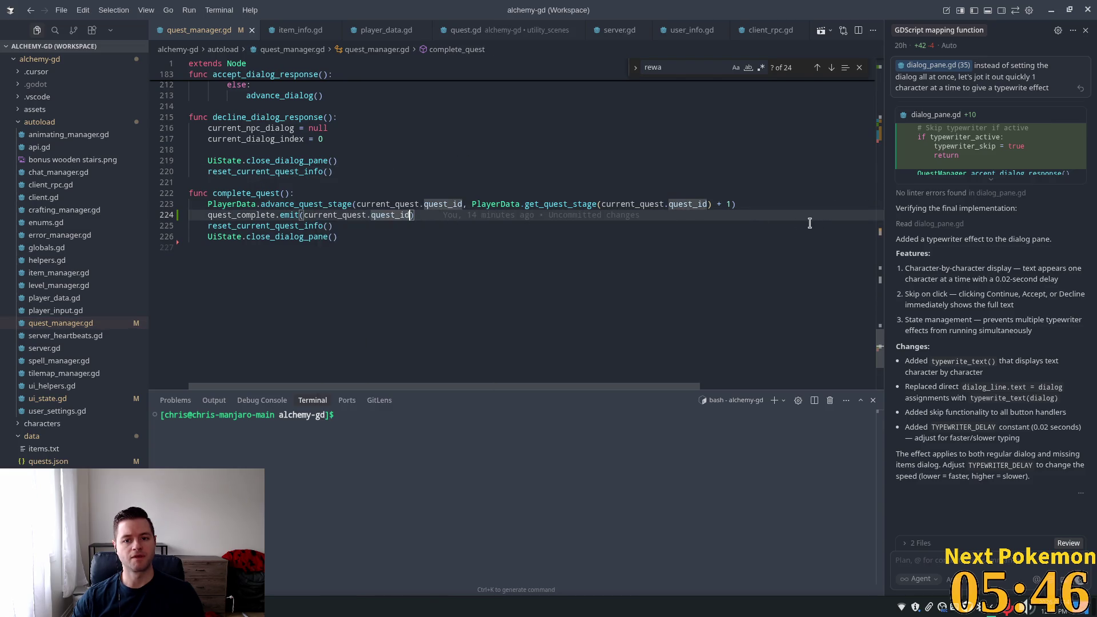
pyautogui.click(594, 223)
pyautogui.click(525, 215)
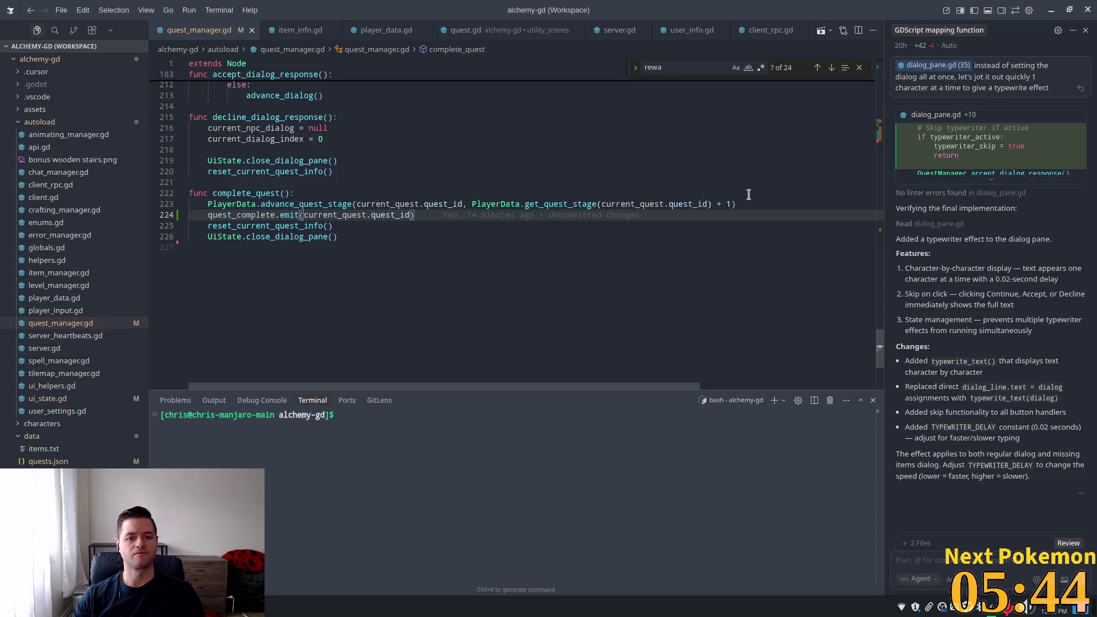
# Insert the suggested print("complete_quest: ", current_quest.quest_id) line and save the file
pyautogui.press('Return')
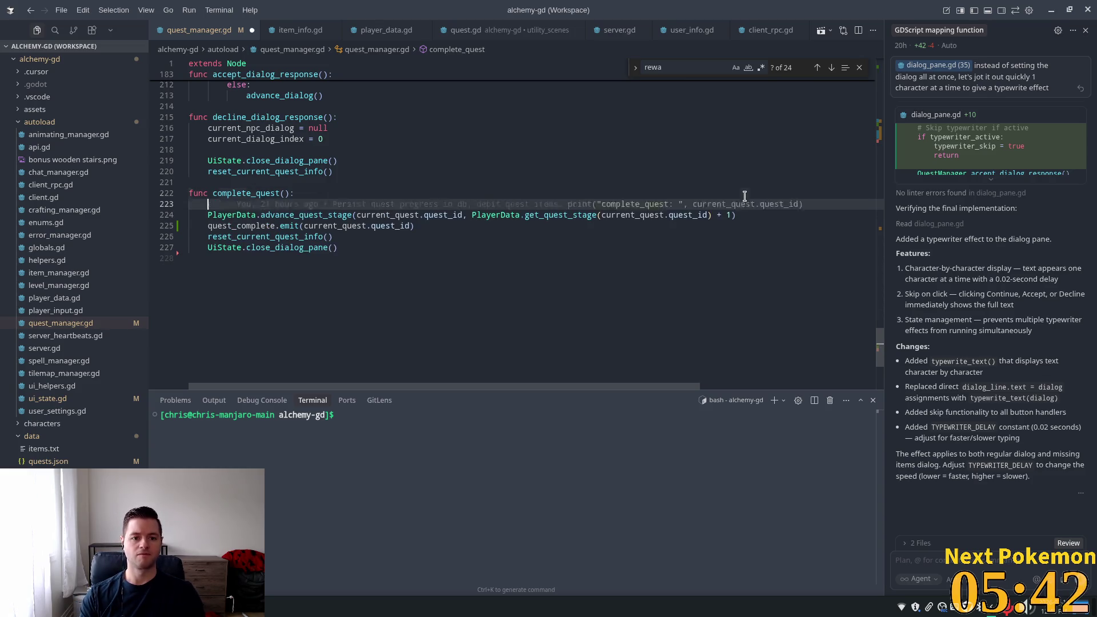
pyautogui.press('Tab')
pyautogui.hotkey('ctrl', 's')
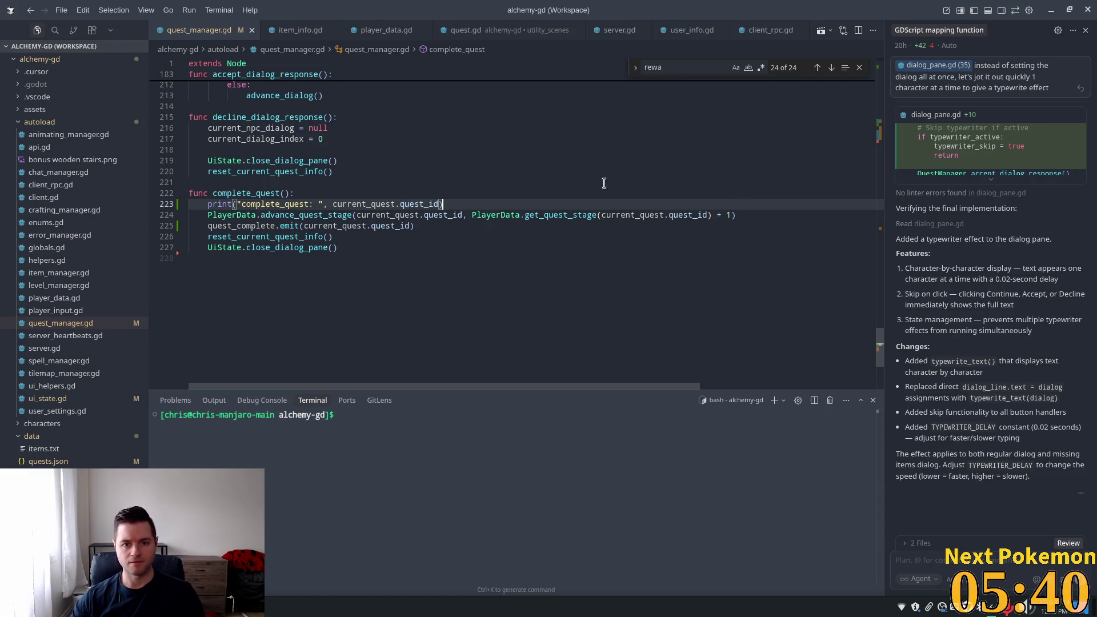
pyautogui.press('Up')
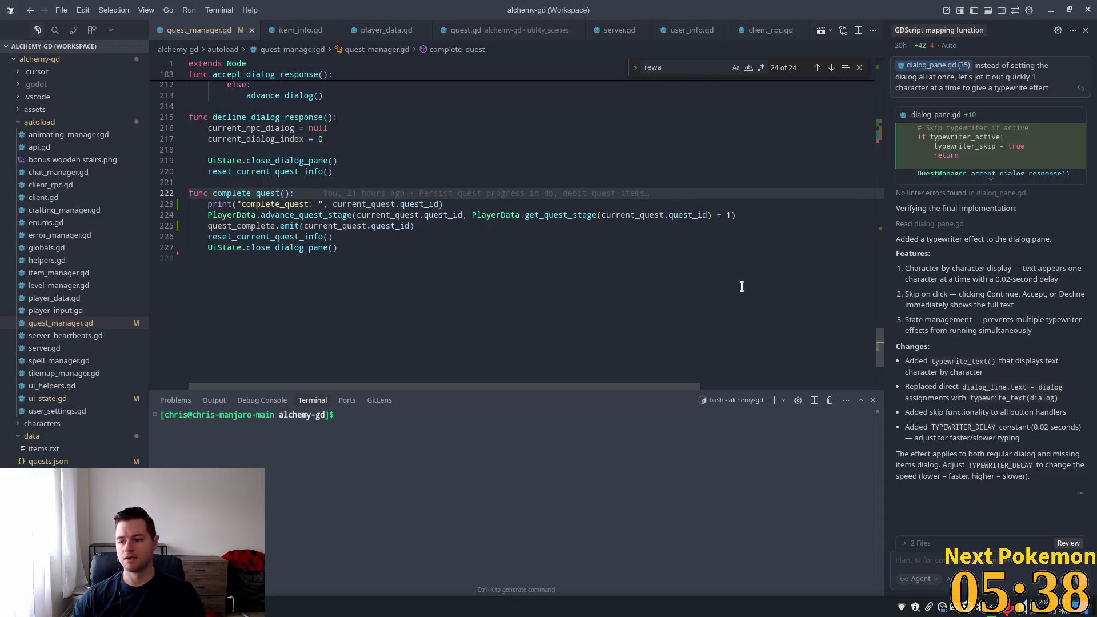
pyautogui.press('super')
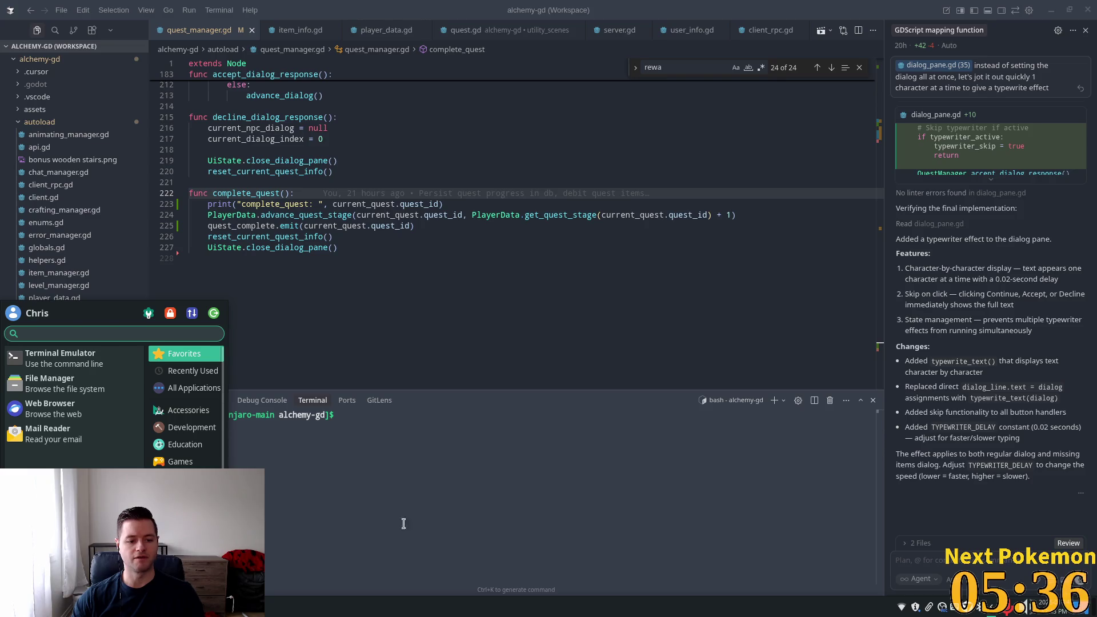
pyautogui.click(403, 524)
pyautogui.hotkey('alt', 'Tab')
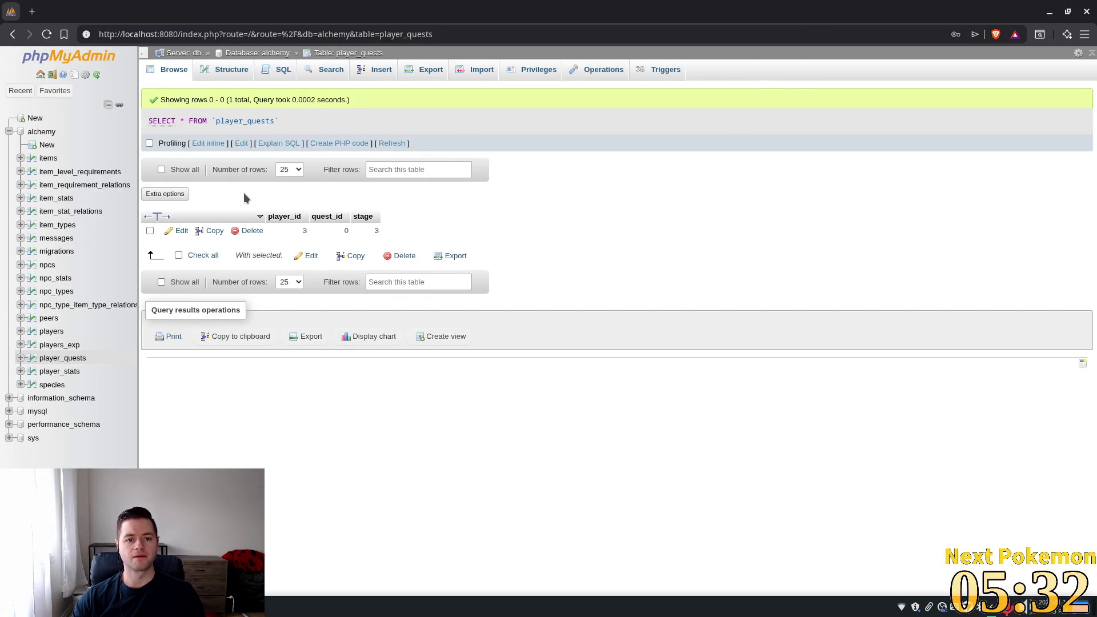
pyautogui.doubleClick(376, 230)
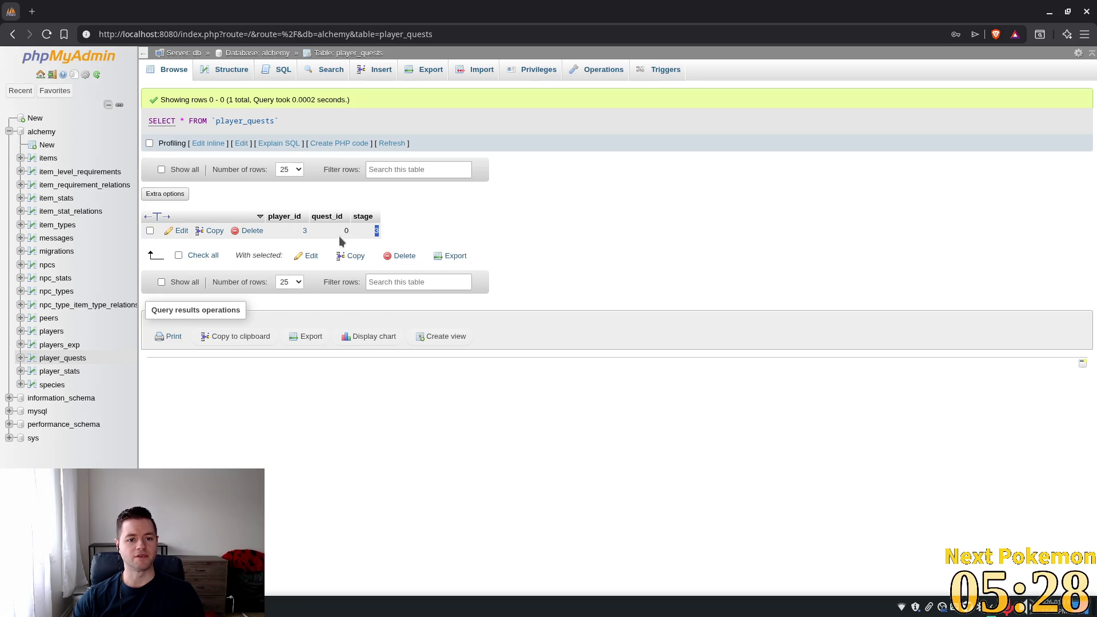
pyautogui.hotkey('alt', 'Tab')
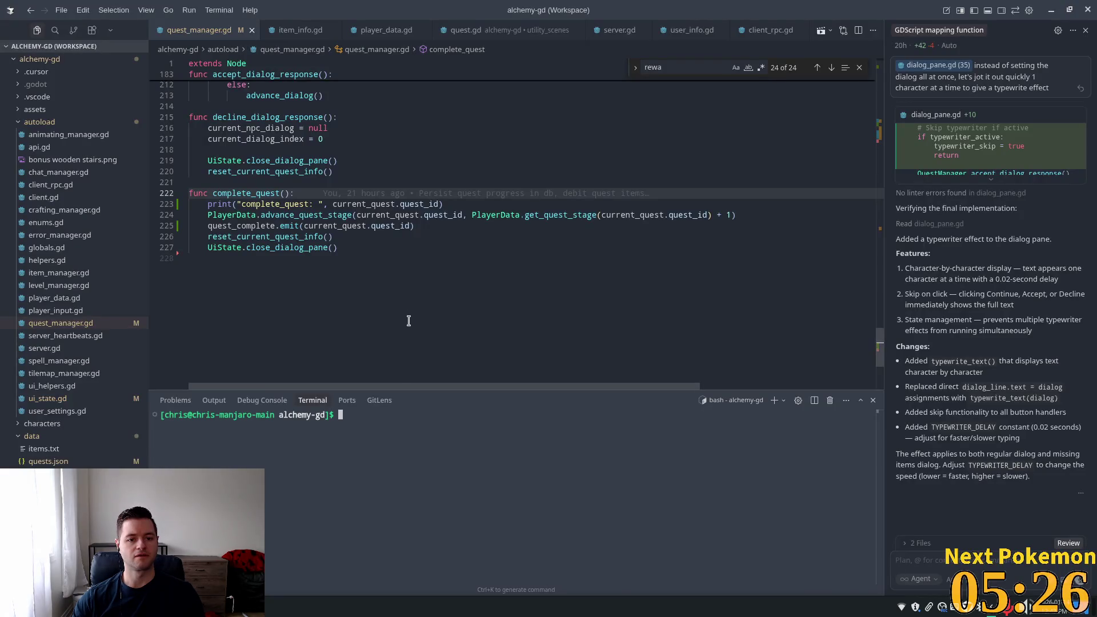
# Switch to the running game and talk to the Camper three times until his reward dialog closes
pyautogui.hotkey('alt', 'Tab')
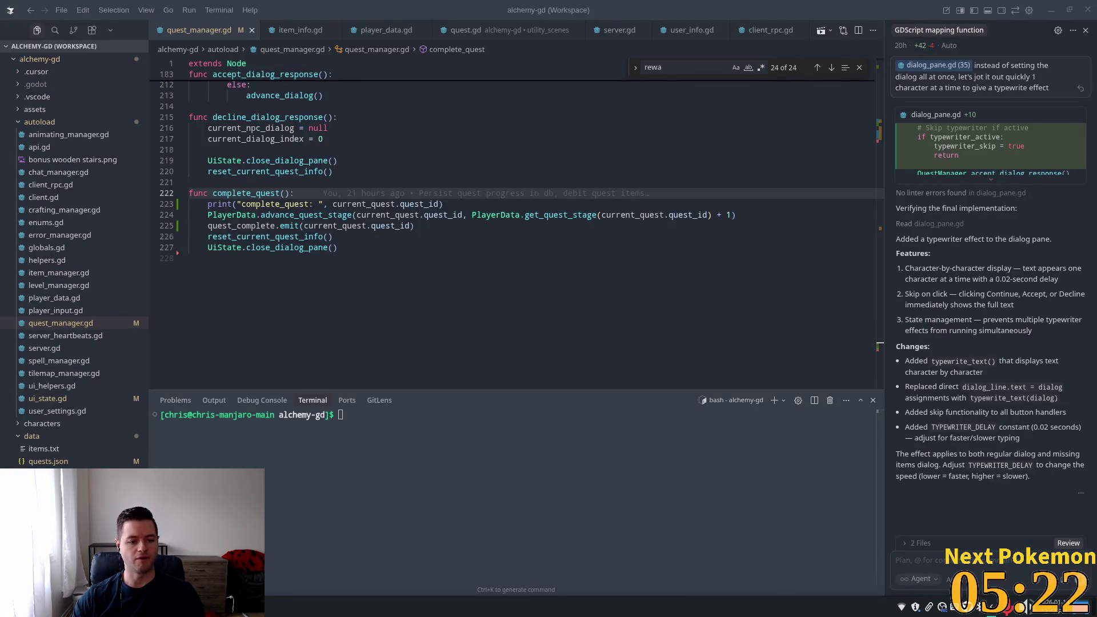
pyautogui.hotkey('alt', 'Tab')
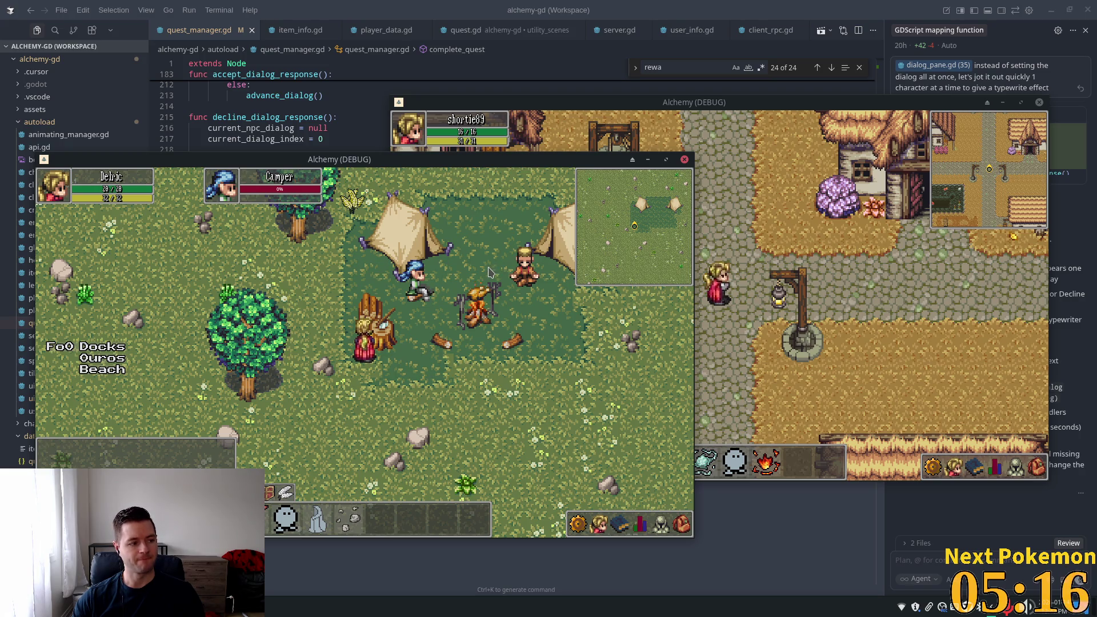
pyautogui.click(420, 280)
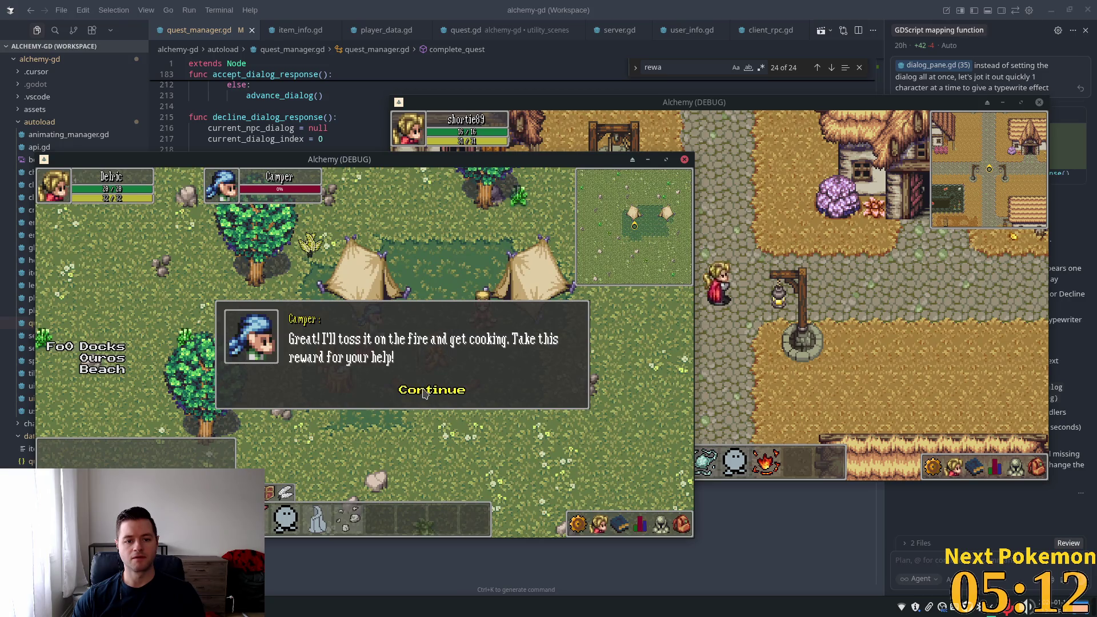
pyautogui.click(423, 393)
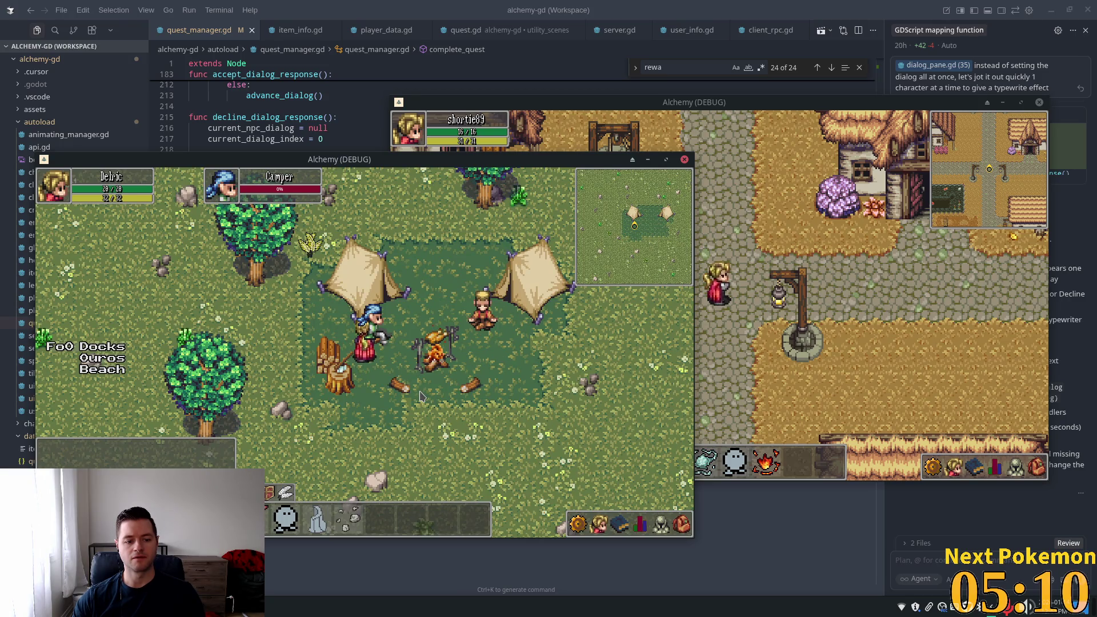
pyautogui.click(422, 395)
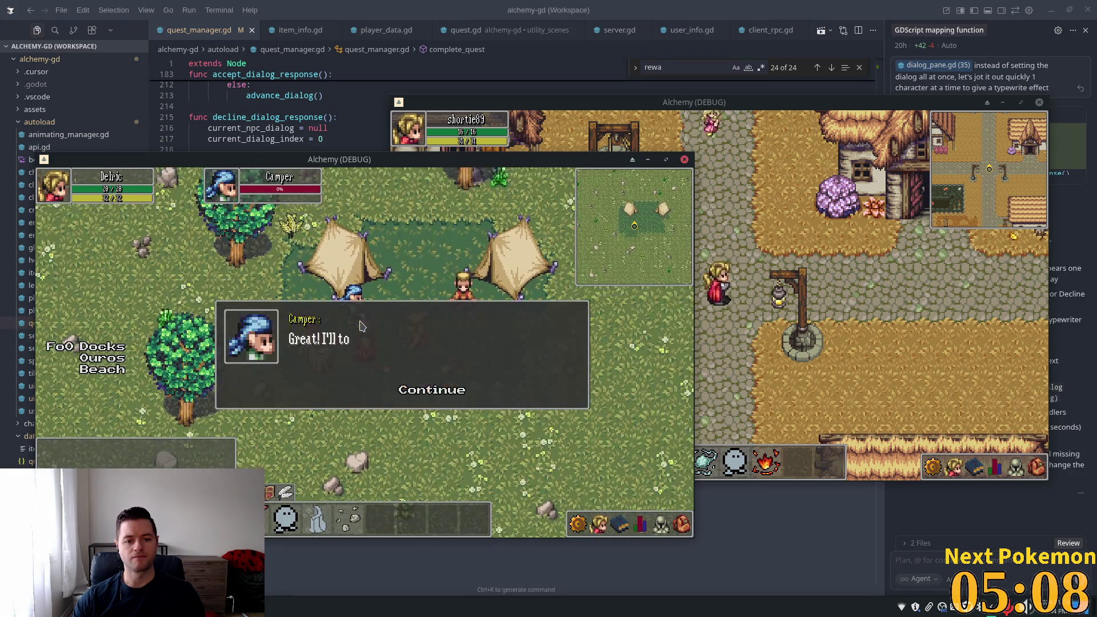
pyautogui.click(424, 391)
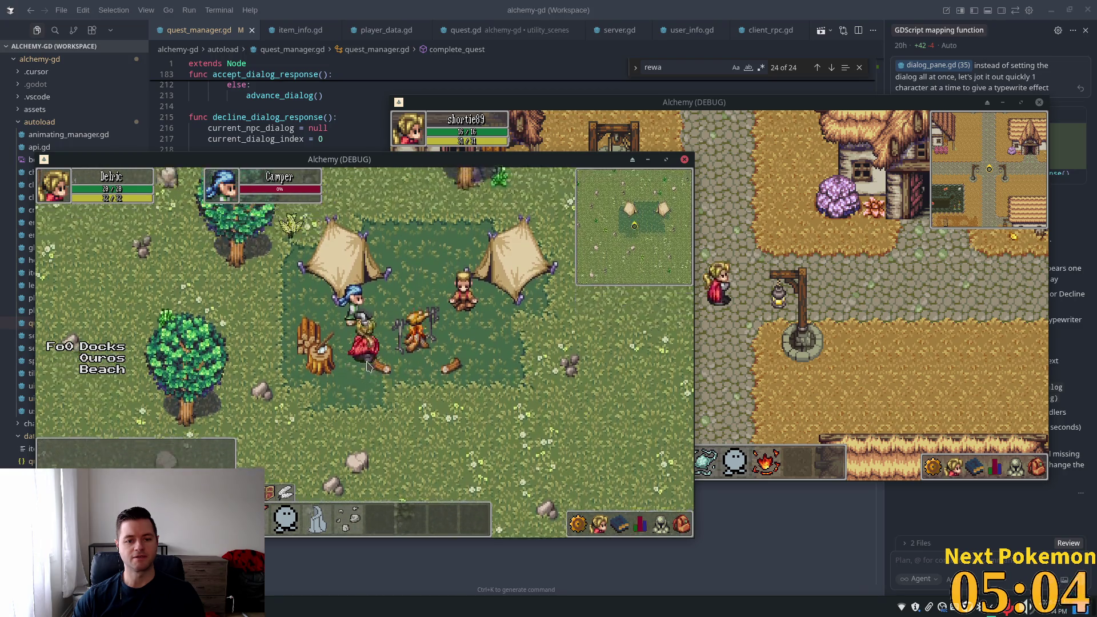
pyautogui.click(366, 343)
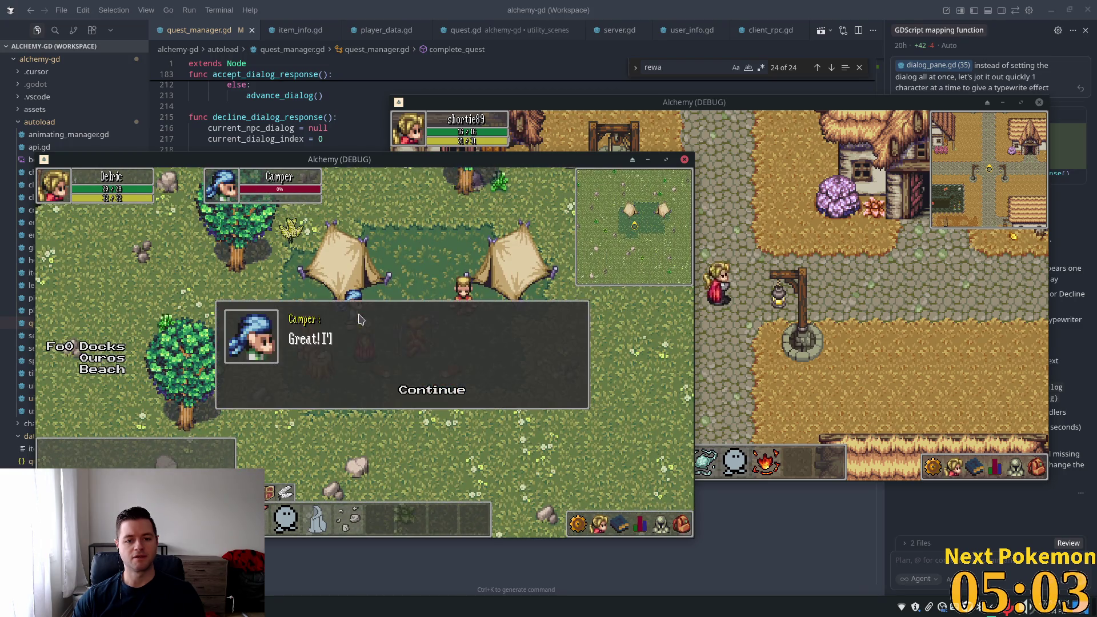
pyautogui.click(434, 391)
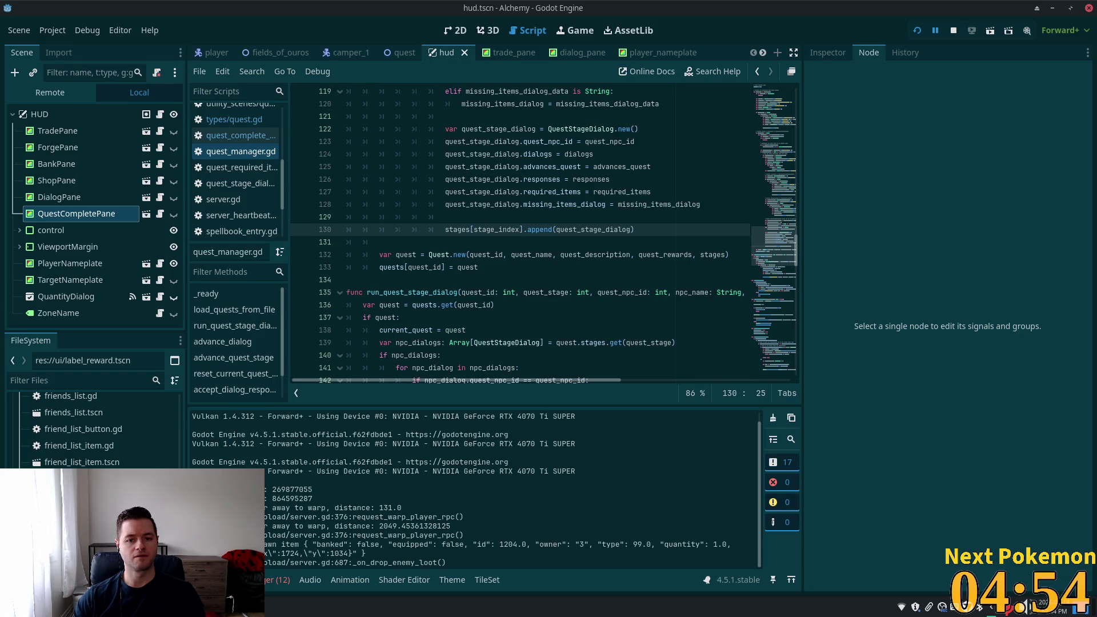
# Re-run the player_quests query in the phpMyAdmin browser, then return to Cursor
pyautogui.hotkey('alt', 'Tab')
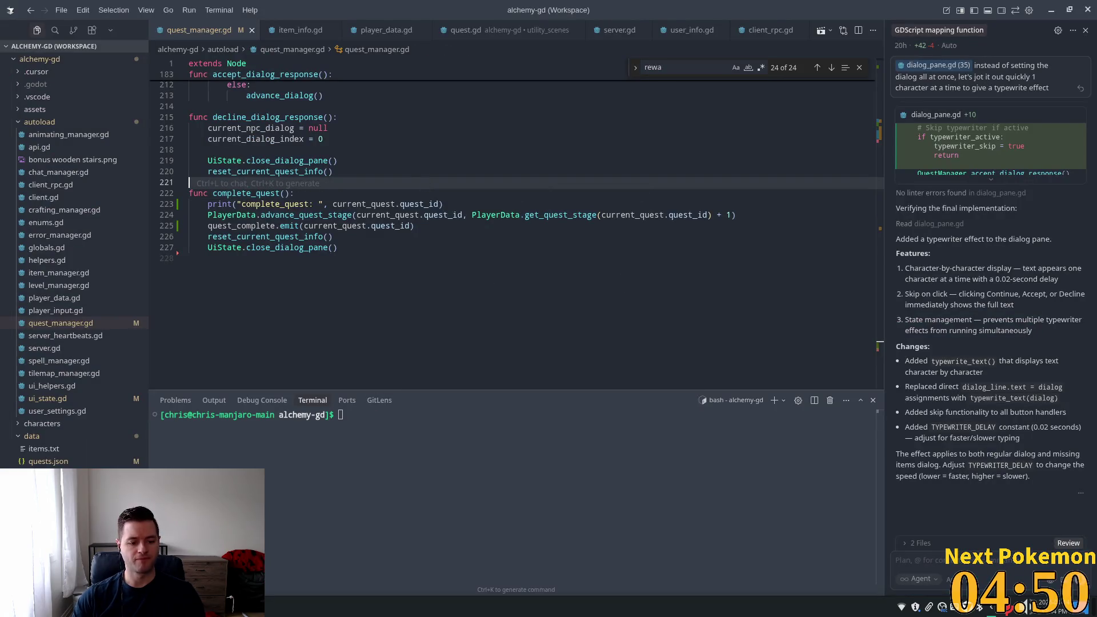
pyautogui.hotkey('alt', 'Tab')
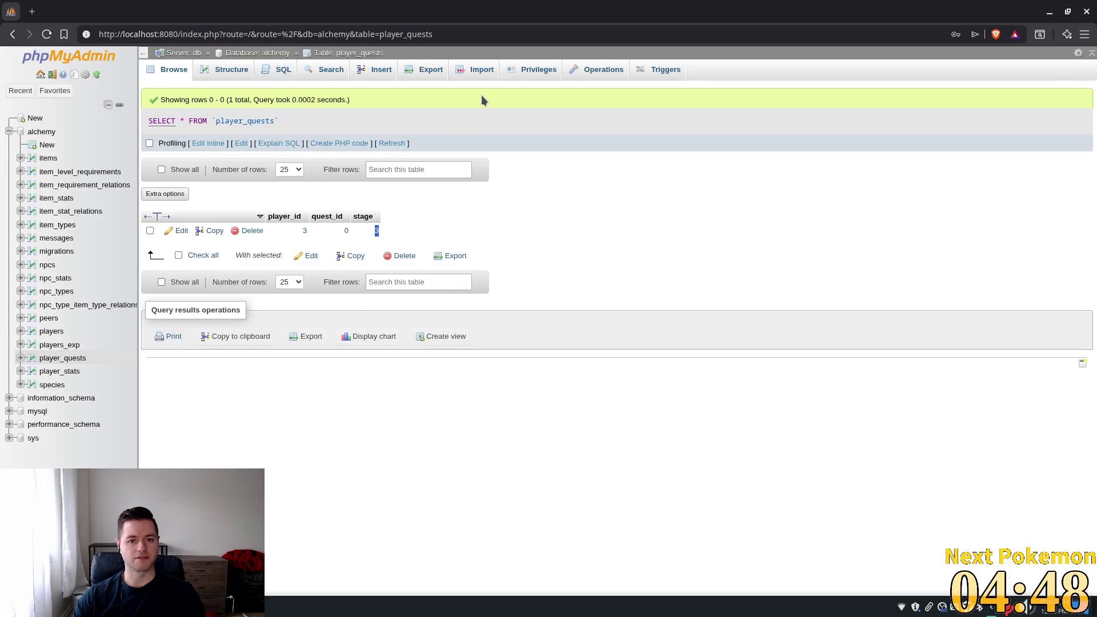
pyautogui.click(396, 143)
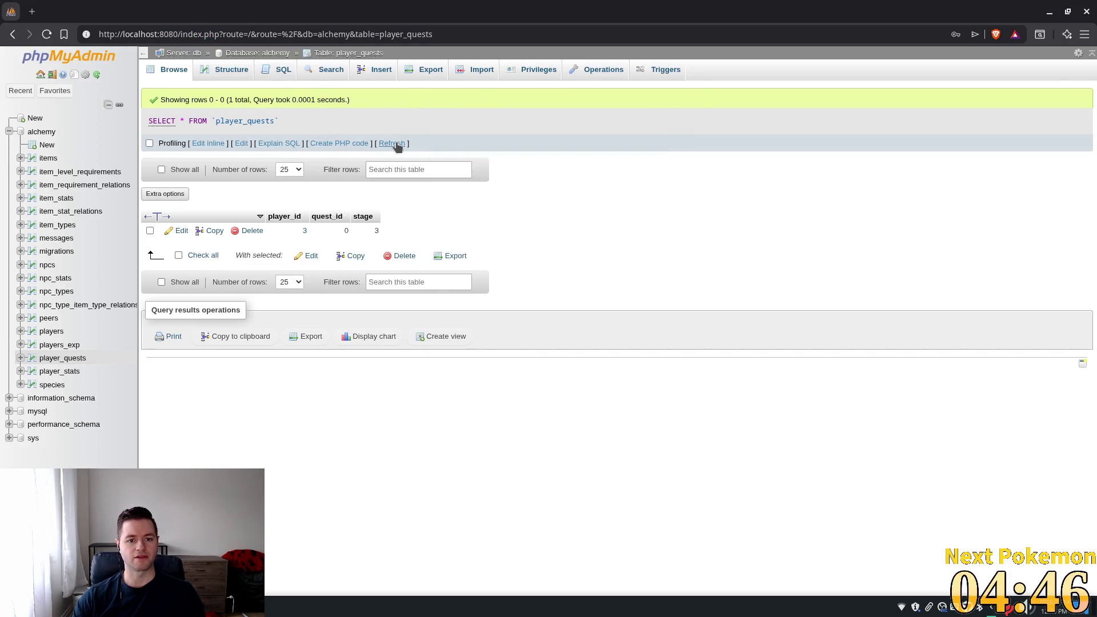
pyautogui.hotkey('alt', 'Tab')
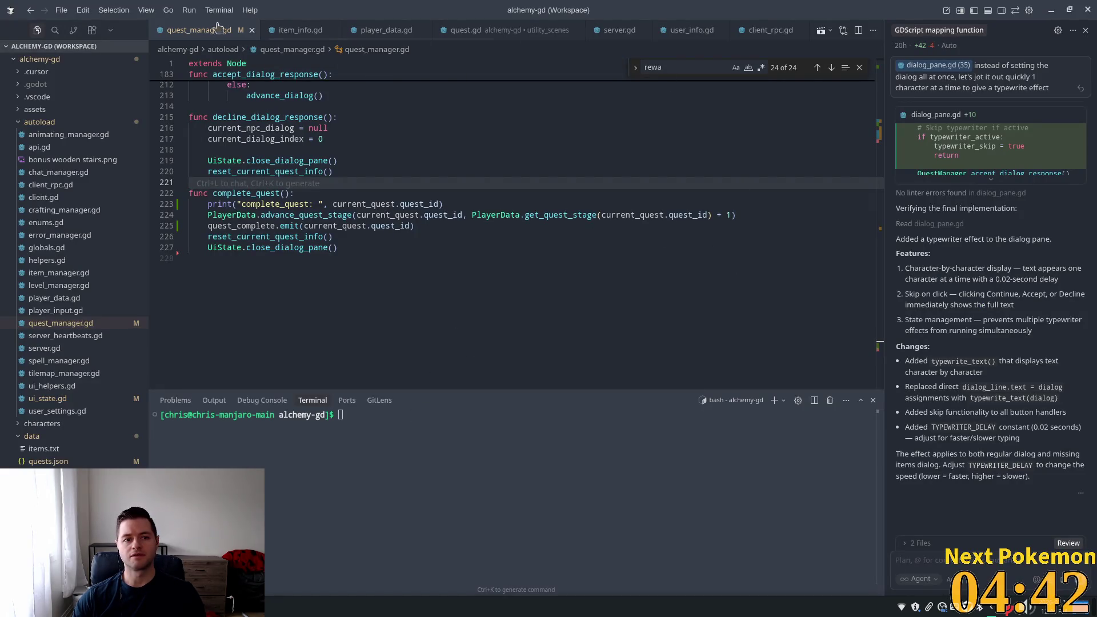
# Open quests.json and scroll down to the final npc_dialogs stage
pyautogui.scroll(5, 219, 32)
pyautogui.scroll(1, 219, 33)
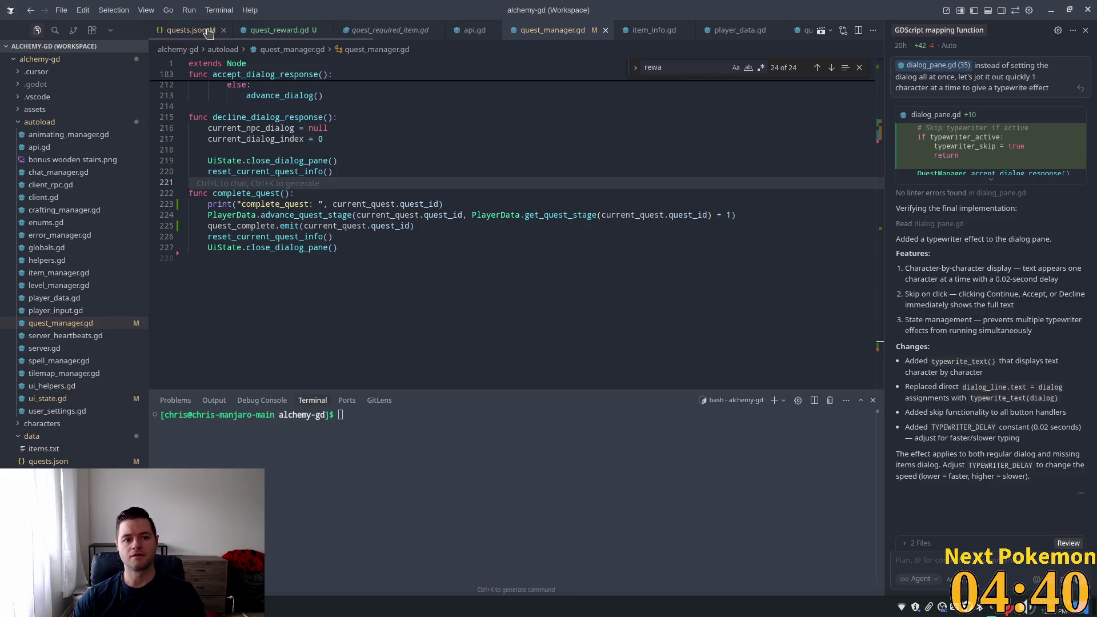
pyautogui.click(187, 30)
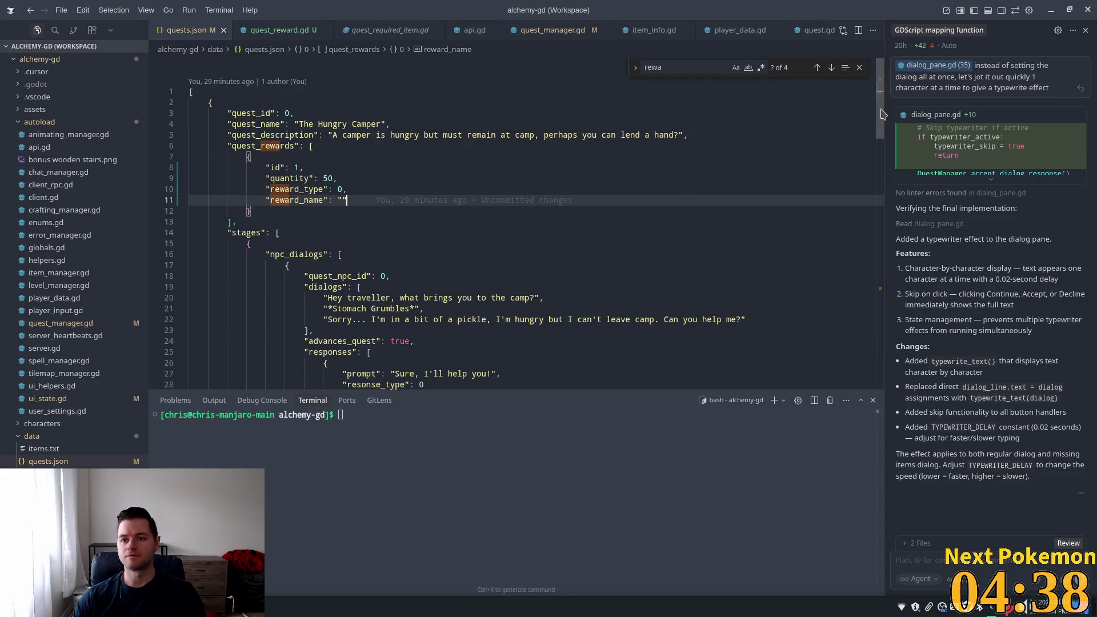
pyautogui.scroll(-4, 273, 146)
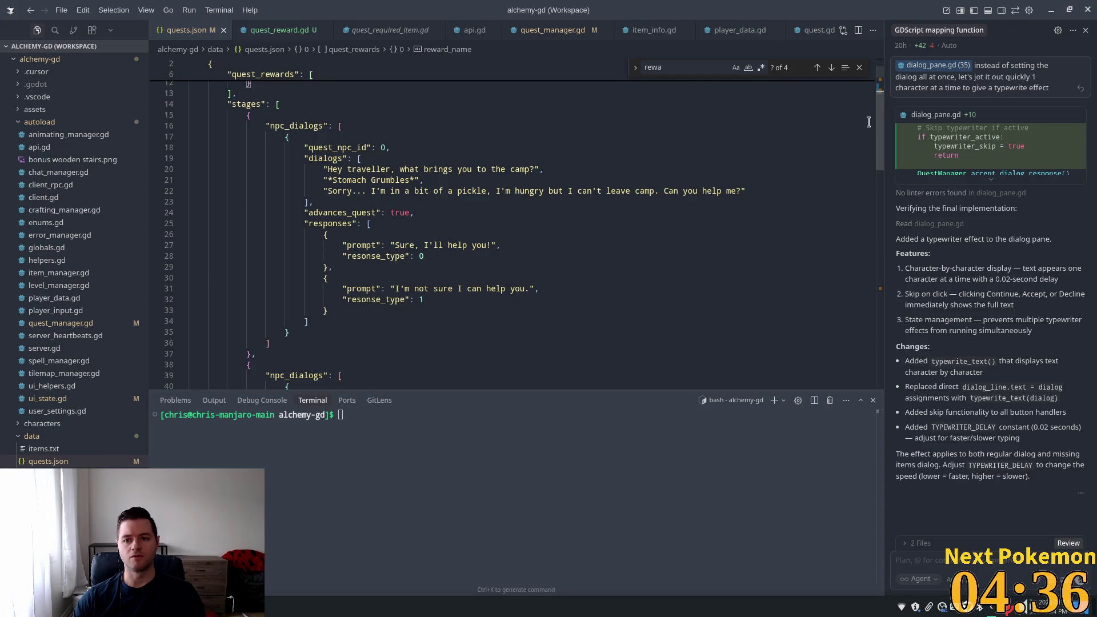
pyautogui.moveTo(886, 219)
pyautogui.mouseDown()
pyautogui.moveTo(885, 313)
pyautogui.moveTo(879, 140)
pyautogui.moveTo(874, 206)
pyautogui.moveTo(855, 109)
pyautogui.moveTo(874, 297)
pyautogui.mouseUp()
pyautogui.scroll(-8, 873, 219)
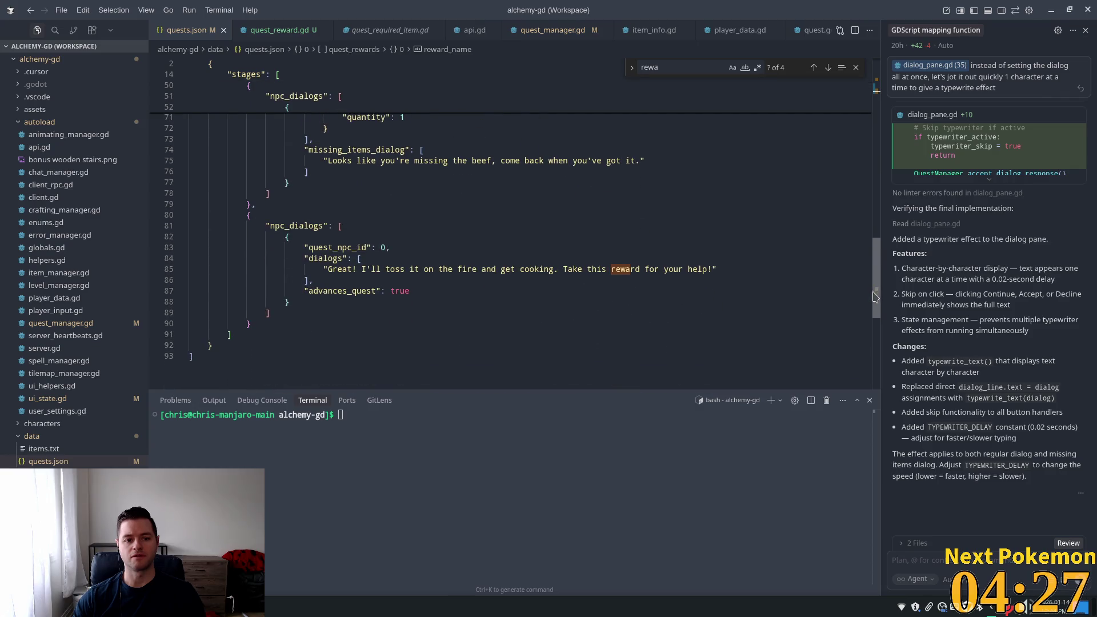
# Highlight the Camper's final dialogs entry and its "advances_quest": true value
pyautogui.click(459, 228)
pyautogui.click(400, 291)
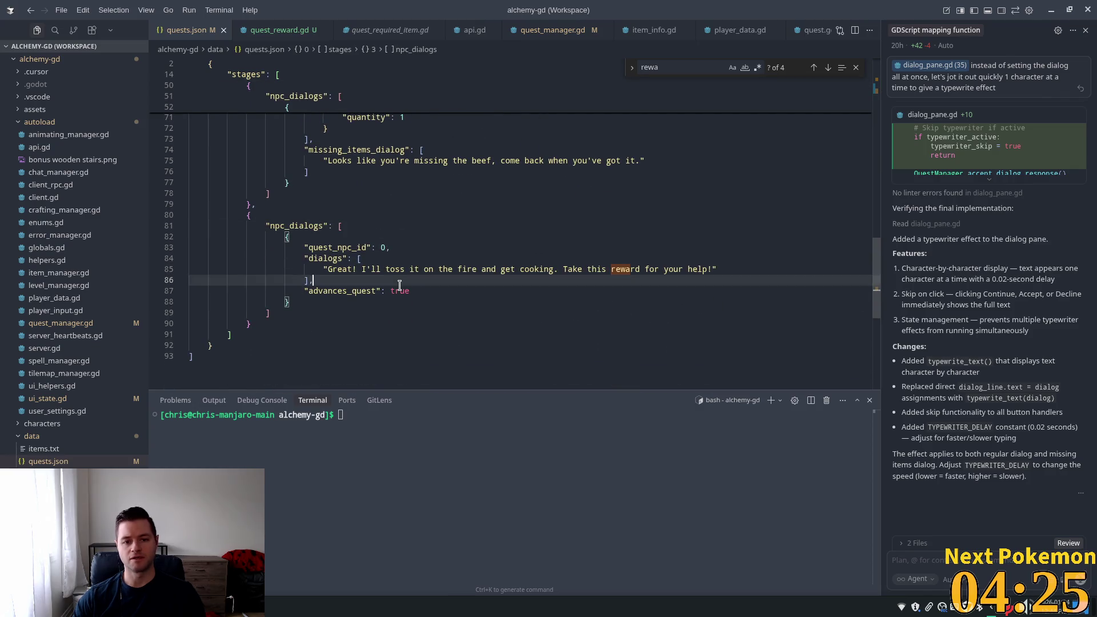
pyautogui.doubleClick(356, 291)
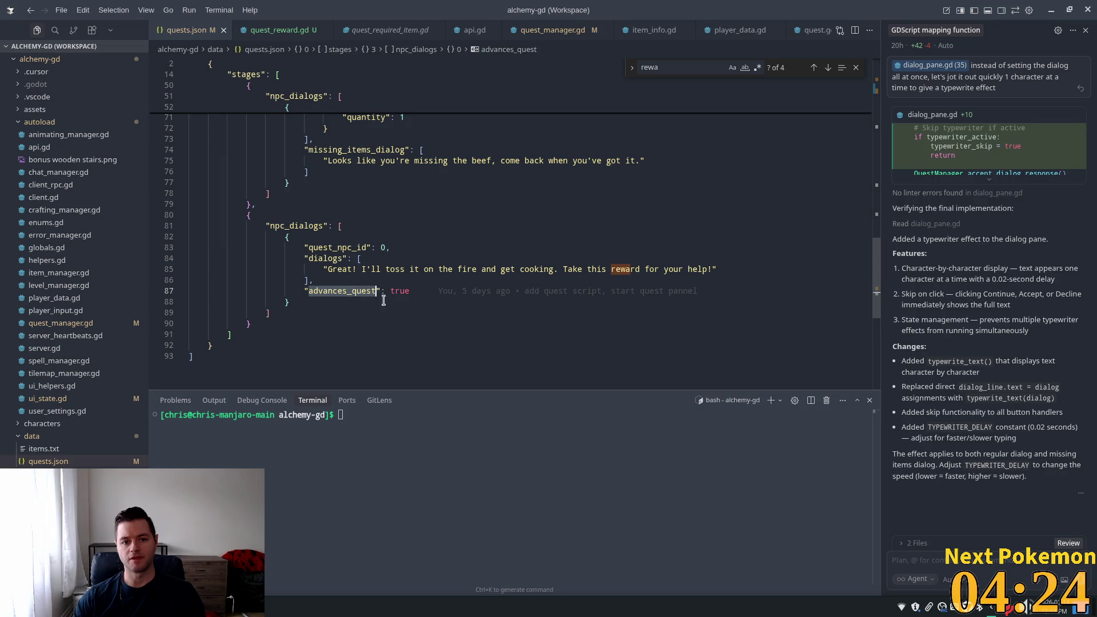
pyautogui.click(327, 280)
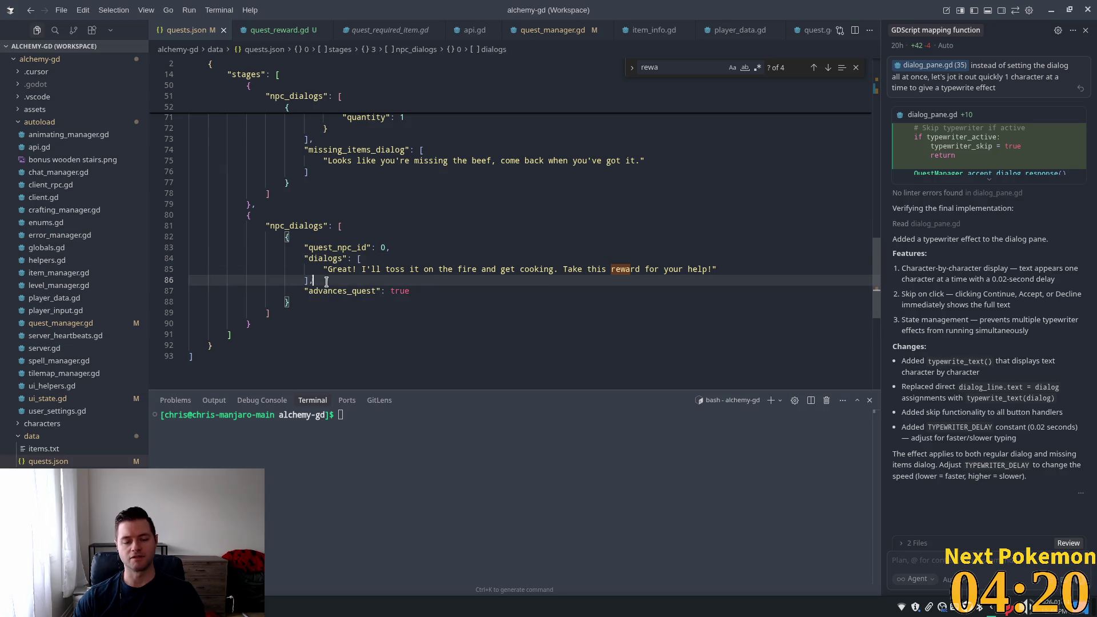
pyautogui.moveTo(323, 258); pyautogui.dragTo(370, 282)
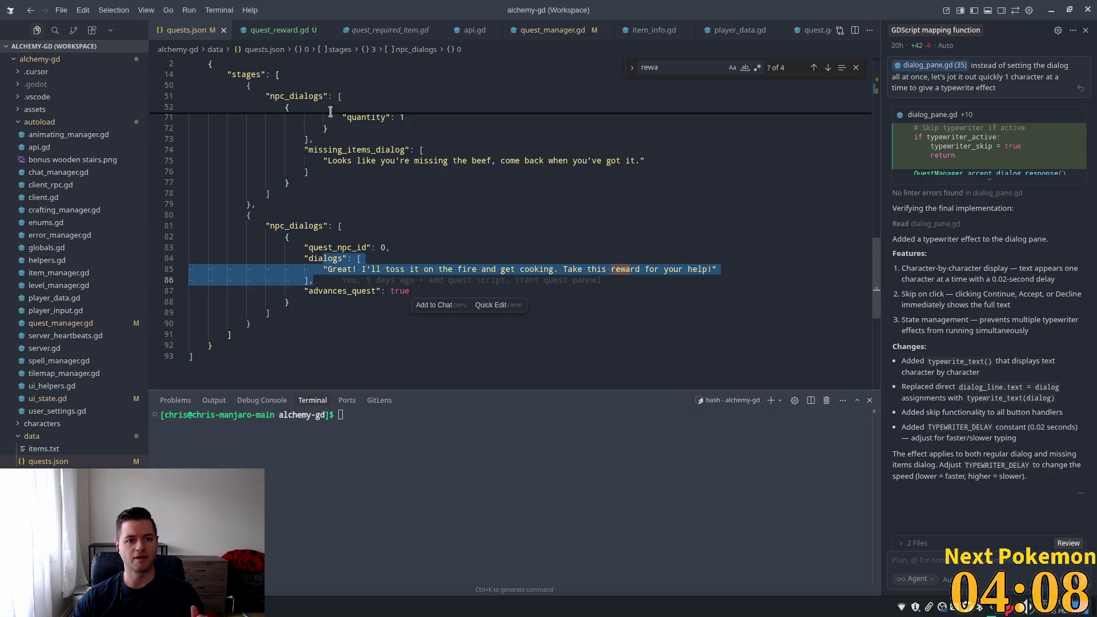
pyautogui.click(553, 30)
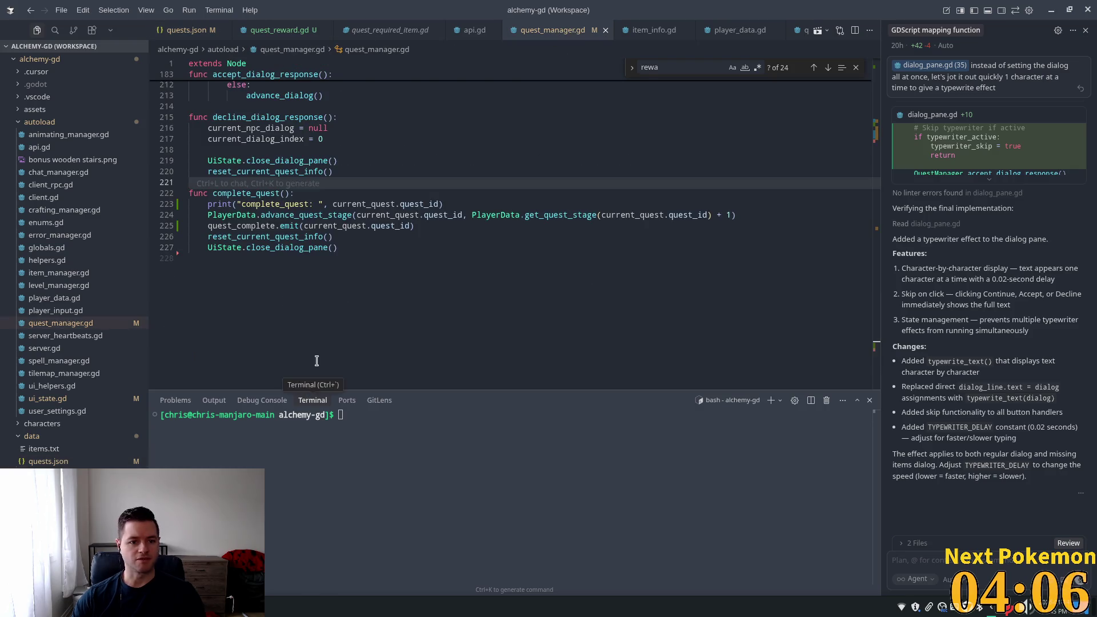
pyautogui.scroll(8, 320, 354)
pyautogui.scroll(4, 337, 331)
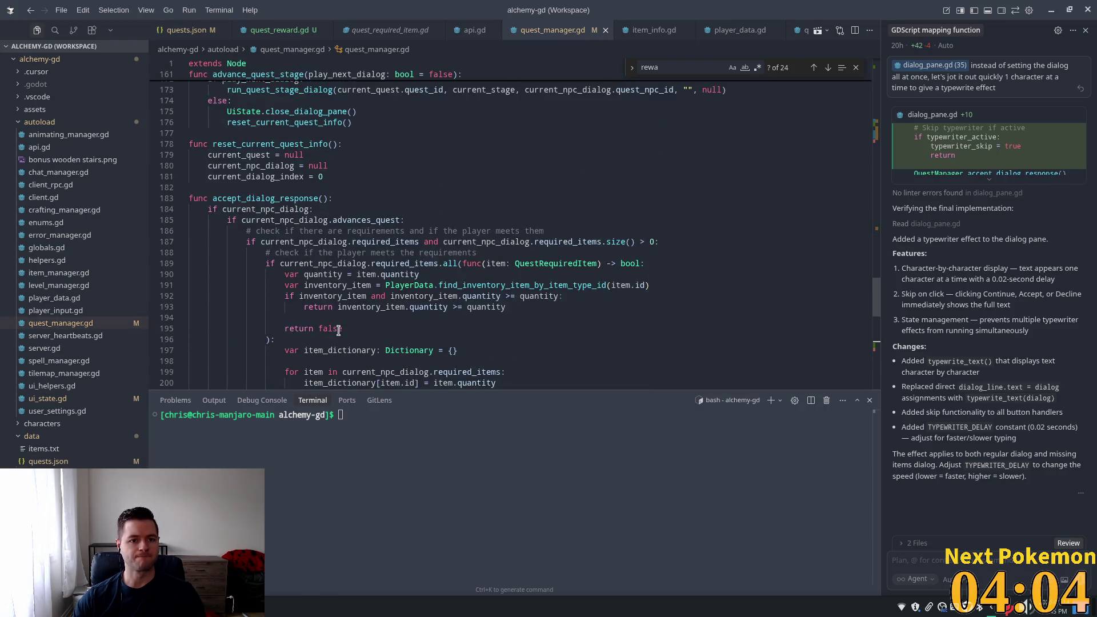
pyautogui.scroll(4, 268, 182)
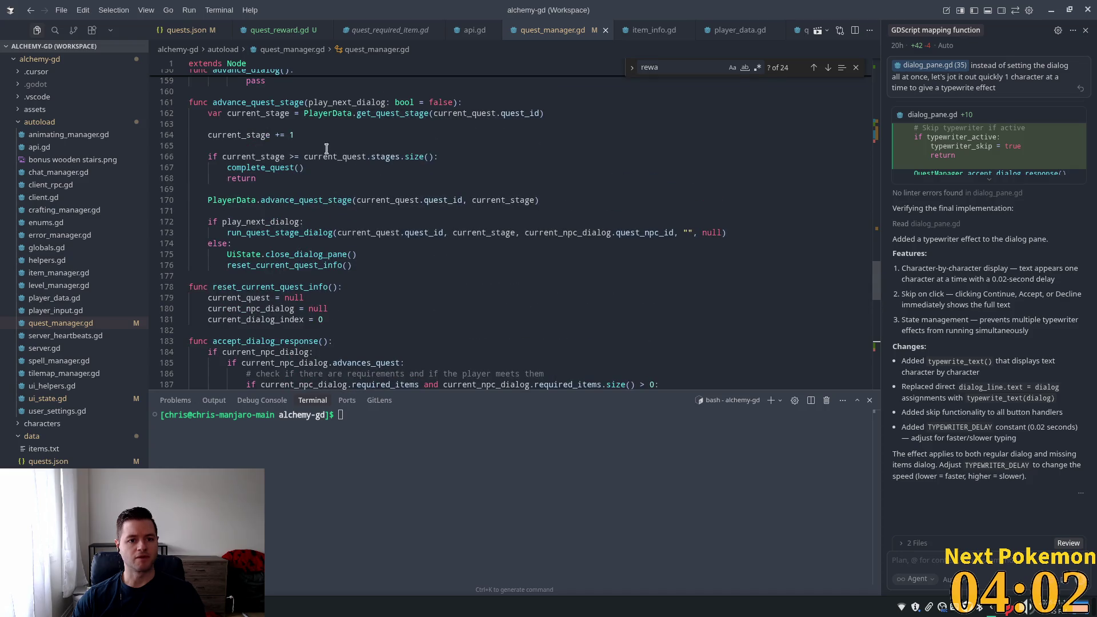
pyautogui.doubleClick(256, 103)
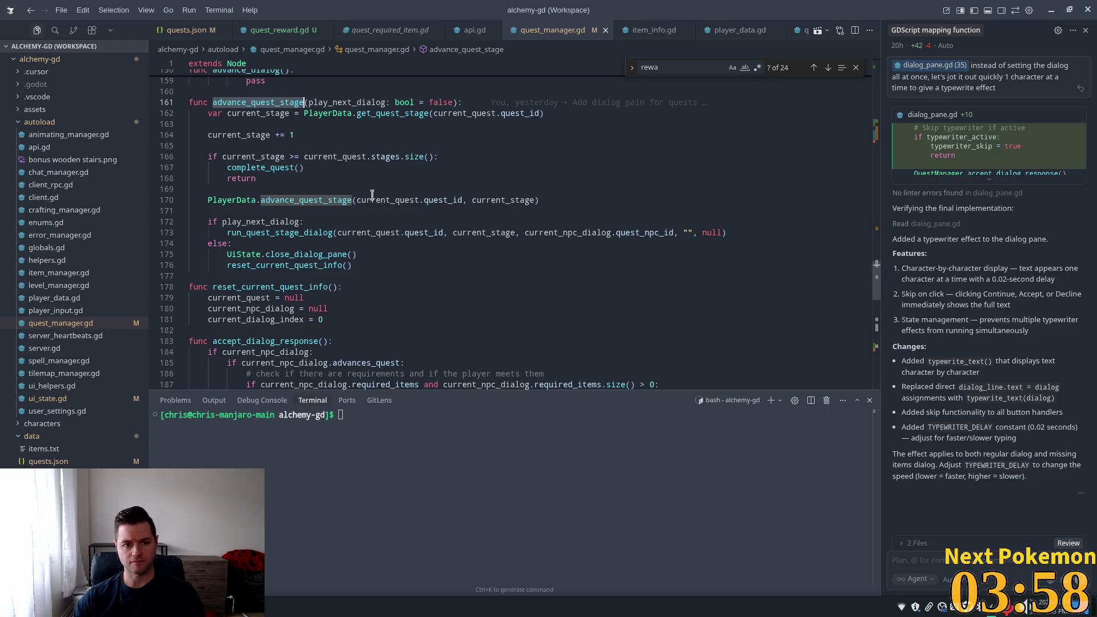
pyautogui.click(267, 134)
pyautogui.click(245, 114)
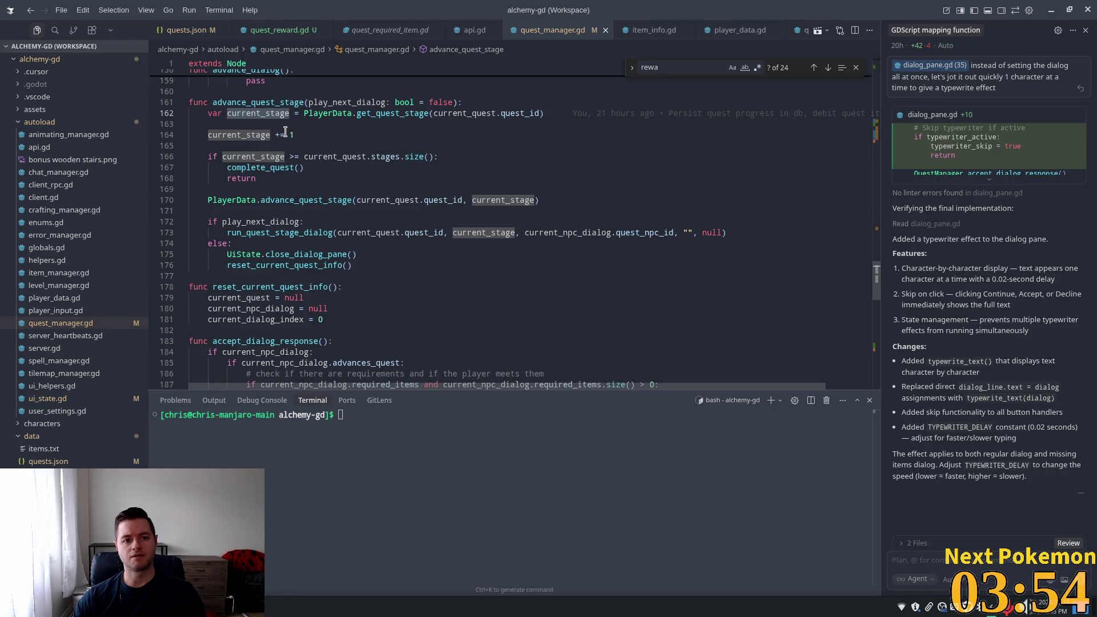
pyautogui.click(283, 135)
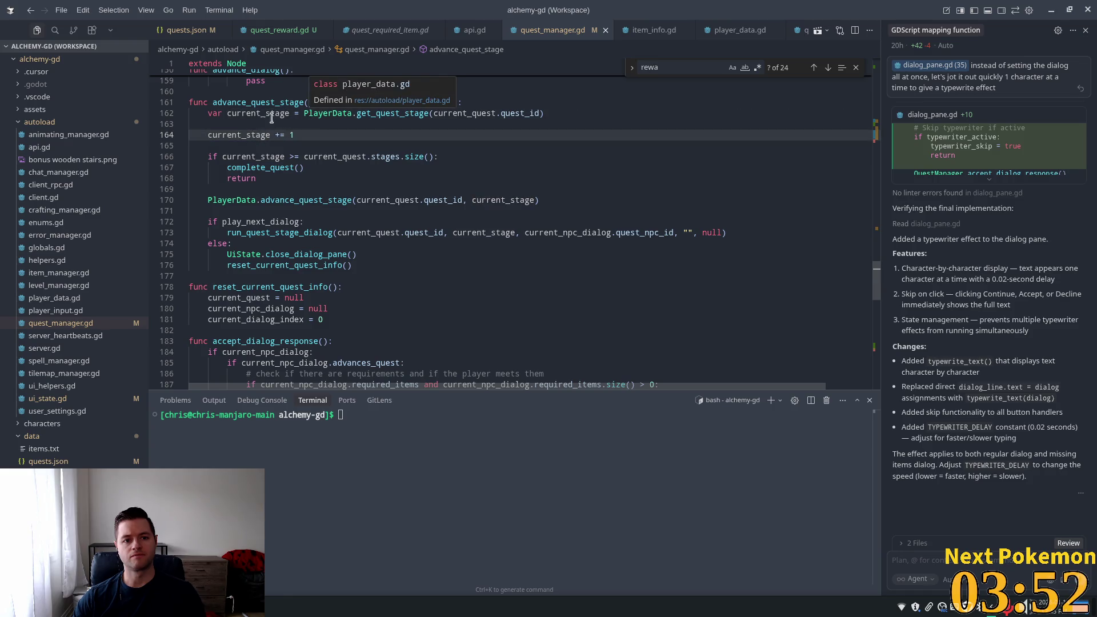
pyautogui.doubleClick(401, 113)
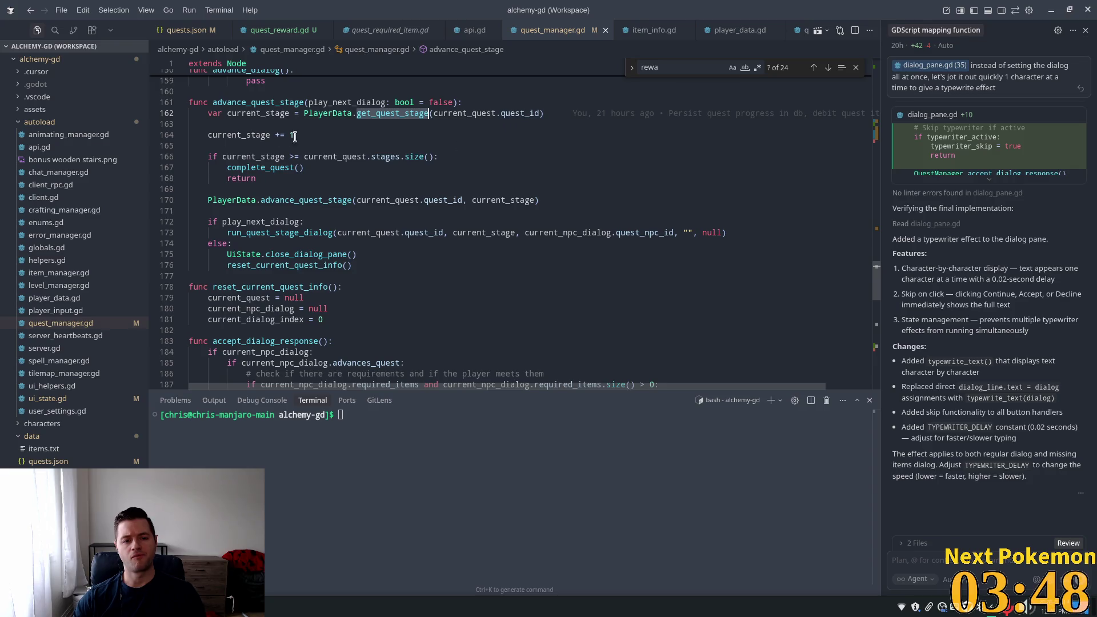
pyautogui.click(389, 156)
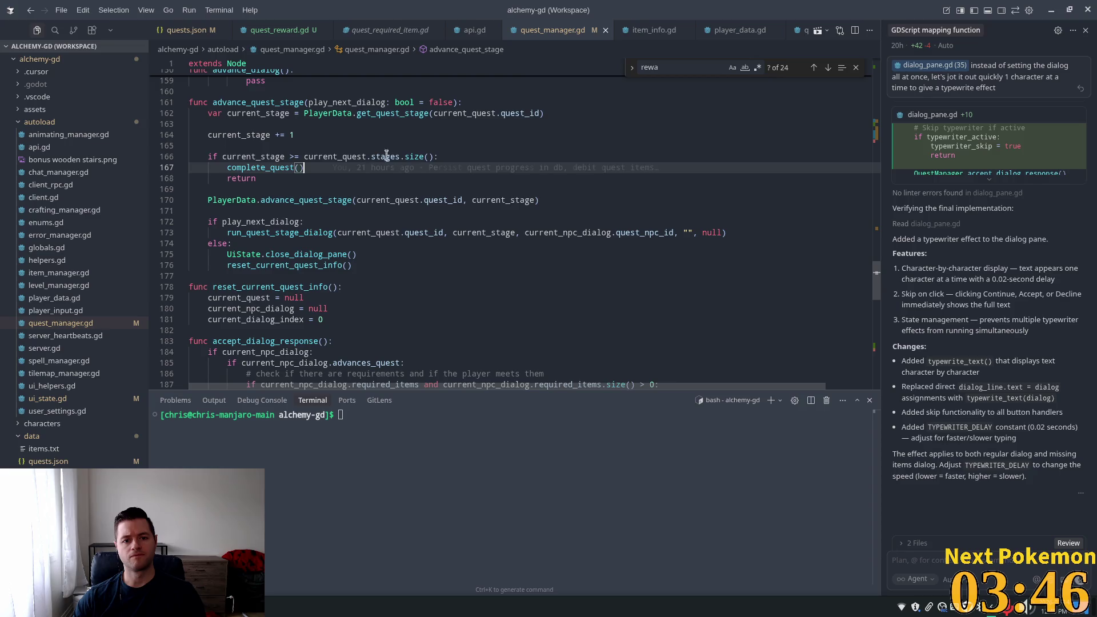
pyautogui.click(285, 157)
pyautogui.click(269, 150)
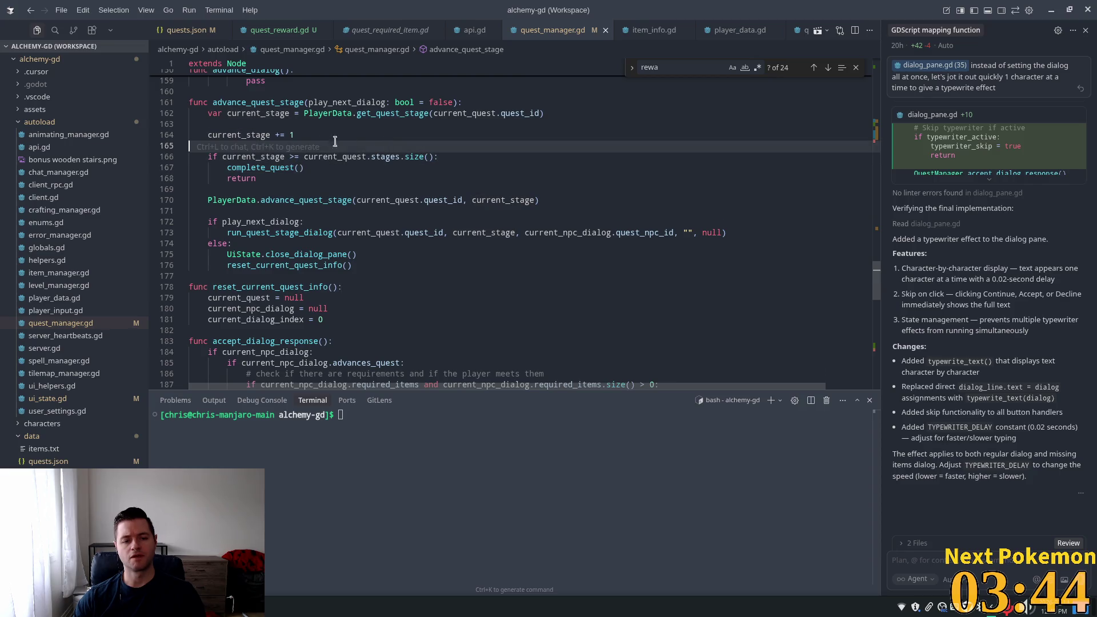
pyautogui.click(413, 157)
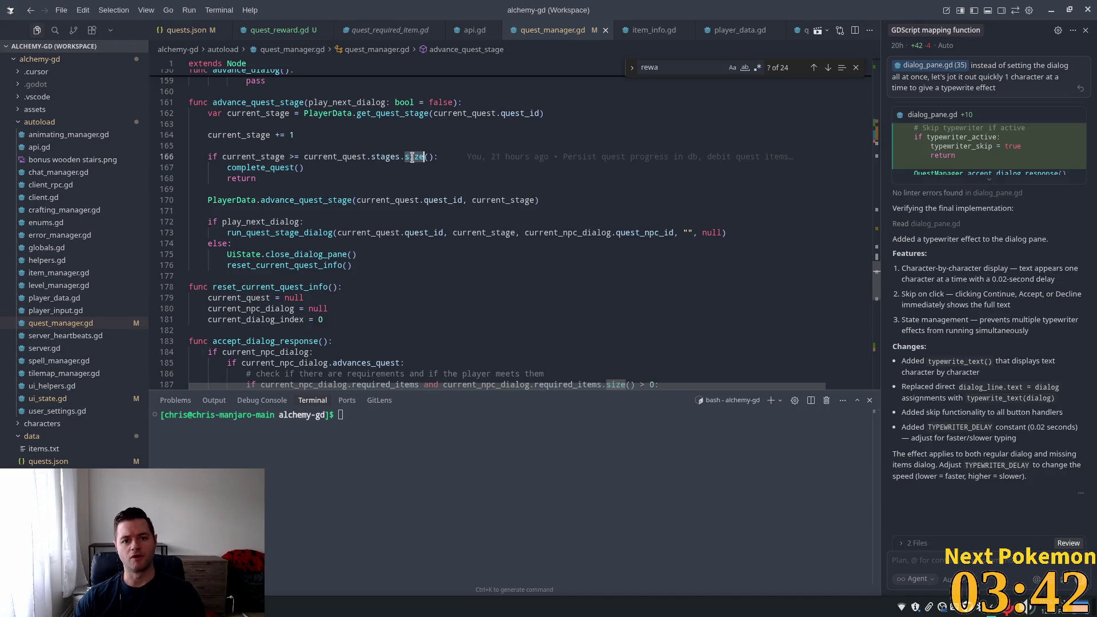
pyautogui.click(306, 159)
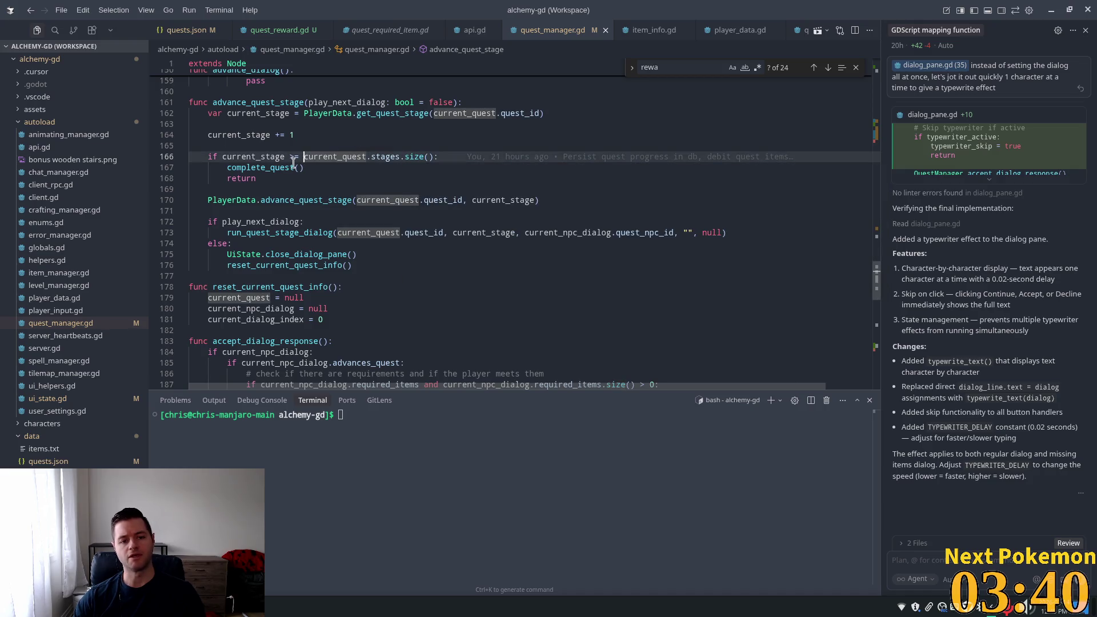
pyautogui.moveTo(299, 156); pyautogui.dragTo(304, 156)
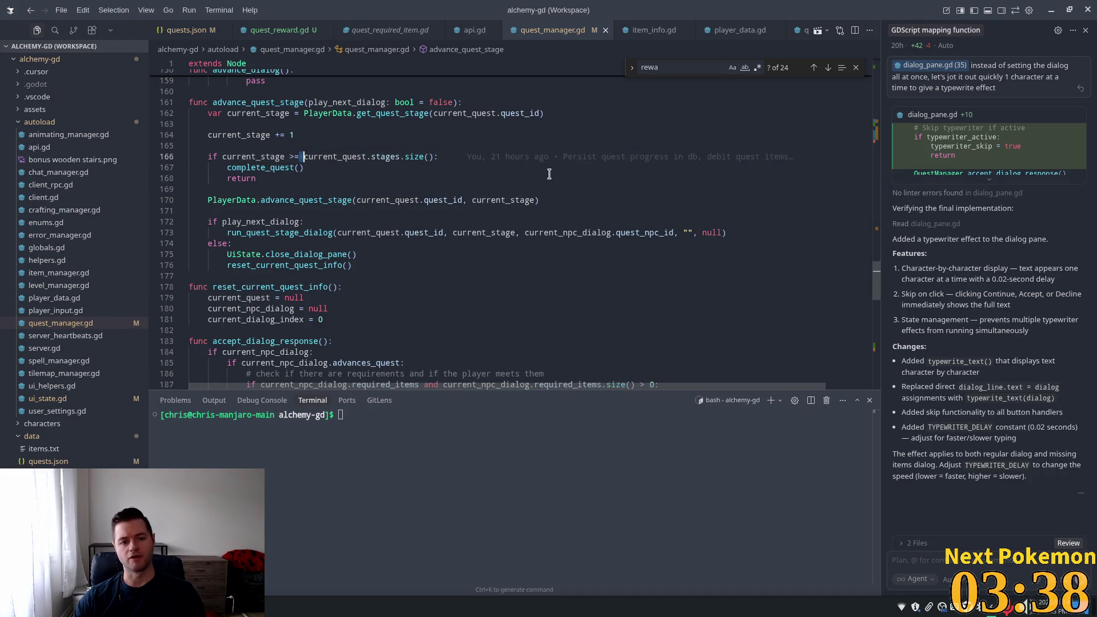
pyautogui.doubleClick(286, 168)
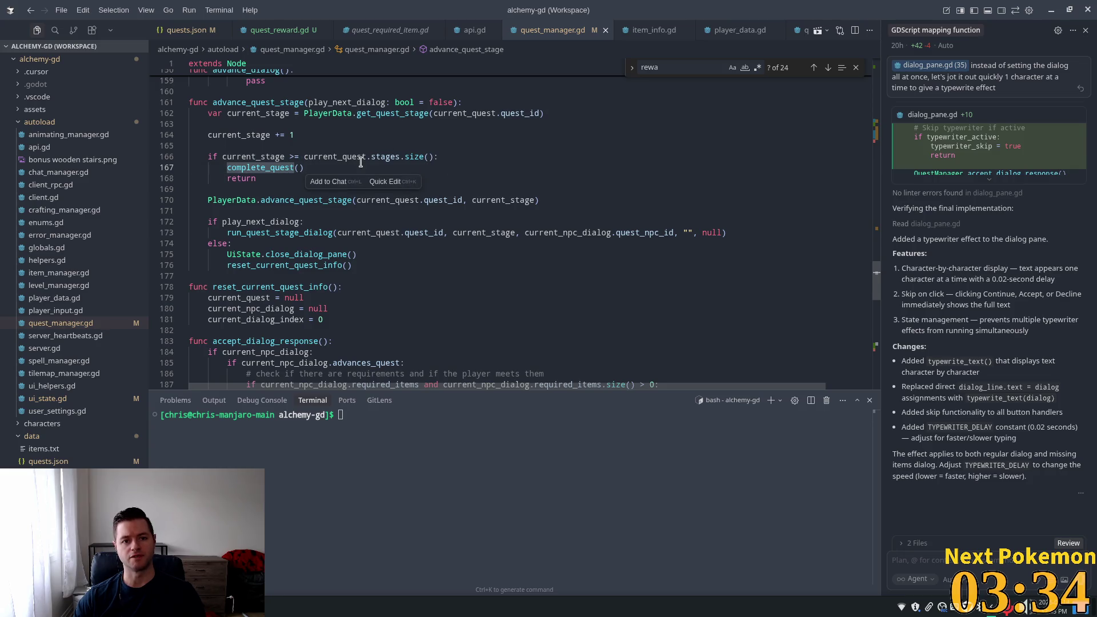
pyautogui.moveTo(333, 160)
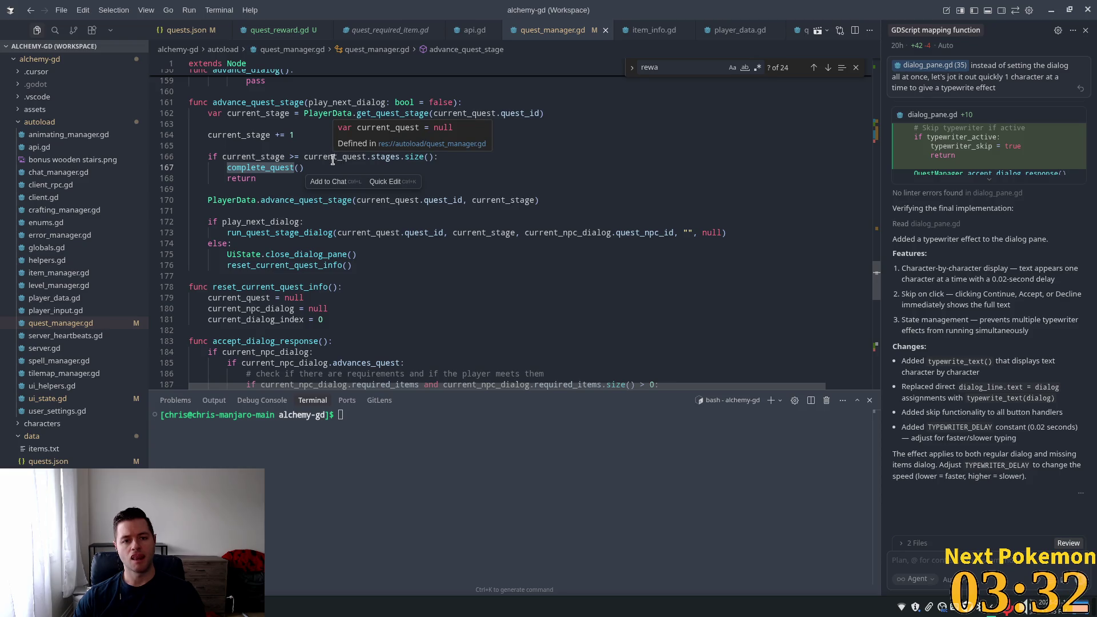
pyautogui.click(293, 133)
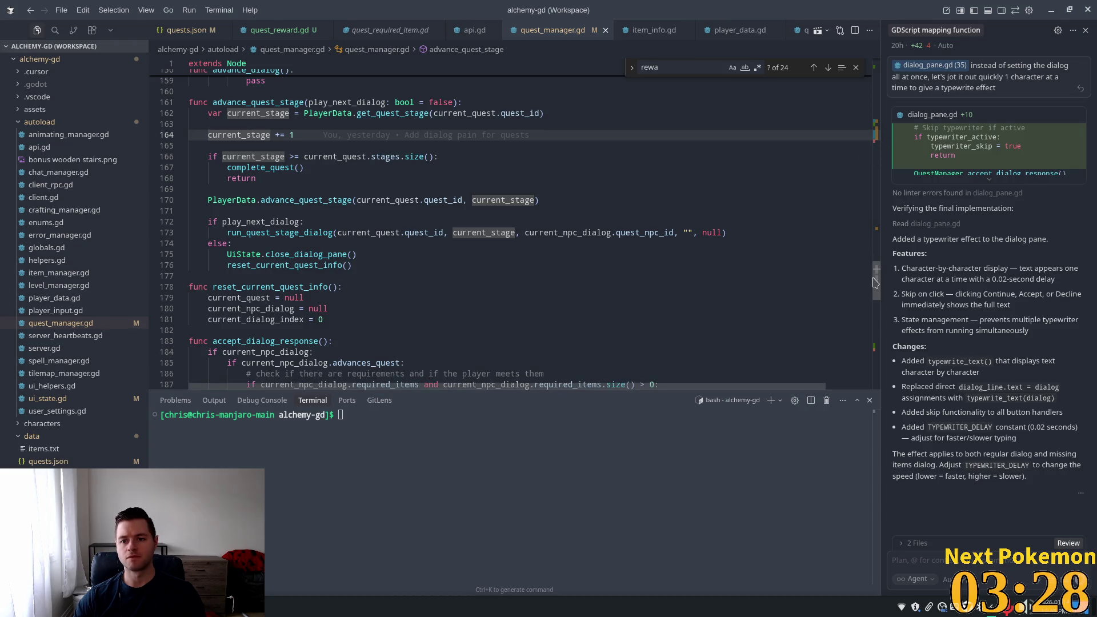
pyautogui.scroll(2, 879, 270)
# Scroll up in quest_manager.gd to the run_quest_stage_dialog function and select its name
pyautogui.scroll(6, 879, 269)
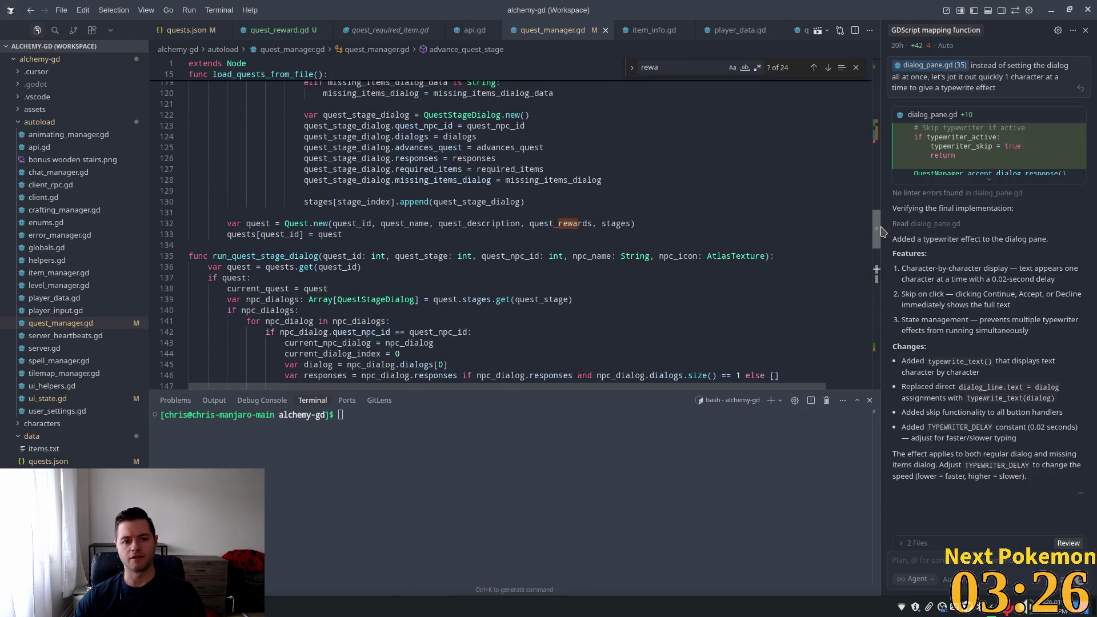
pyautogui.scroll(2, 885, 253)
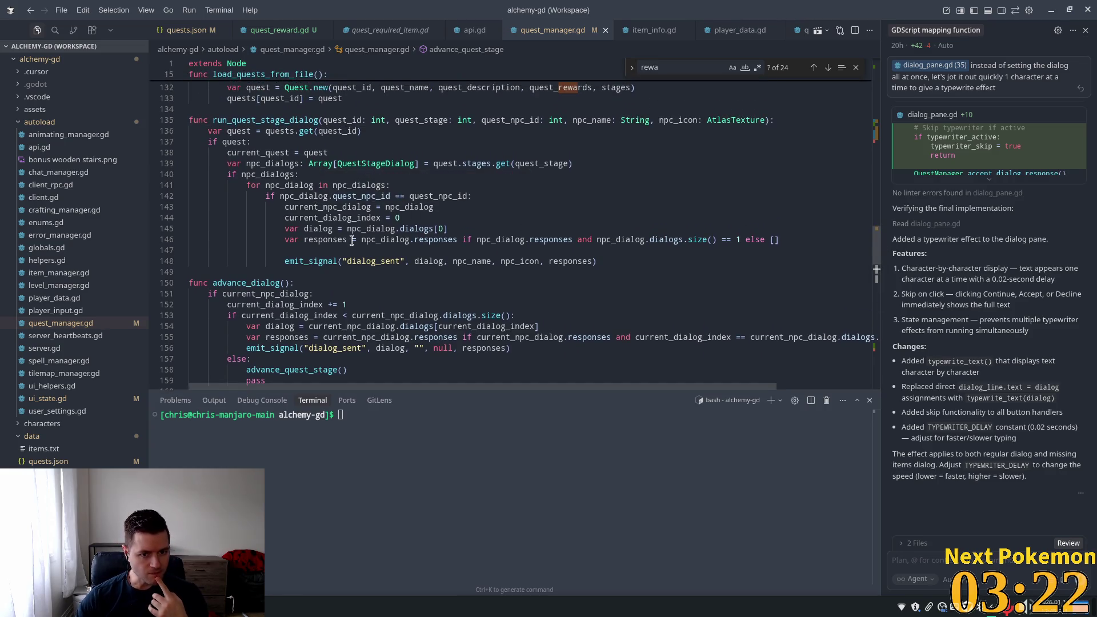
pyautogui.click(400, 261)
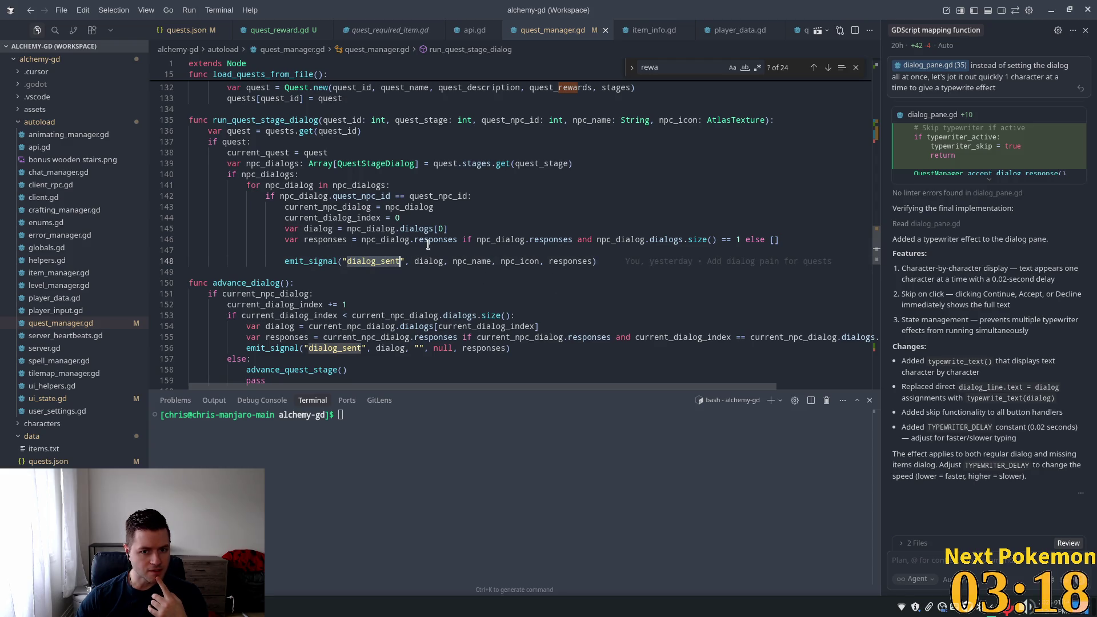
pyautogui.moveTo(428, 244)
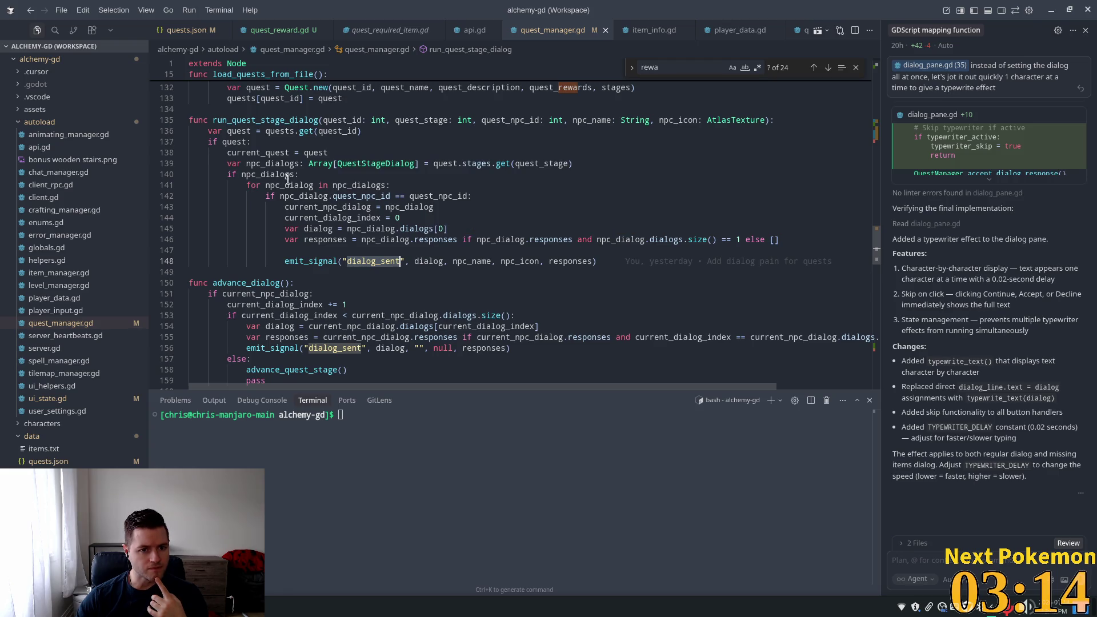
pyautogui.doubleClick(274, 121)
pyautogui.moveTo(383, 197)
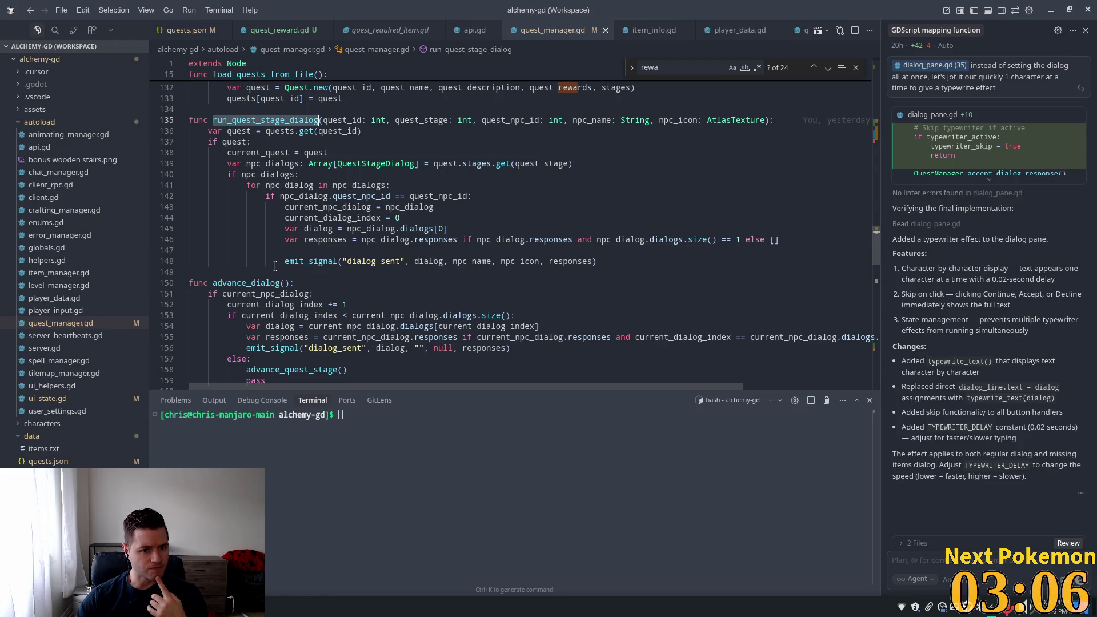
# Select the emit_signal call and the dialog_sent signal name on line 148
pyautogui.scroll(2, 294, 258)
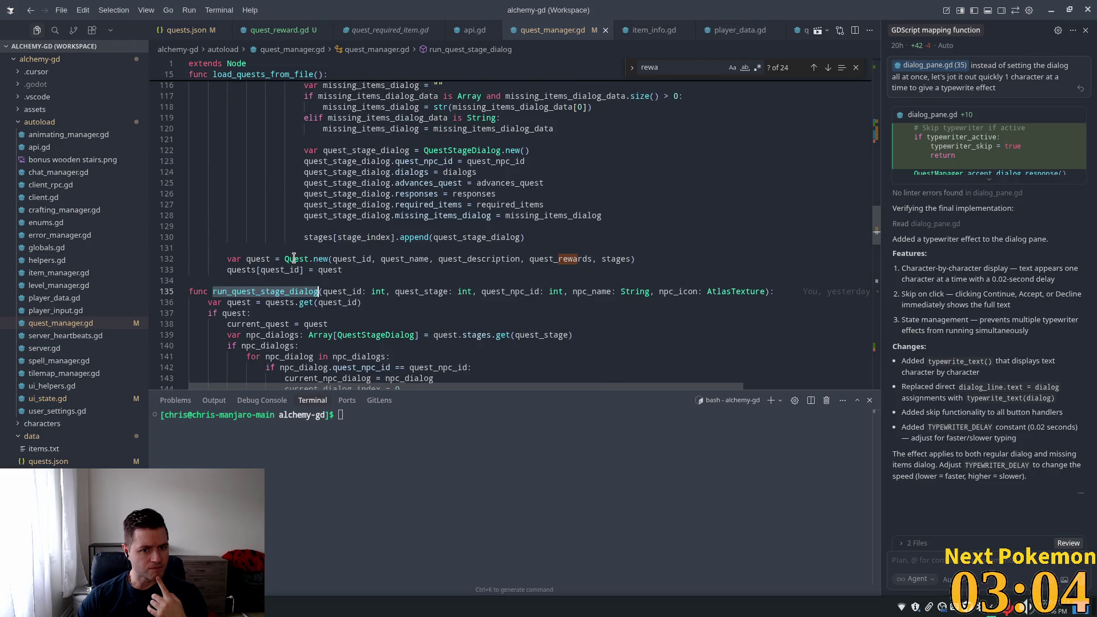
pyautogui.scroll(-2, 294, 258)
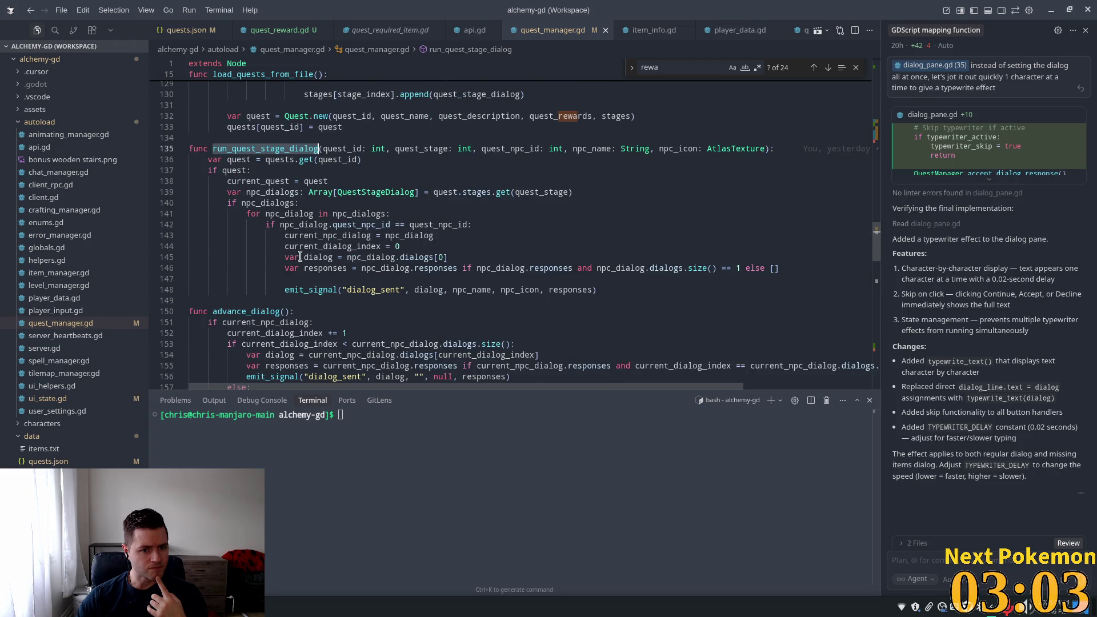
pyautogui.doubleClick(316, 287)
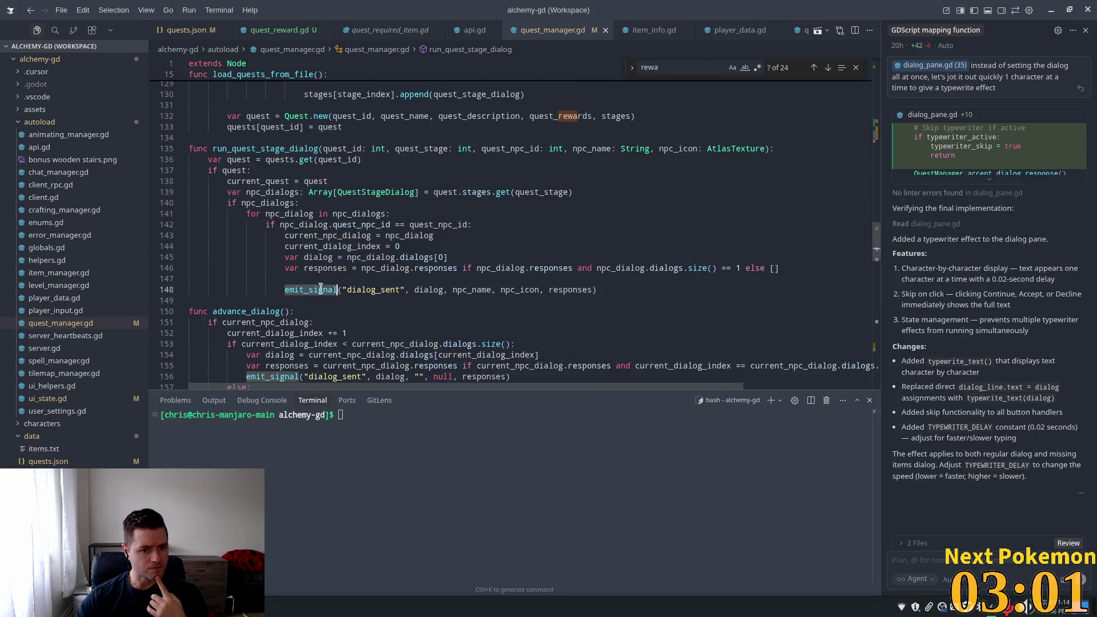
pyautogui.doubleClick(380, 292)
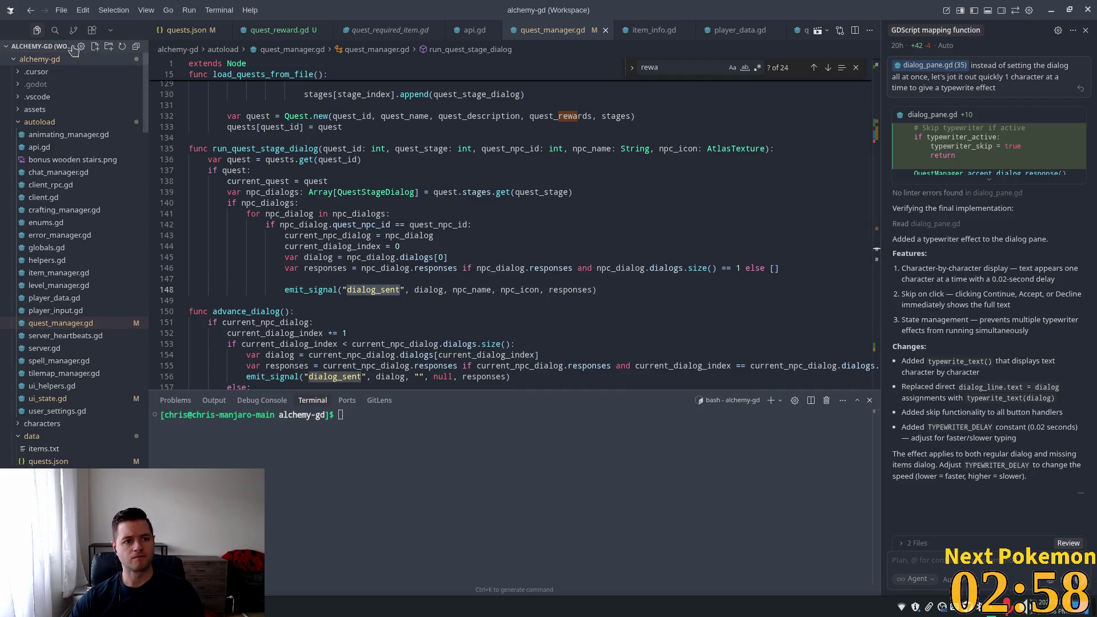
# Search the project for dialog_sent and jump to the _on_dialog_sent handler in dialog_pane.gd
pyautogui.hotkey('ctrl', 'shift', 'f')
pyautogui.write('dialog_sent.conn')
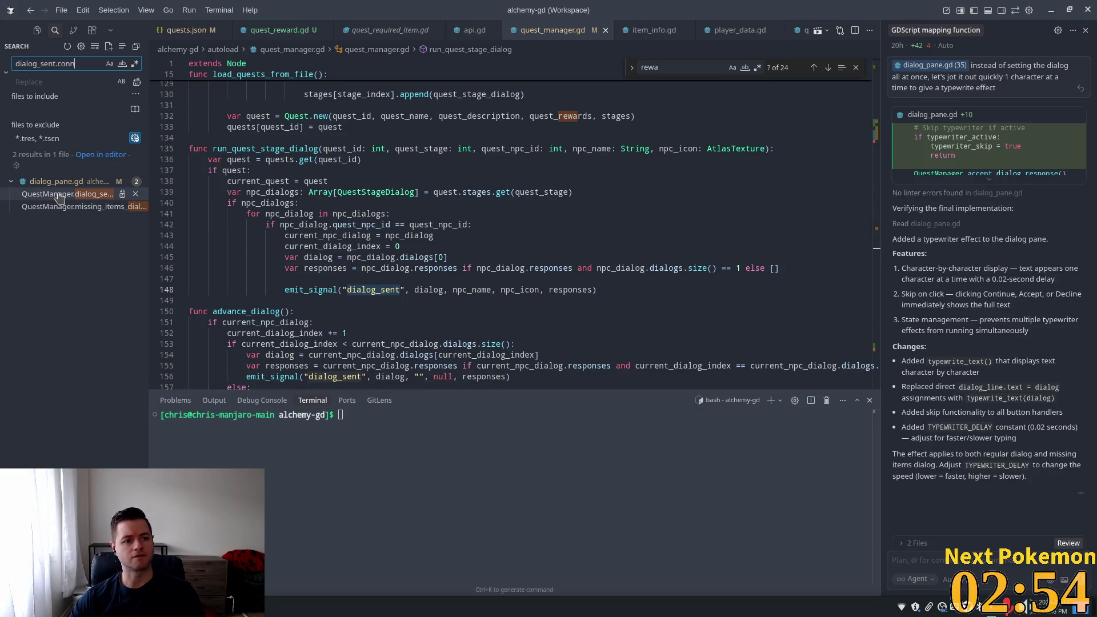
pyautogui.click(60, 195)
pyautogui.click(83, 207)
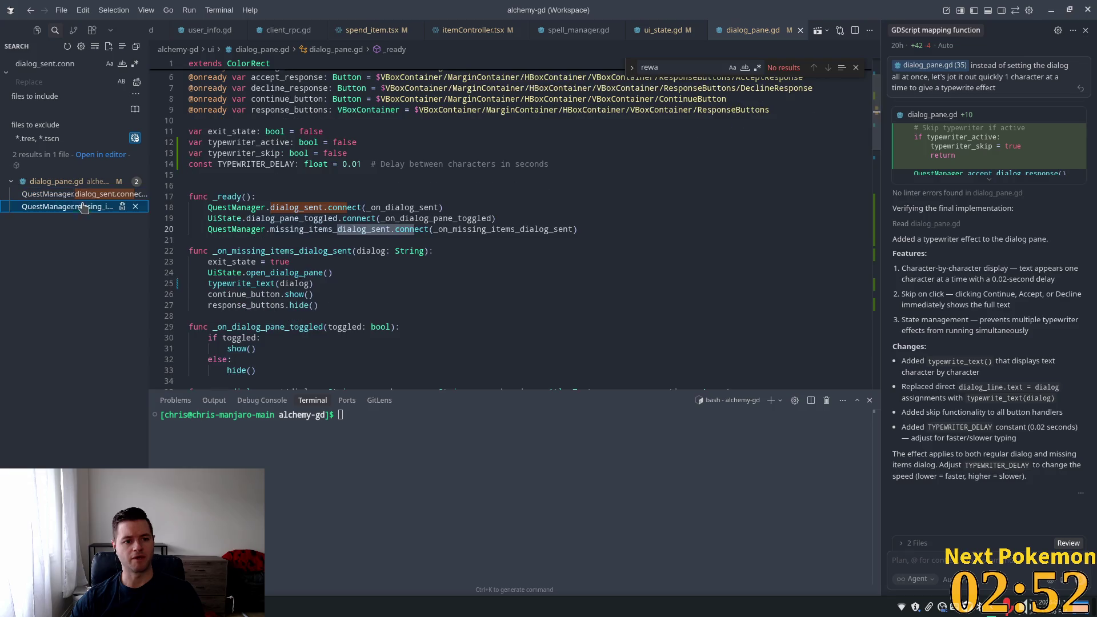
pyautogui.click(366, 187)
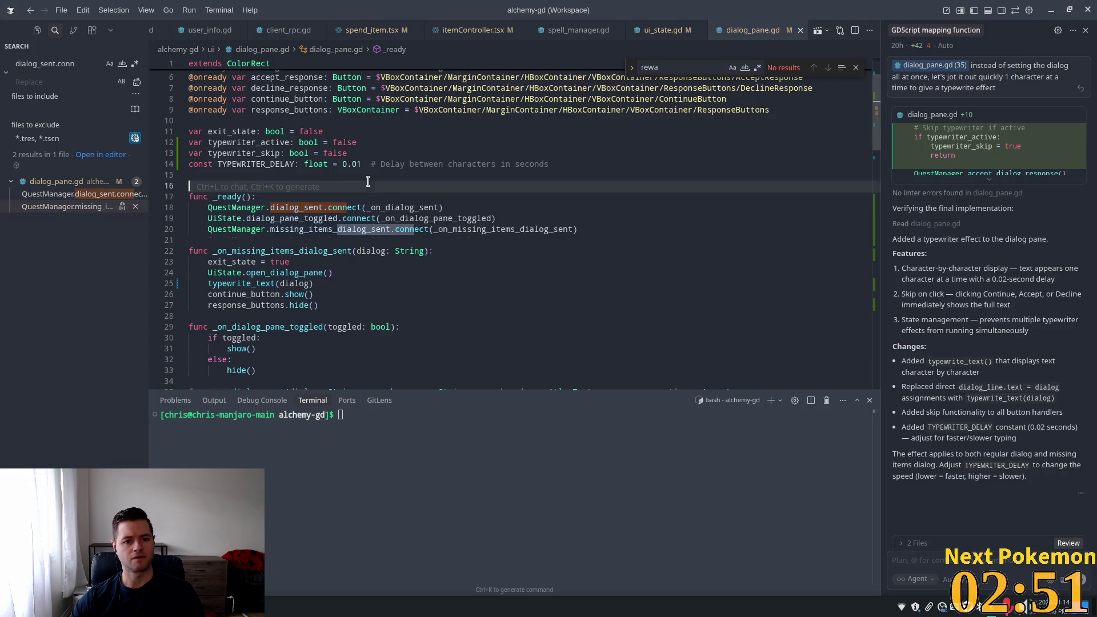
pyautogui.keyDown('ctrl'); pyautogui.click(388, 211); pyautogui.keyUp('ctrl')
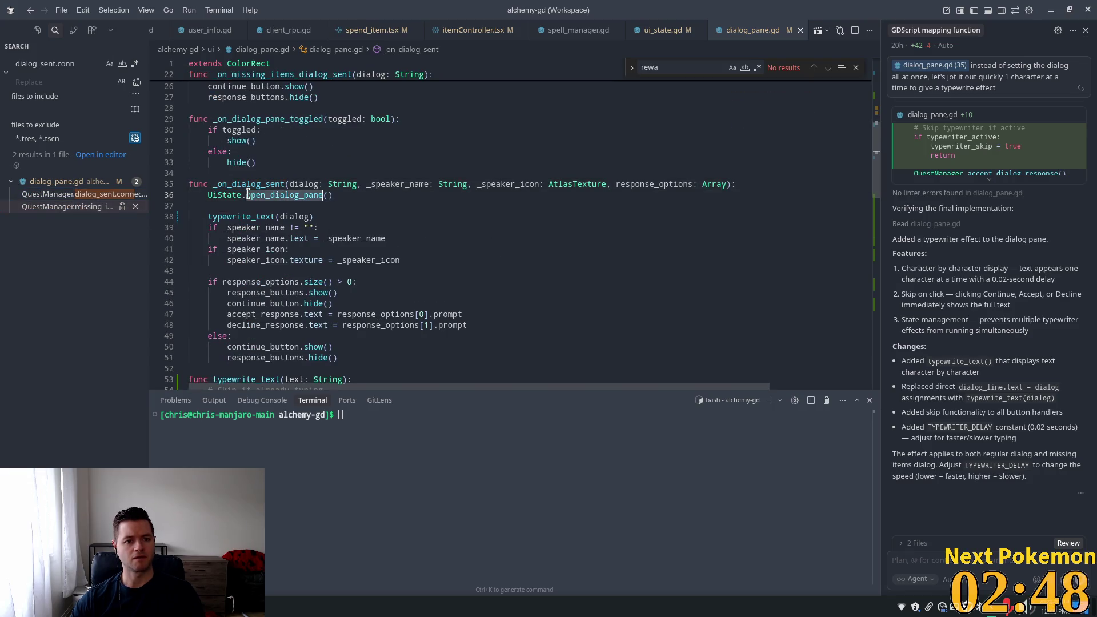
# Inspect the continue handler's exit_state check, close_dialog_pane call (line 81) and advance_dialog call (line 84)
pyautogui.scroll(-2, 392, 253)
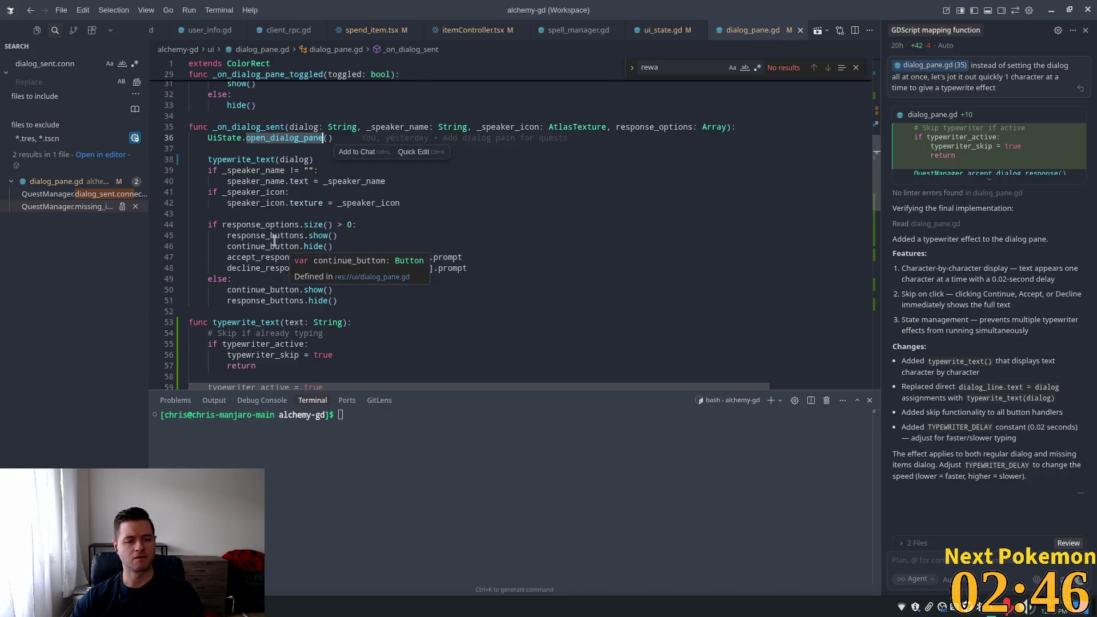
pyautogui.scroll(5, 235, 212)
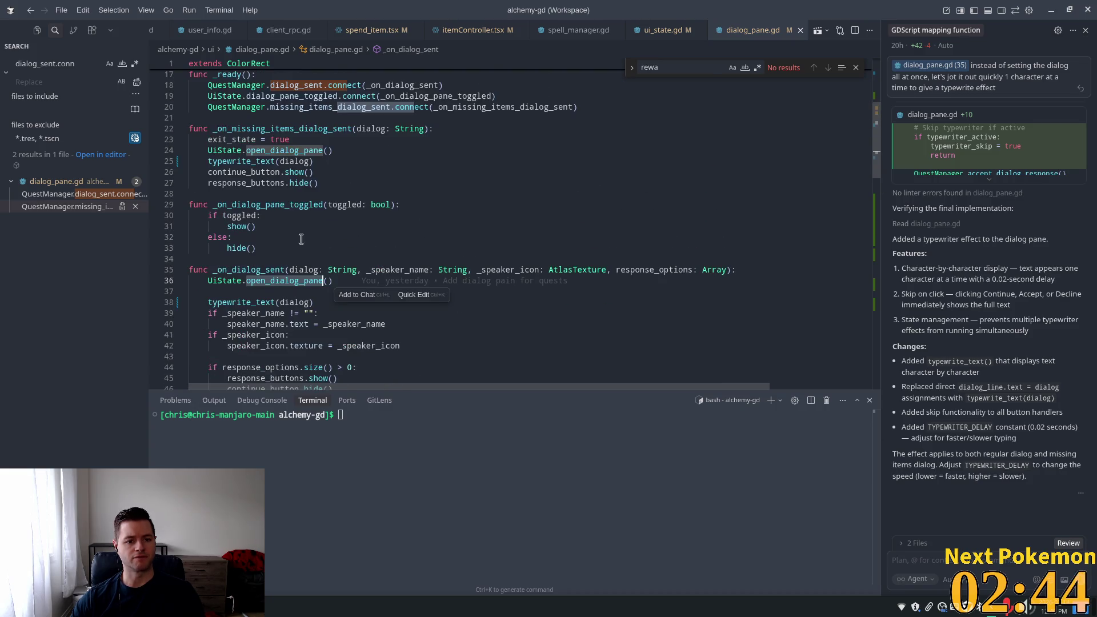
pyautogui.scroll(-3, 358, 267)
pyautogui.scroll(-3, 358, 267)
pyautogui.scroll(-10, 406, 236)
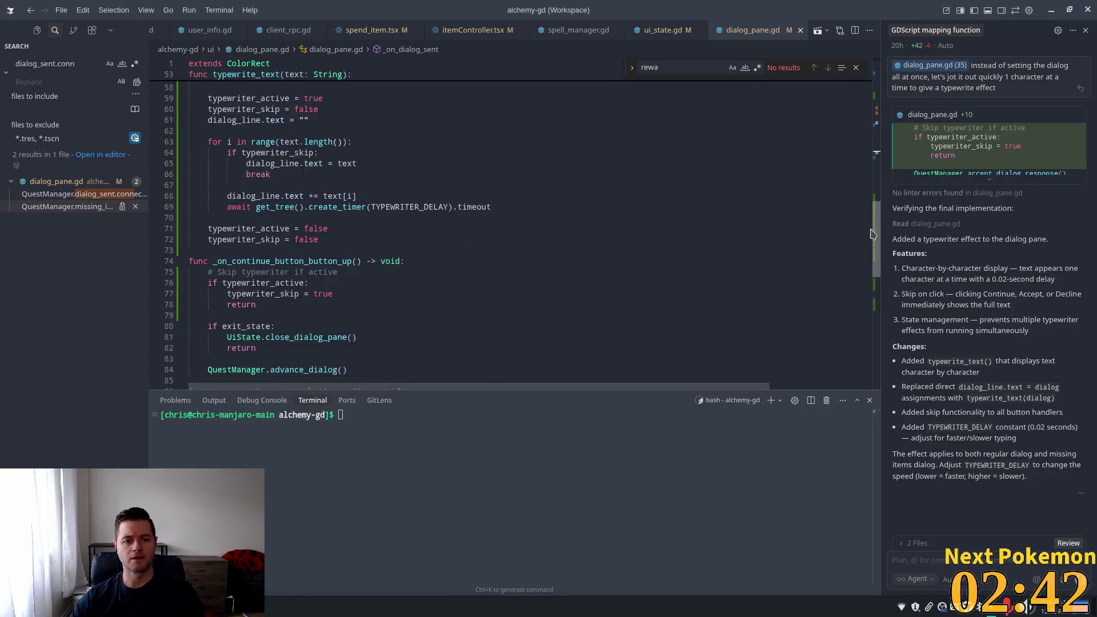
pyautogui.click(352, 251)
pyautogui.click(346, 272)
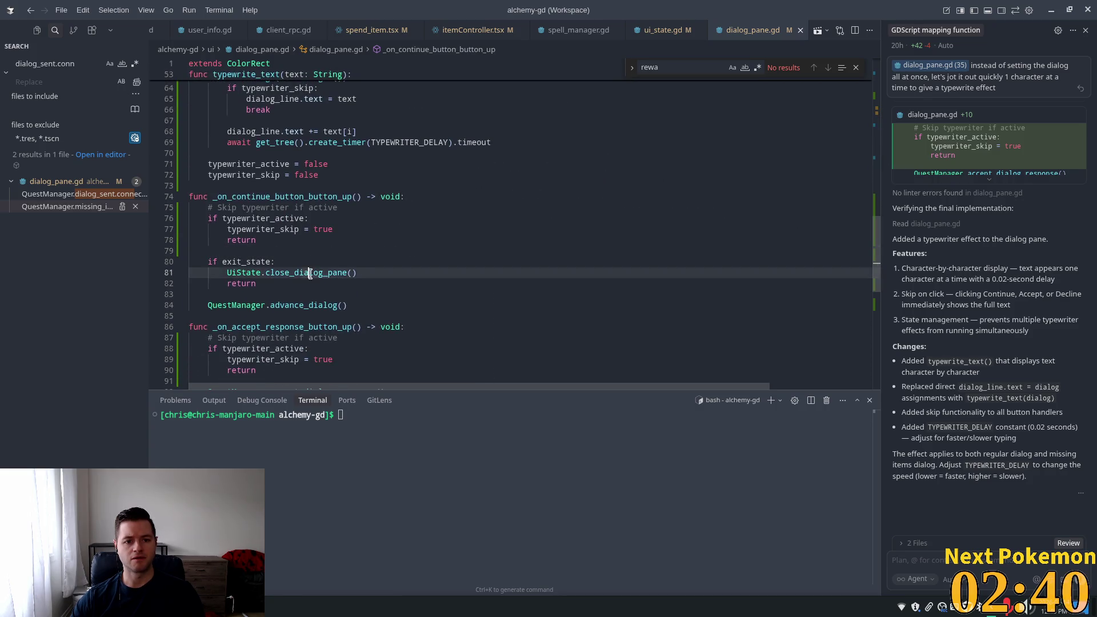
pyautogui.scroll(-3, 394, 266)
pyautogui.click(261, 223)
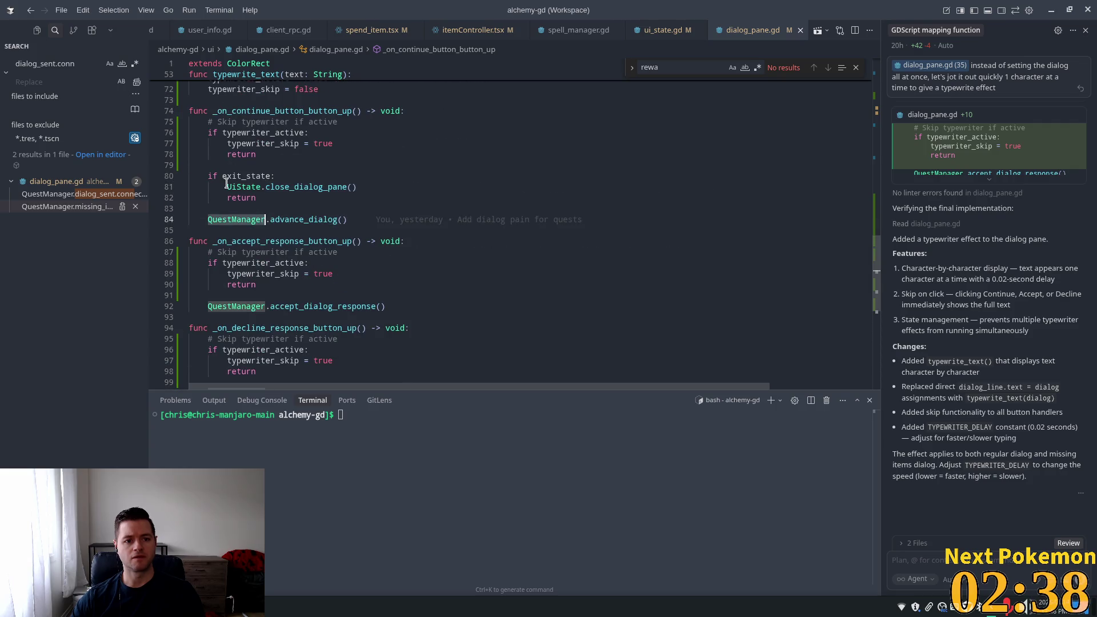
pyautogui.doubleClick(245, 176)
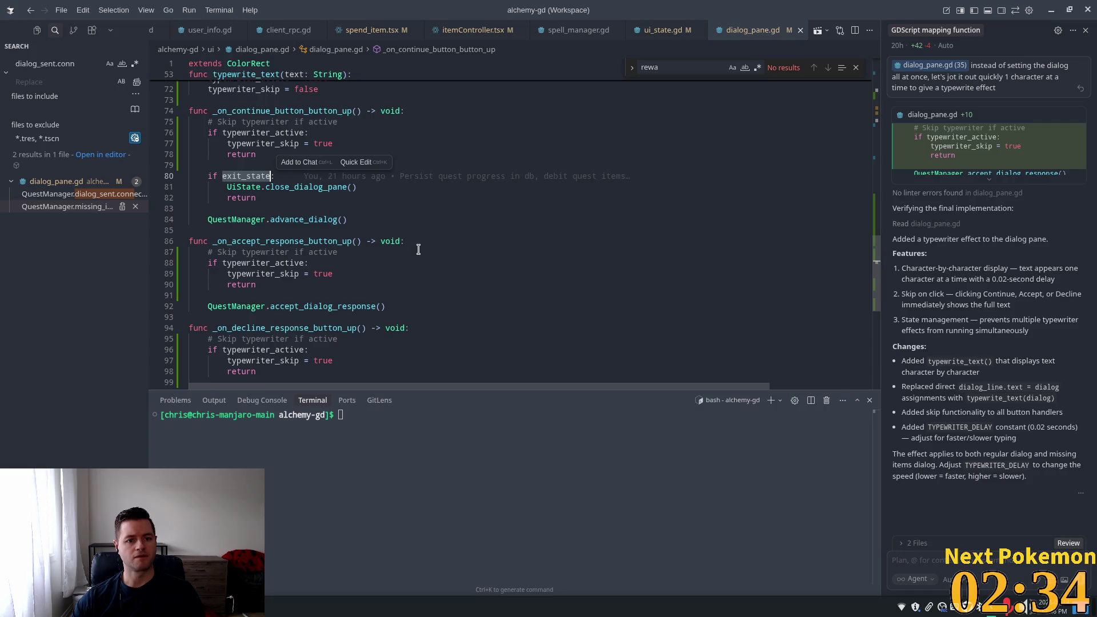
pyautogui.doubleClick(283, 189)
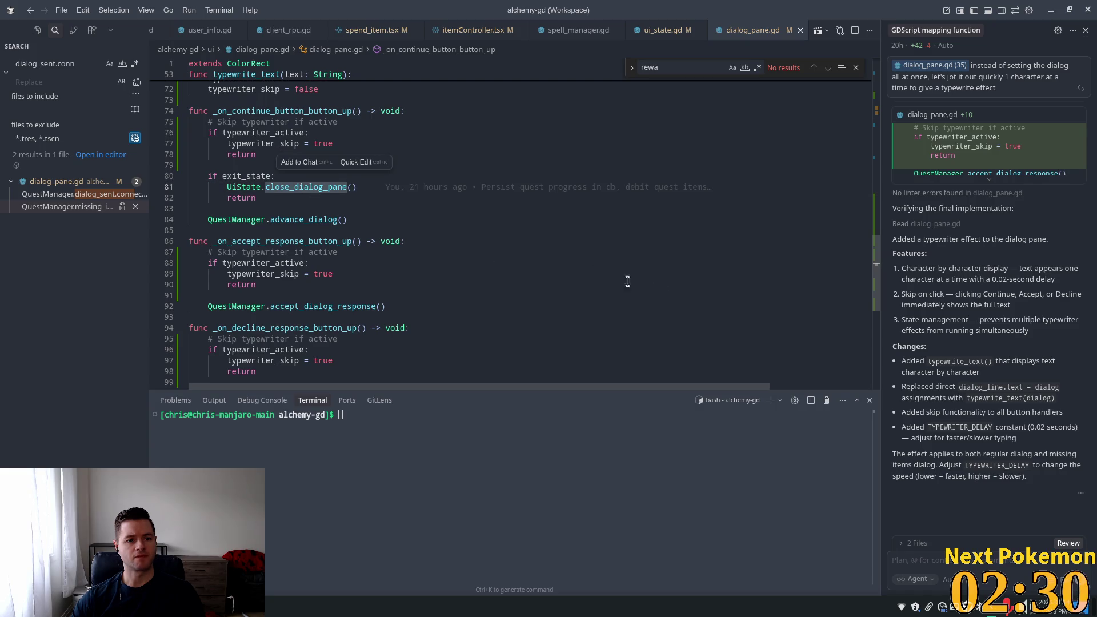
# Find every exit_state occurrence in dialog_pane.gd, starting from line 80
pyautogui.scroll(1, 363, 218)
pyautogui.scroll(3, 363, 218)
pyautogui.click(245, 291)
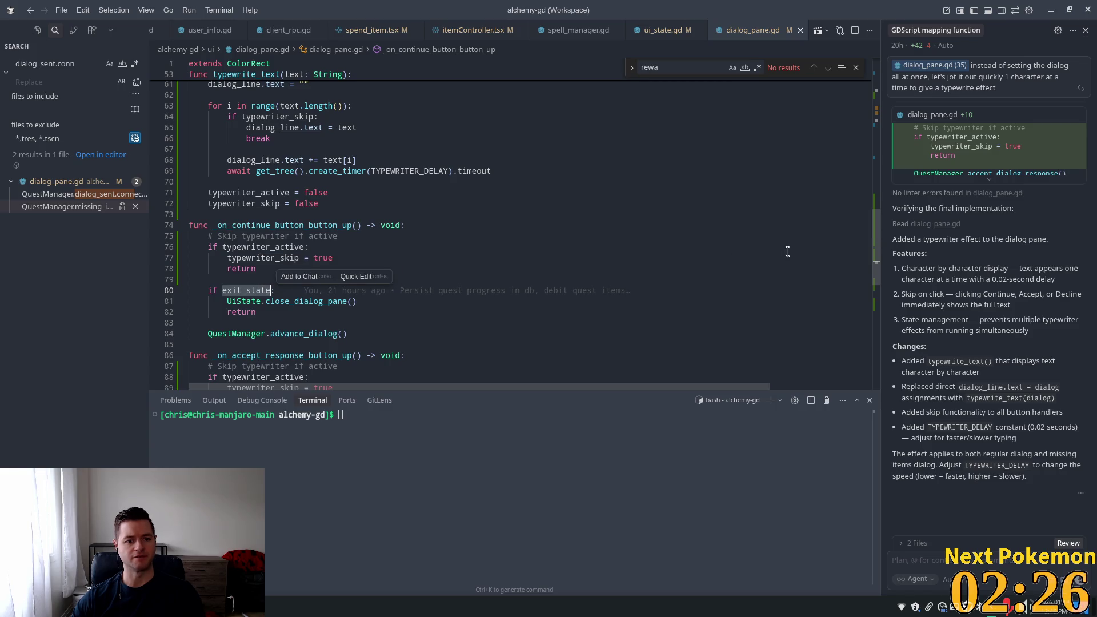
pyautogui.hotkey('ctrl', 'f')
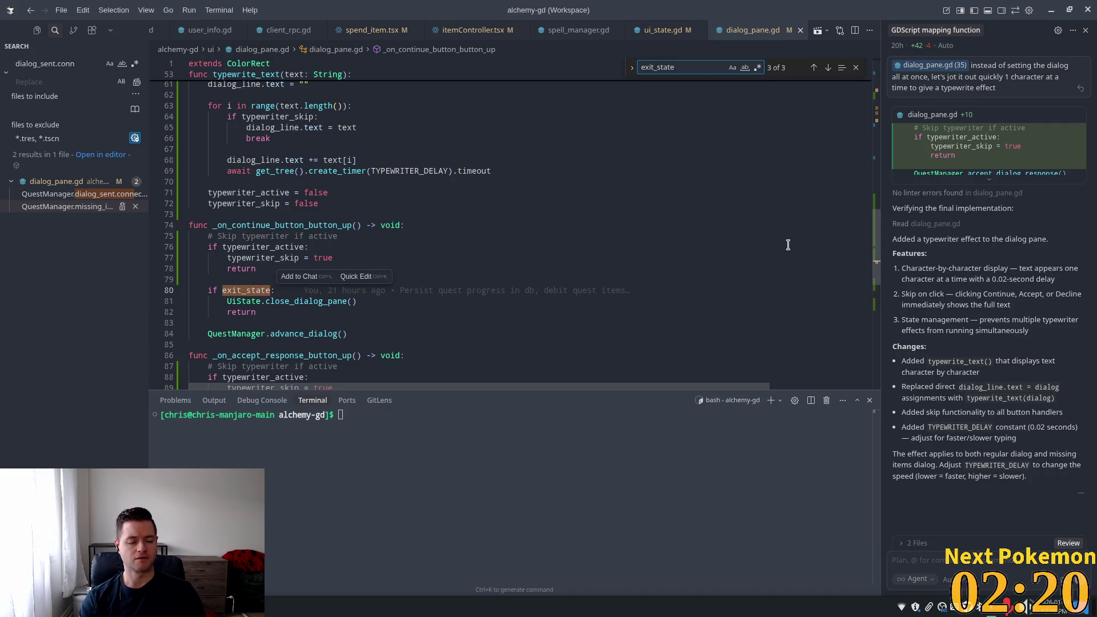
pyautogui.press('Return')
pyautogui.press('Return')
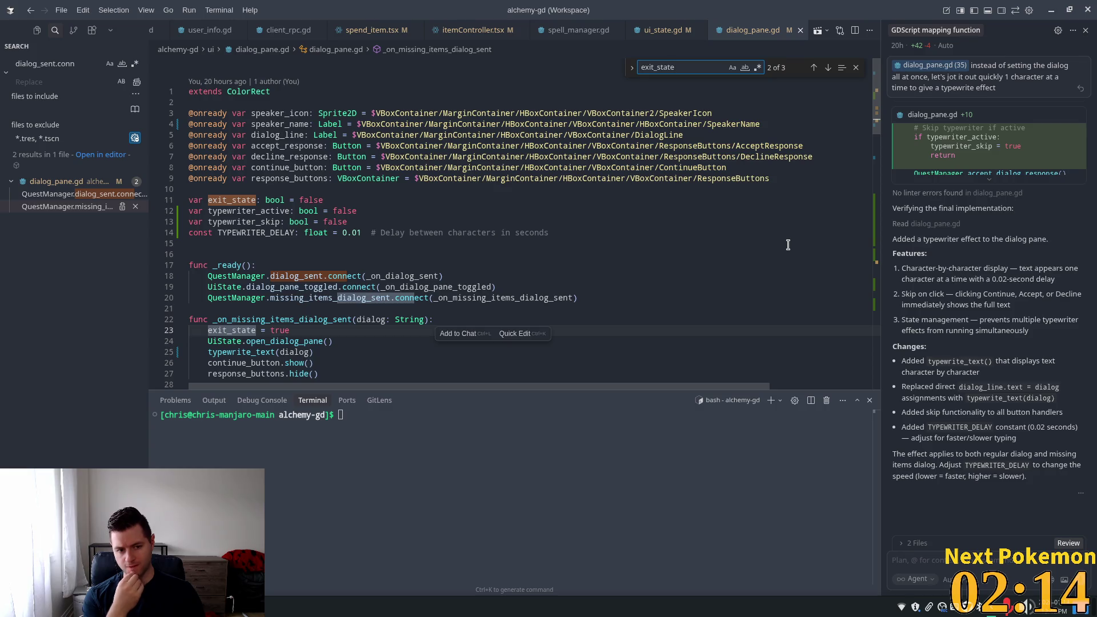
pyautogui.scroll(-5, 420, 247)
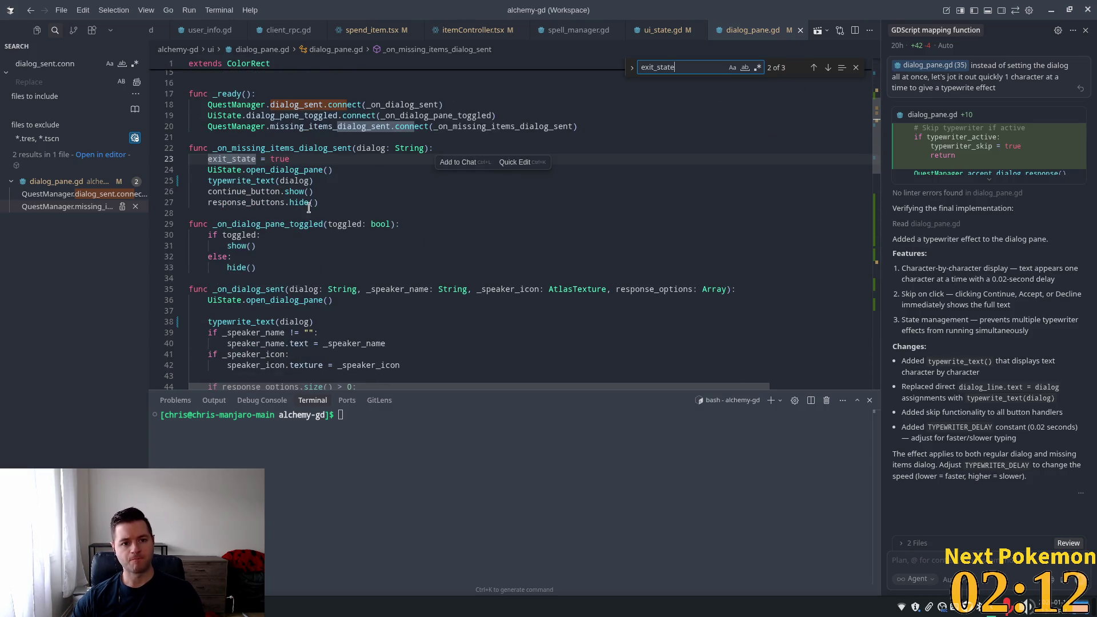
pyautogui.doubleClick(235, 158)
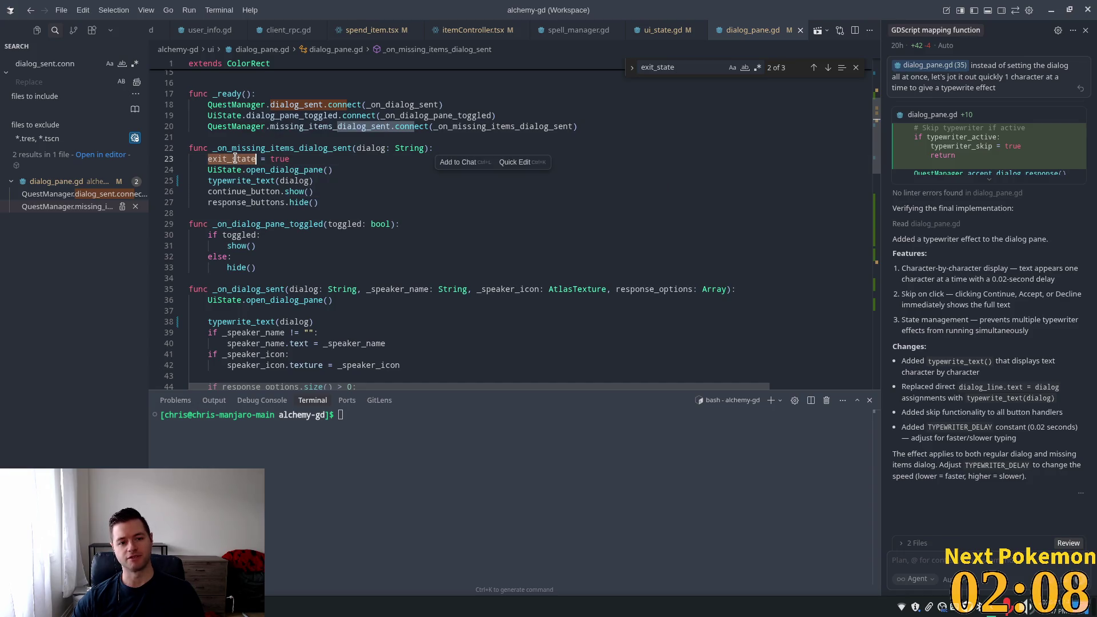
pyautogui.doubleClick(277, 159)
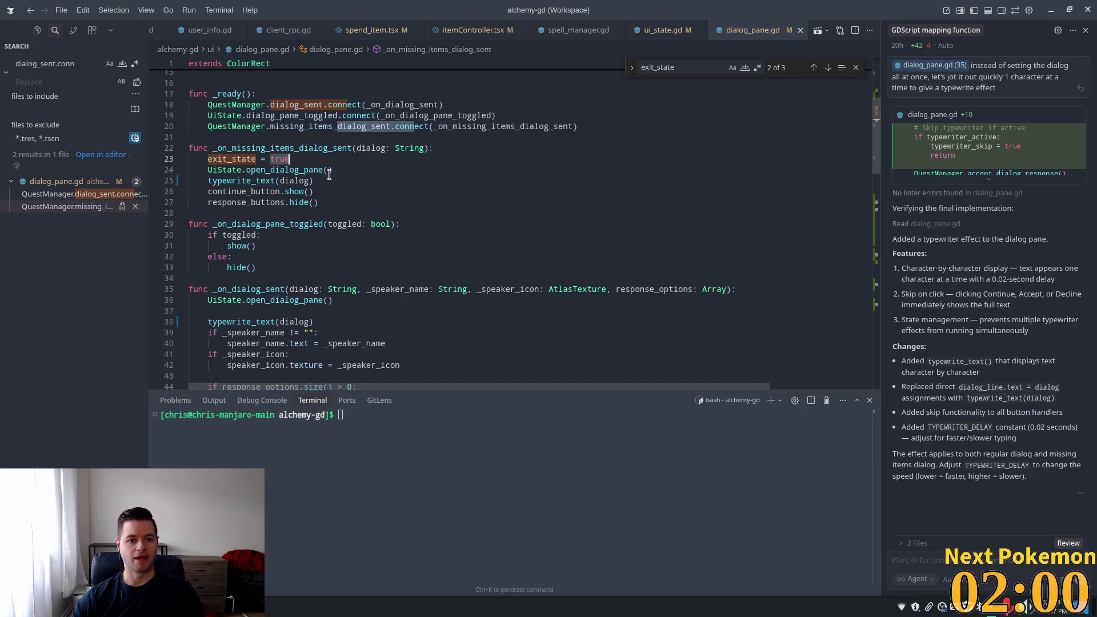
pyautogui.scroll(-6, 306, 183)
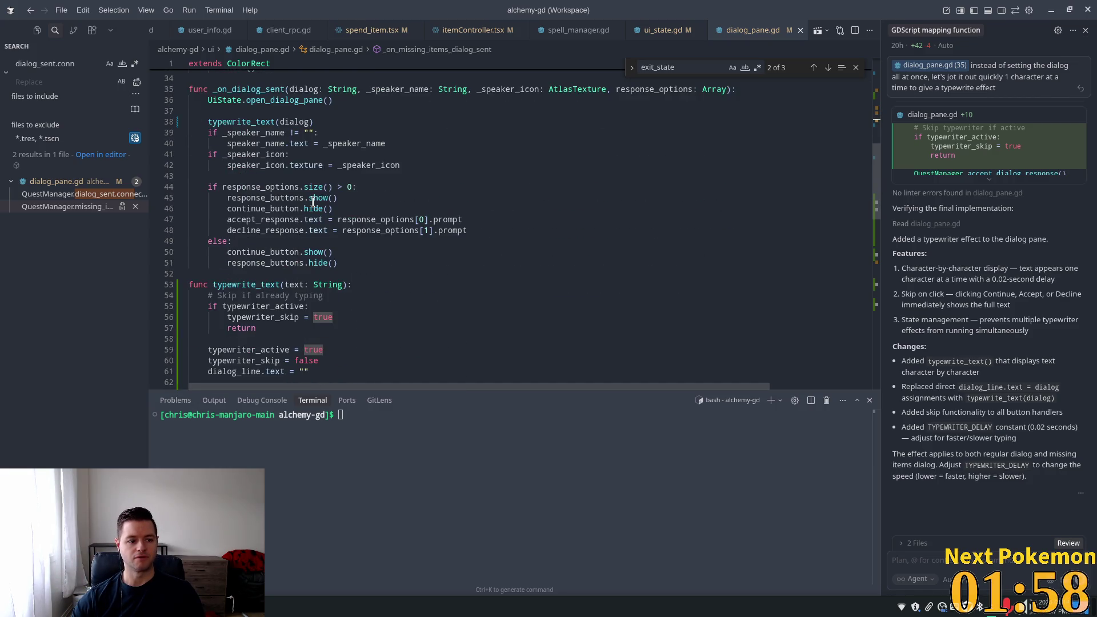
pyautogui.scroll(-2, 313, 202)
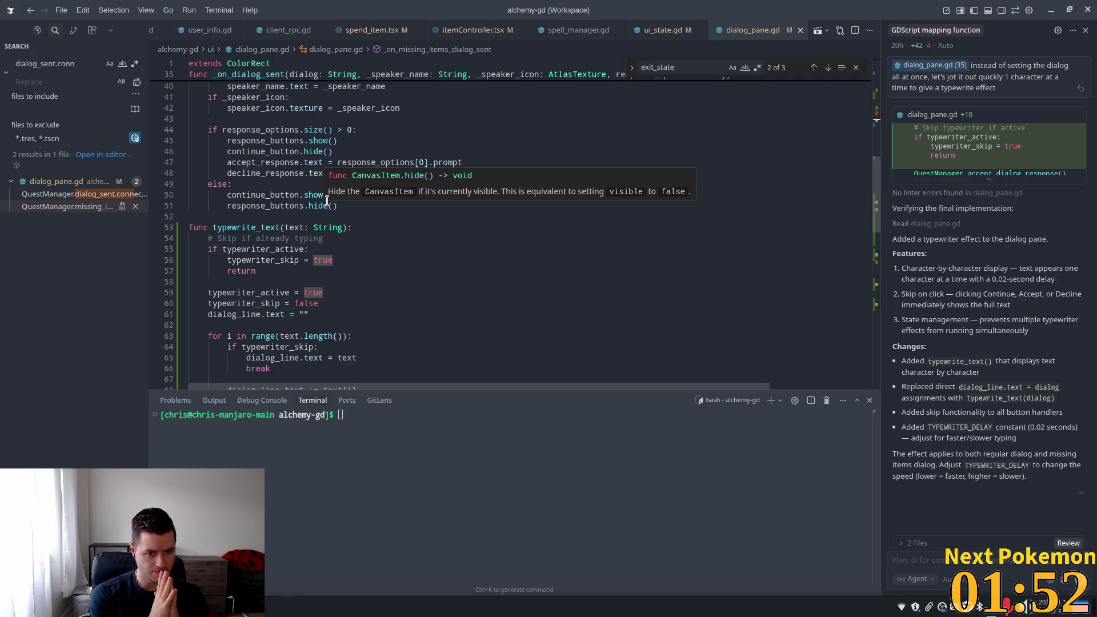
pyautogui.scroll(-4, 372, 279)
pyautogui.scroll(-1, 372, 279)
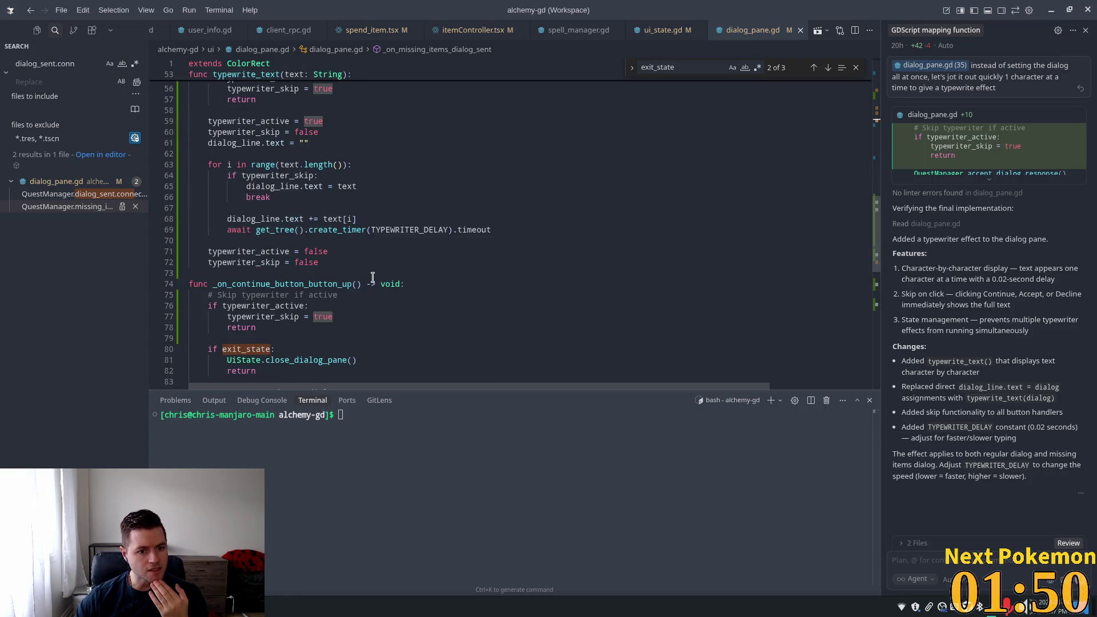
pyautogui.scroll(-3, 372, 279)
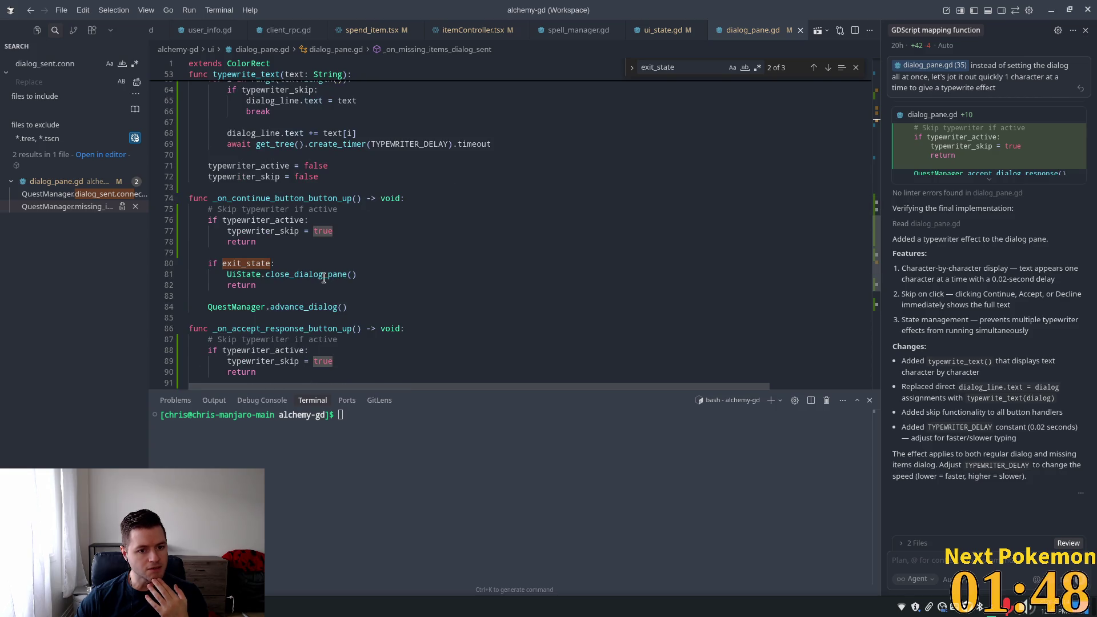
pyautogui.click(223, 263)
pyautogui.scroll(-2, 470, 223)
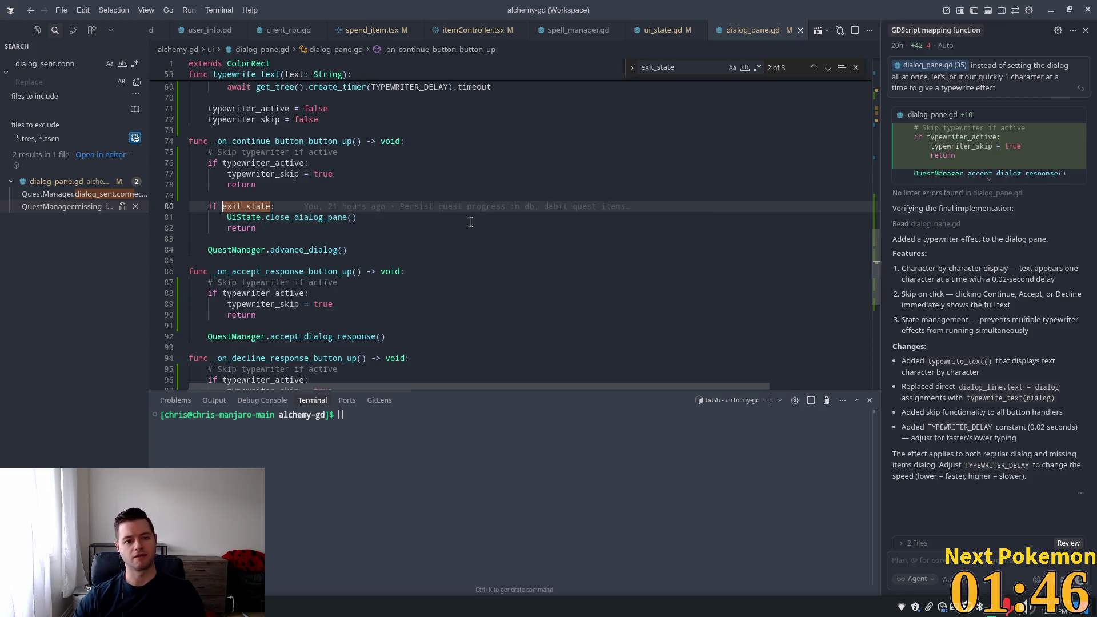
pyautogui.click(283, 205)
pyautogui.click(361, 222)
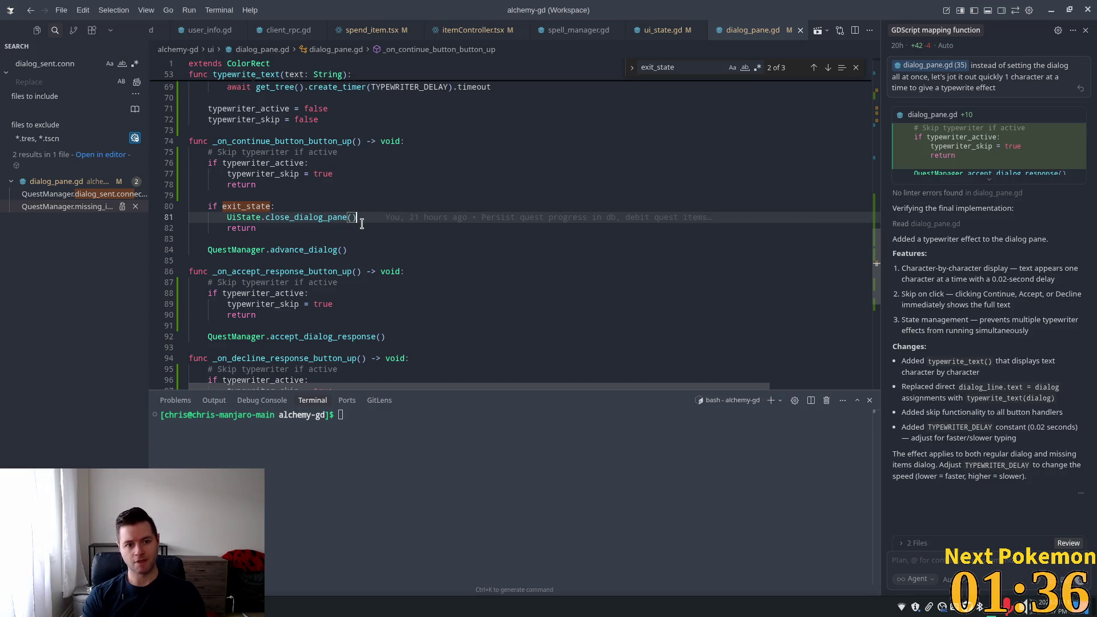
# Add an exit_state = false line after close_dialog_pane() on line 82
pyautogui.press('Return')
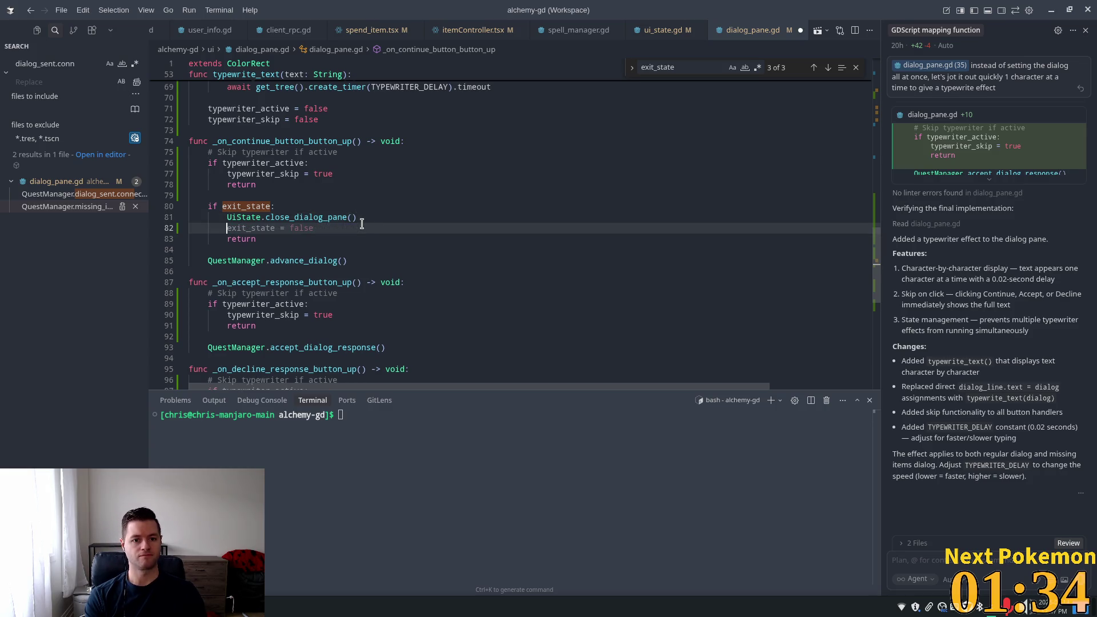
pyautogui.press('Tab')
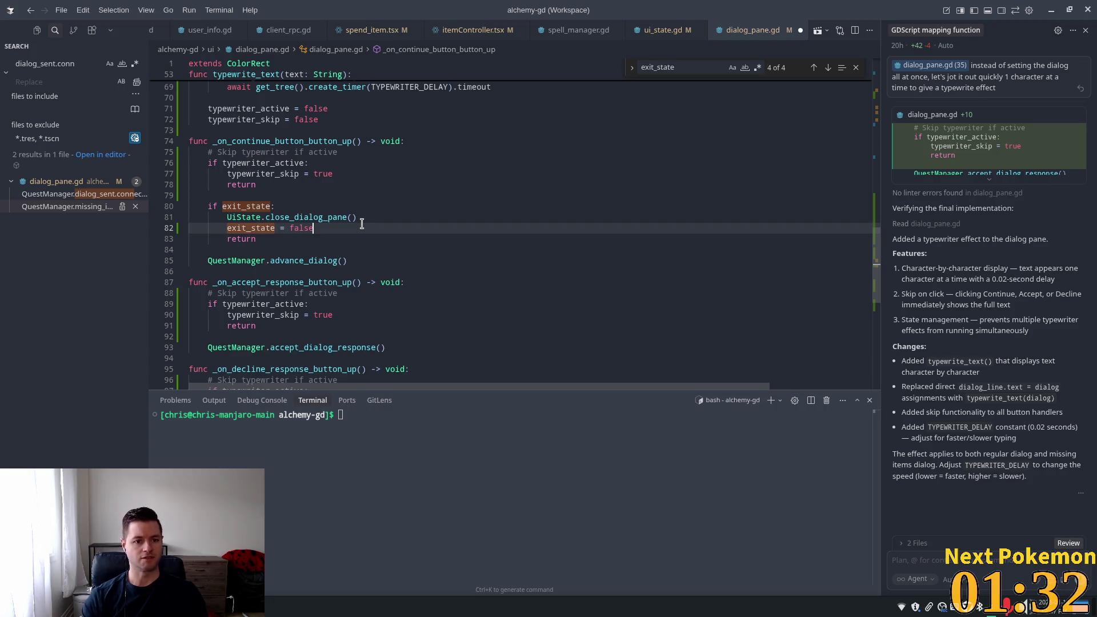
pyautogui.moveTo(315, 228); pyautogui.dragTo(220, 229)
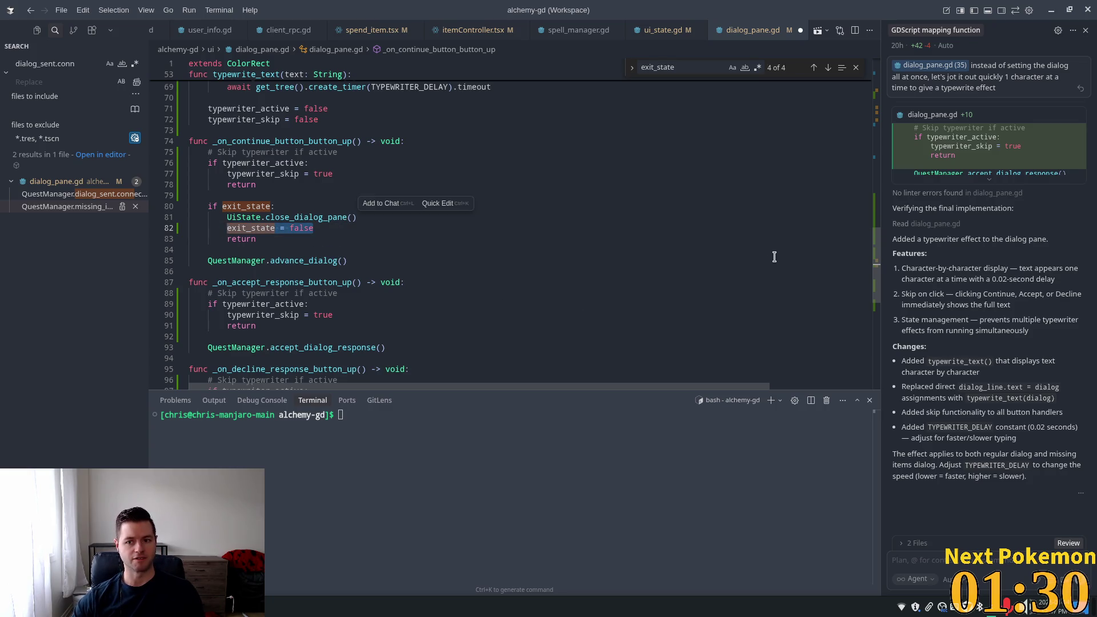
# Add exit_state = false to the else branch on line 32, save dialog_pane.gd, and return to Godot
pyautogui.scroll(8, 870, 219)
pyautogui.scroll(8, 870, 219)
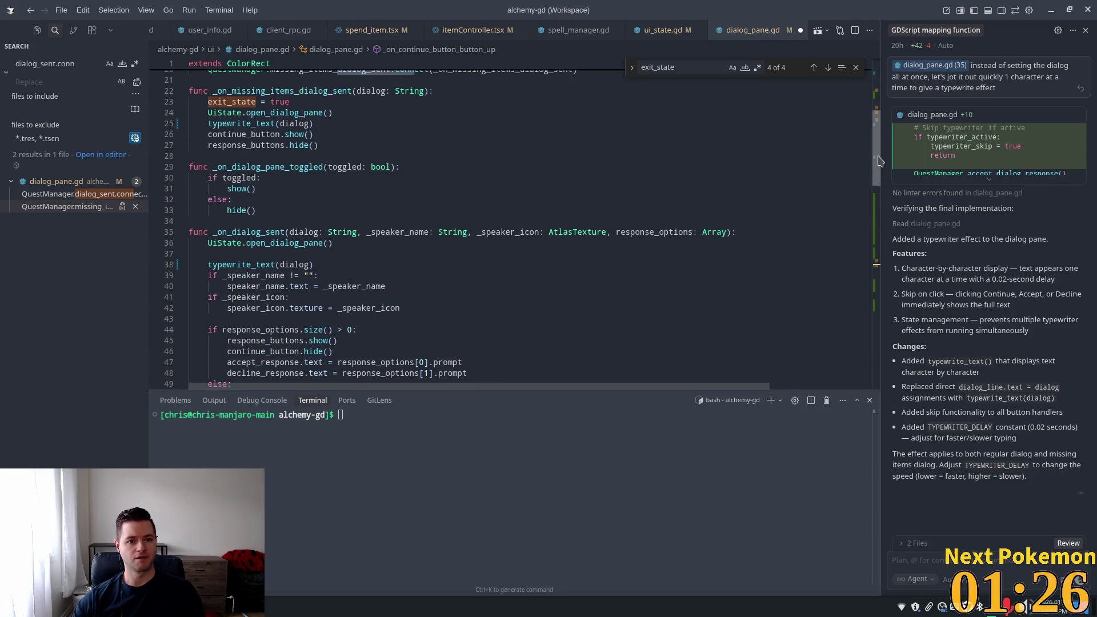
pyautogui.click(265, 200)
pyautogui.write('exit_state = false')
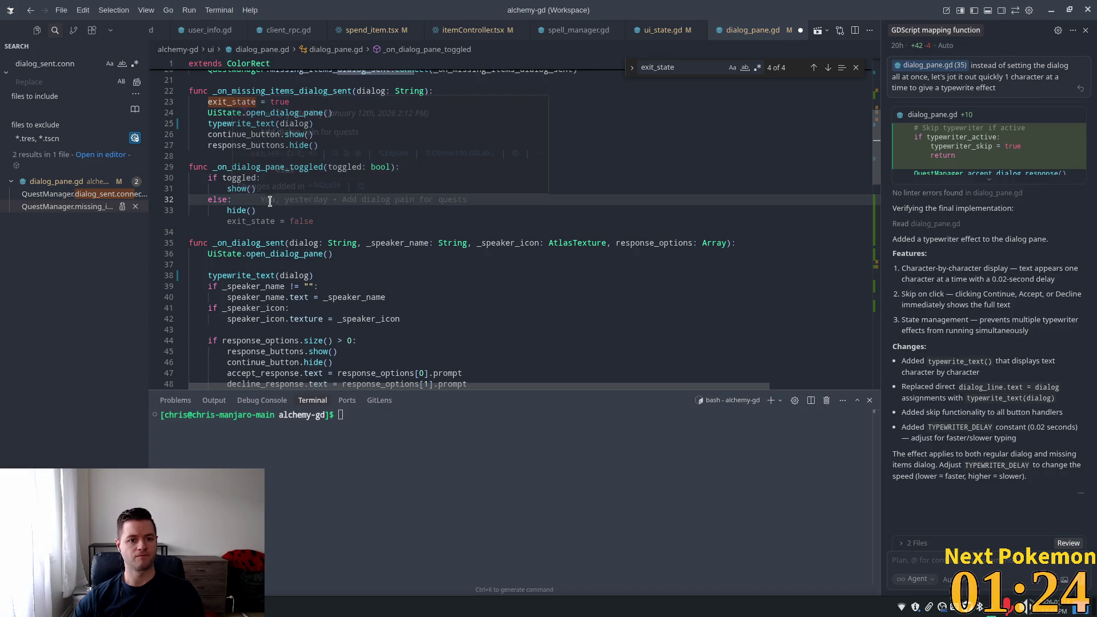
pyautogui.press('Tab')
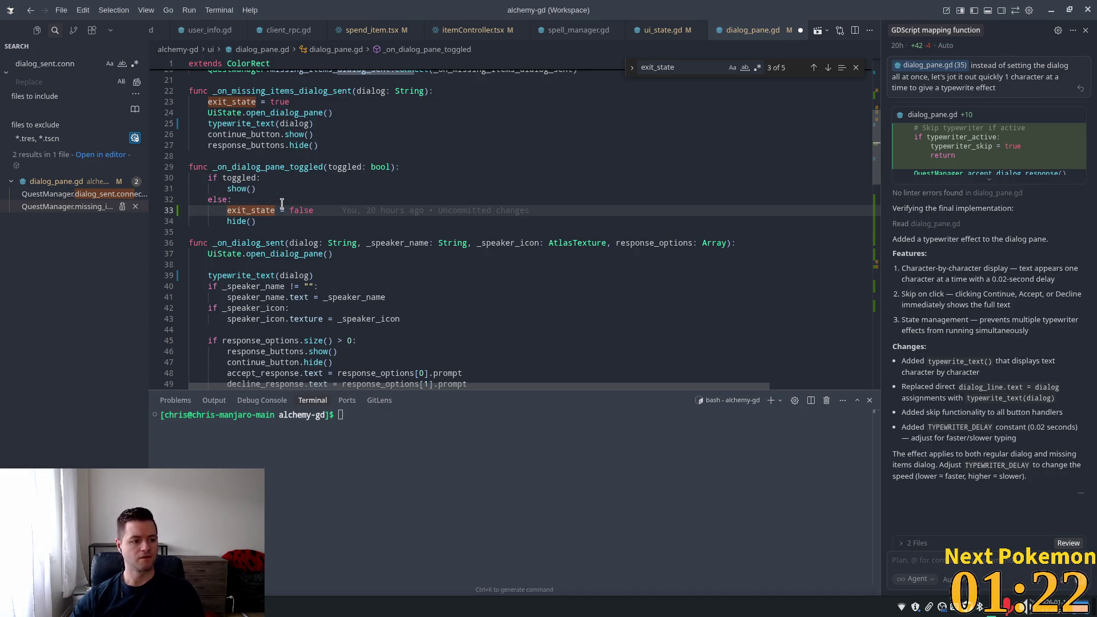
pyautogui.hotkey('ctrl', 's')
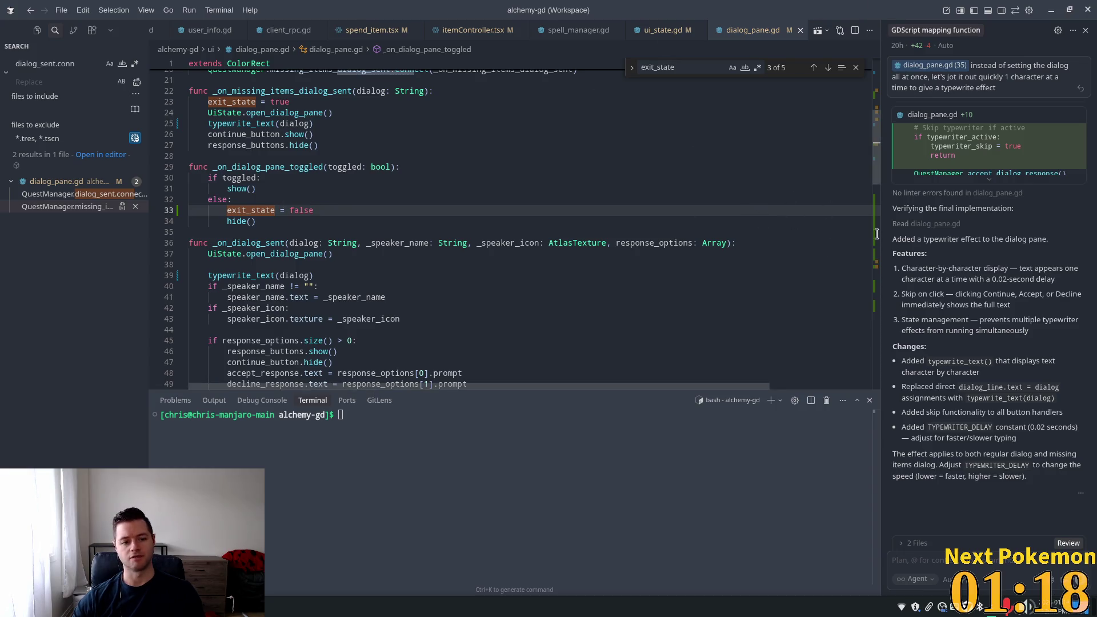
pyautogui.hotkey('alt', 'Tab')
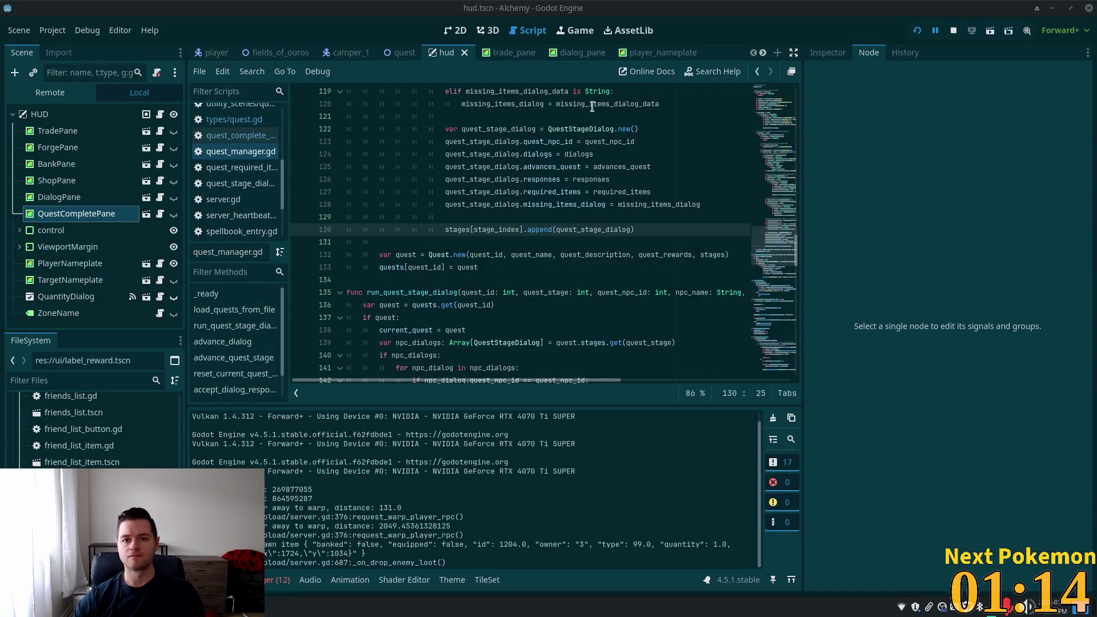
# Relaunch Alchemy, talk to the Camper and continue past the reward line, hitting the Nil 'name' error
pyautogui.click(917, 31)
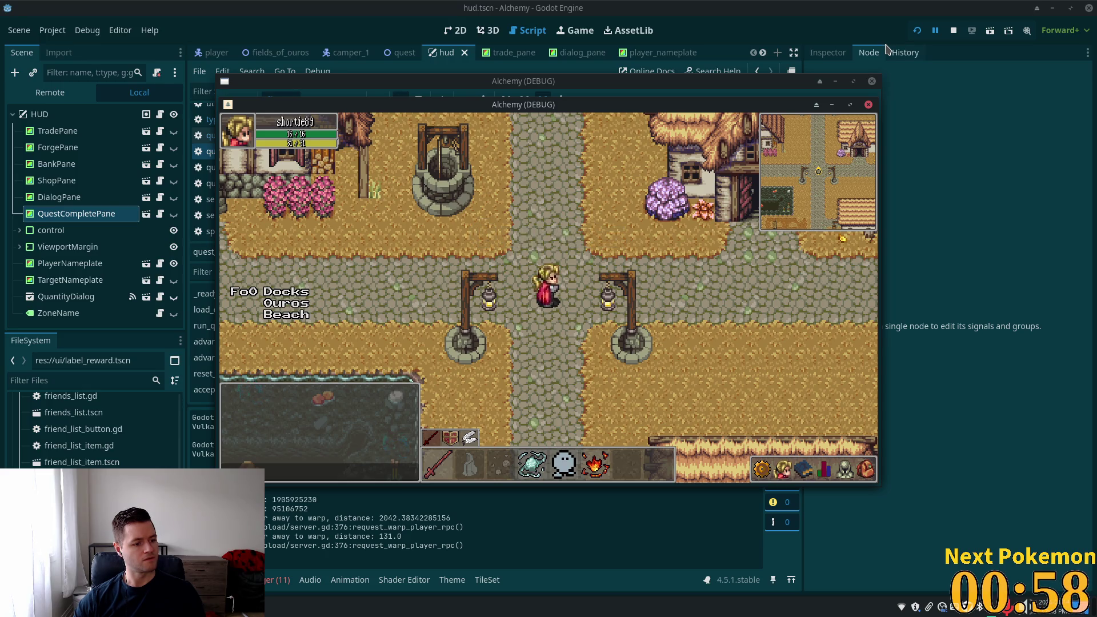
pyautogui.moveTo(532, 106); pyautogui.dragTo(631, 132)
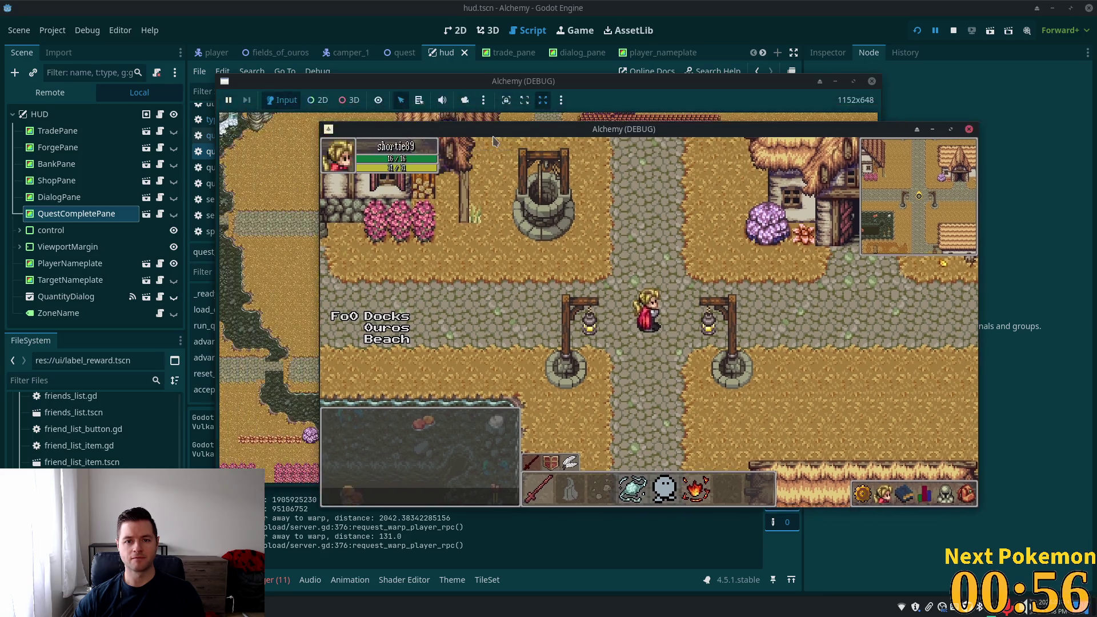
pyautogui.click(321, 83)
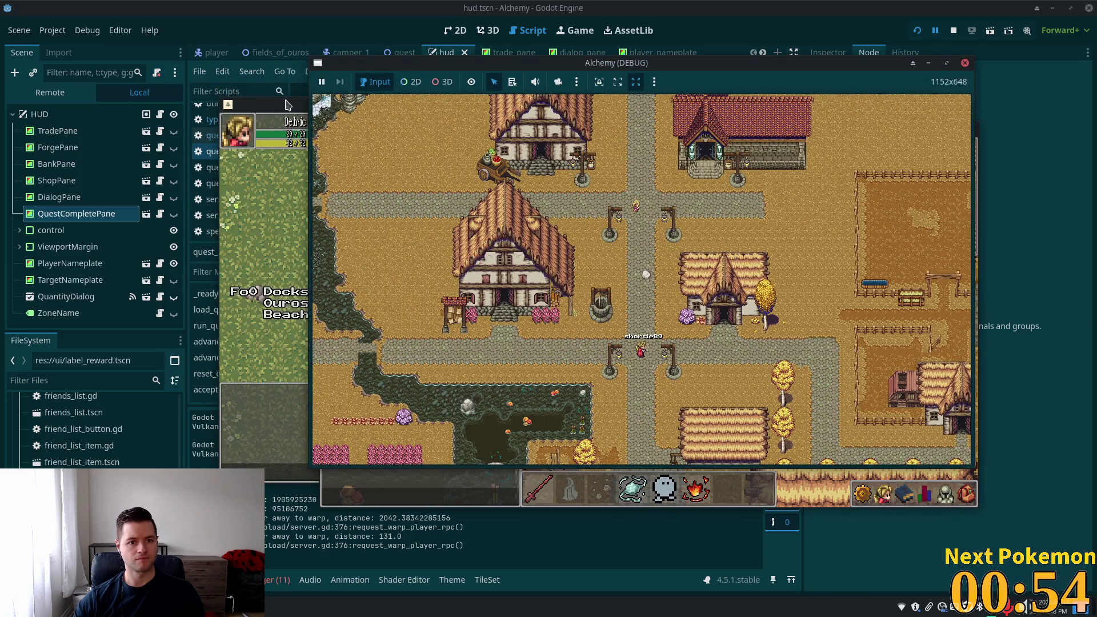
pyautogui.click(323, 108)
pyautogui.click(600, 286)
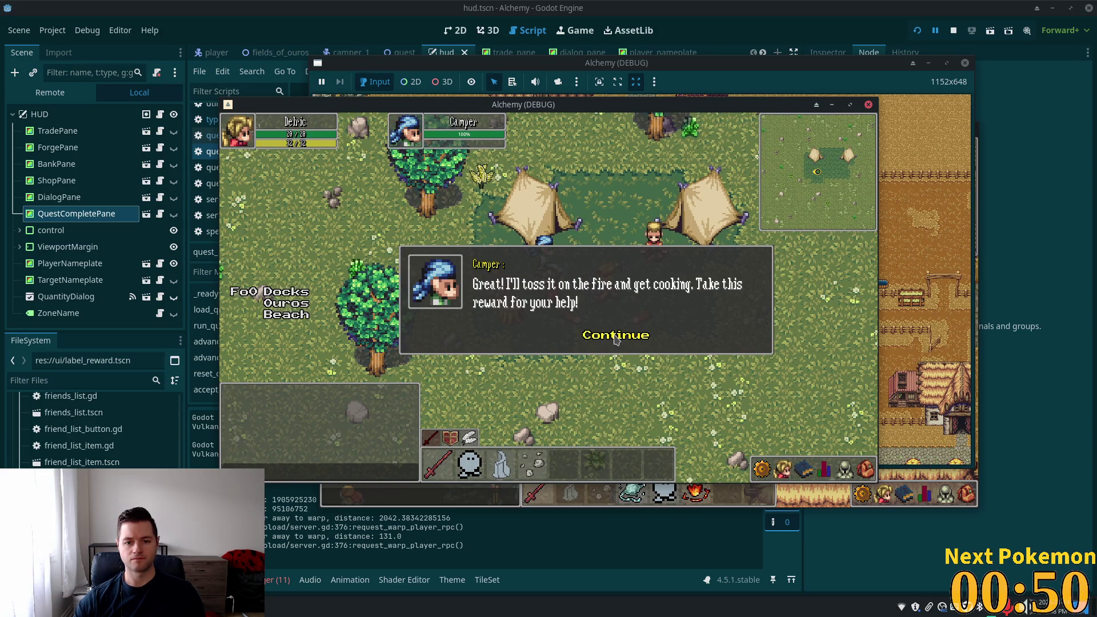
pyautogui.click(616, 337)
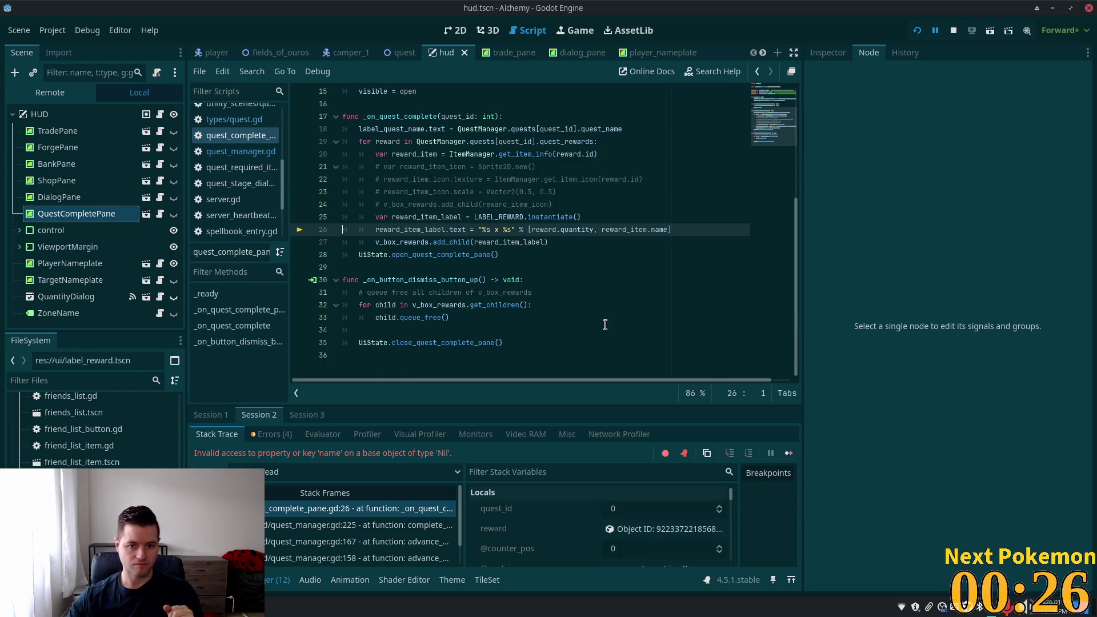
pyautogui.doubleClick(499, 154)
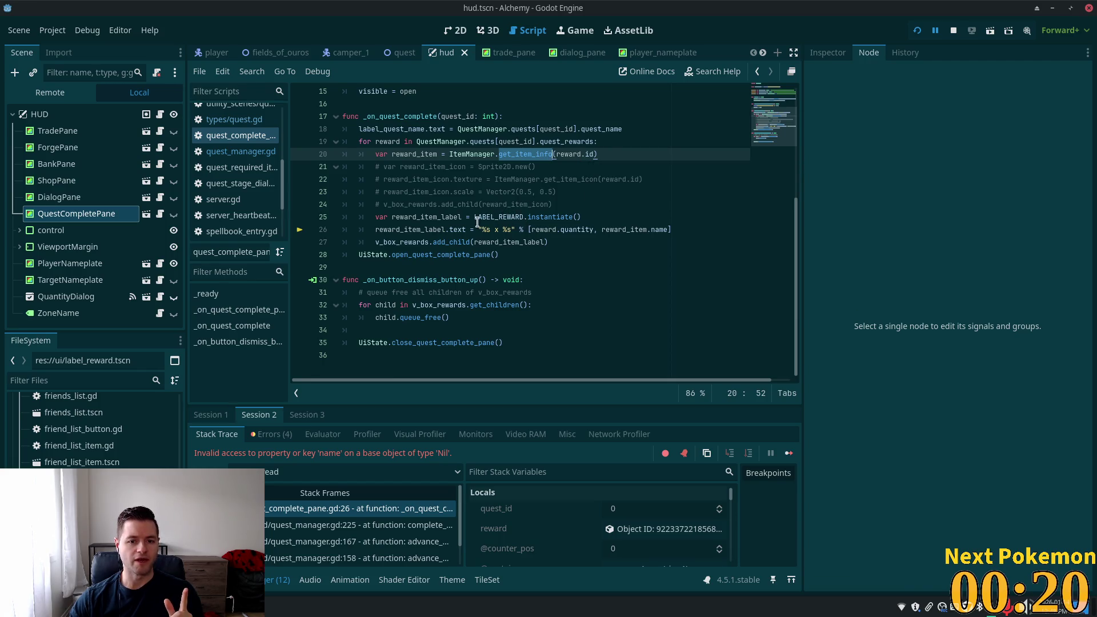
pyautogui.click(462, 225)
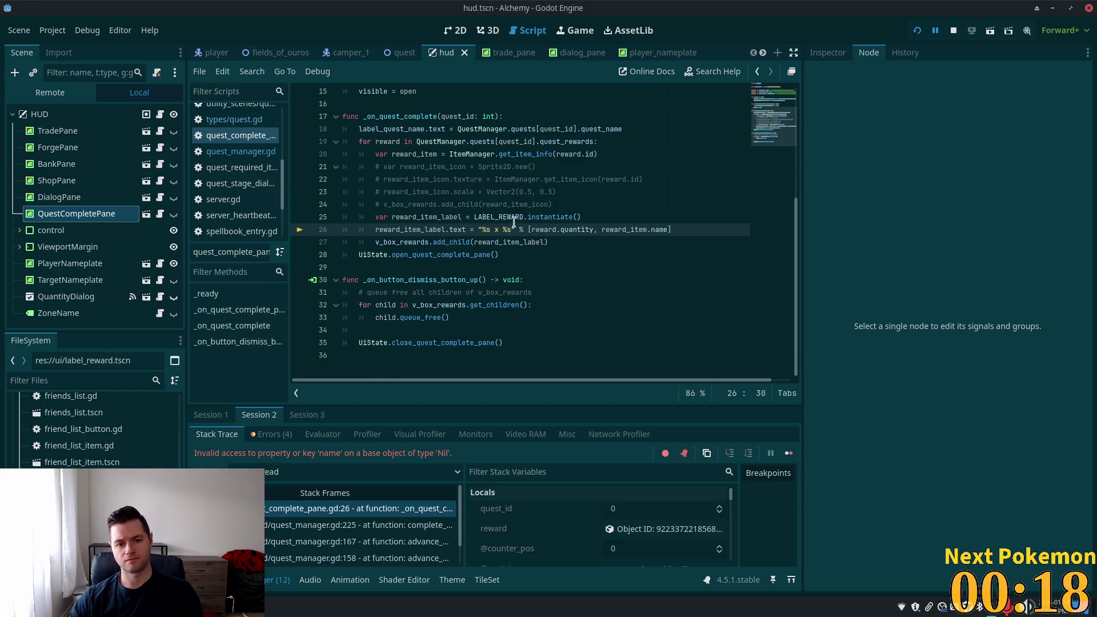
pyautogui.doubleClick(633, 232)
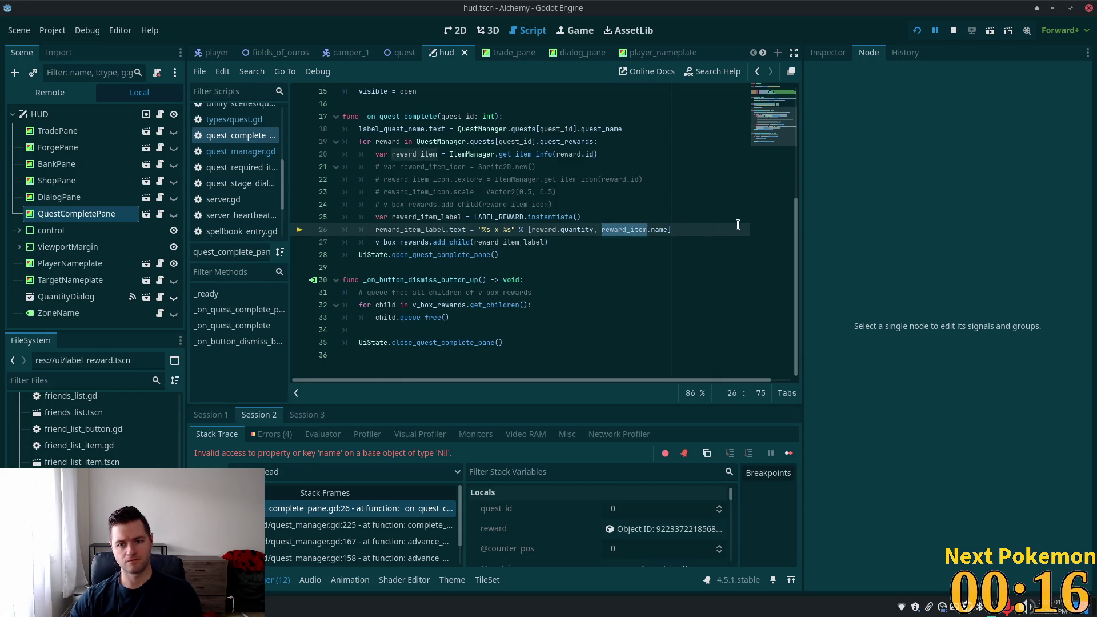
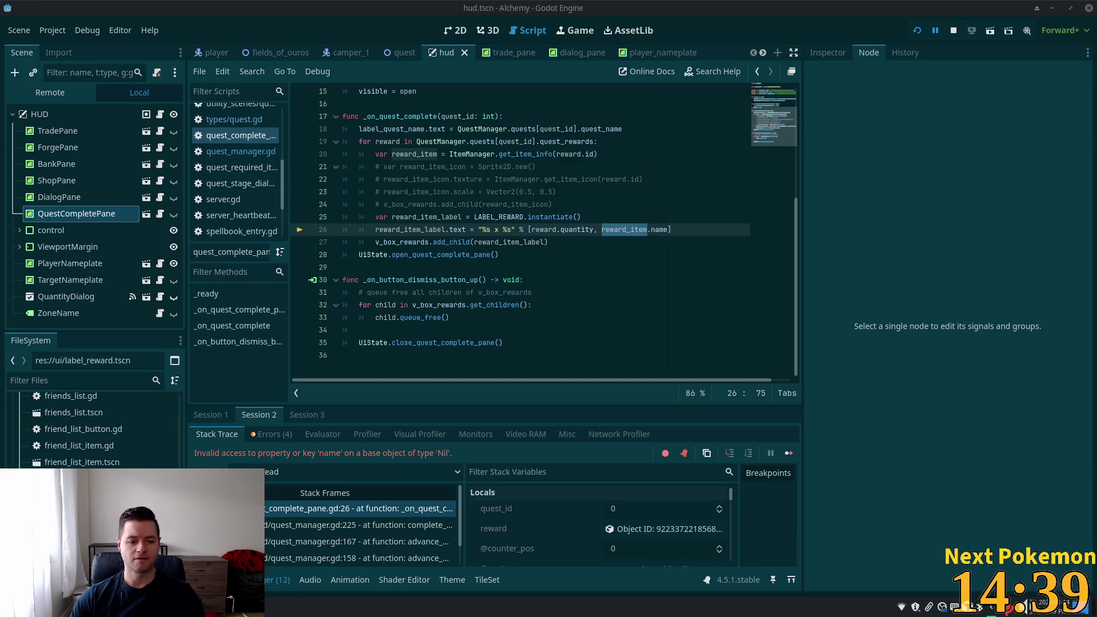
# Search the Pokémon collection window for 'maku', then hide it and return to the script
pyautogui.hotkey('alt', 'Tab')
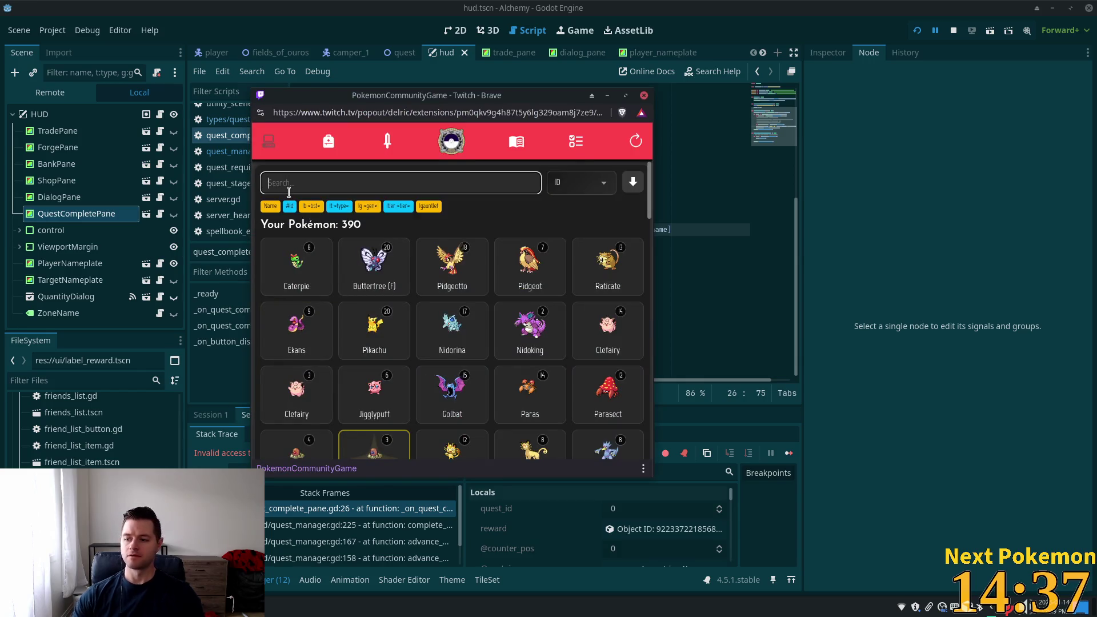
pyautogui.write('maku')
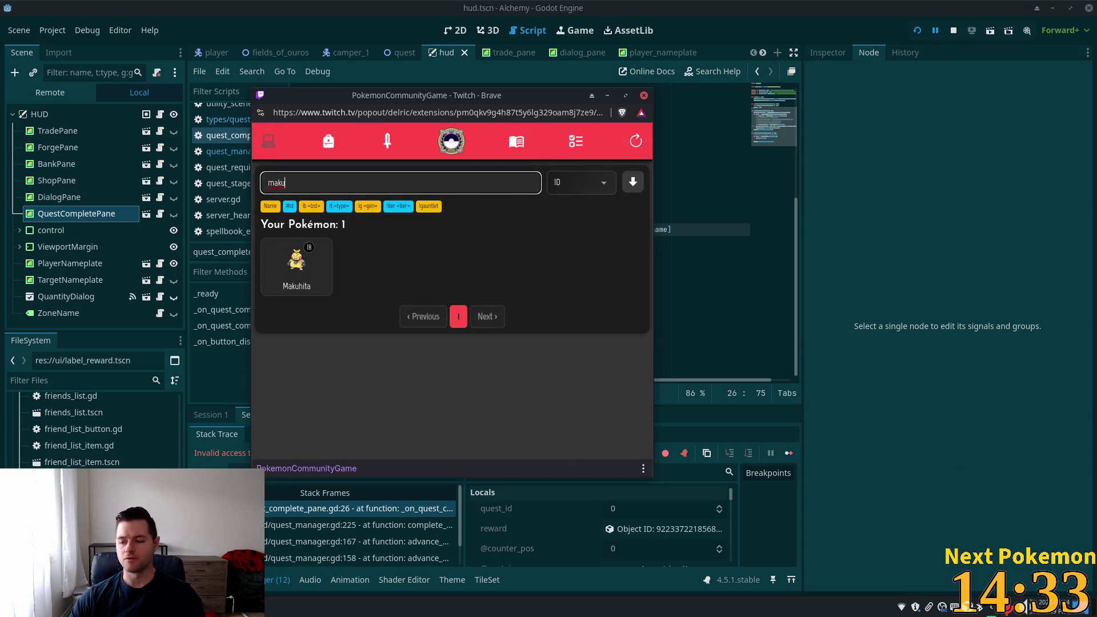
pyautogui.hotkey('alt', 'Tab')
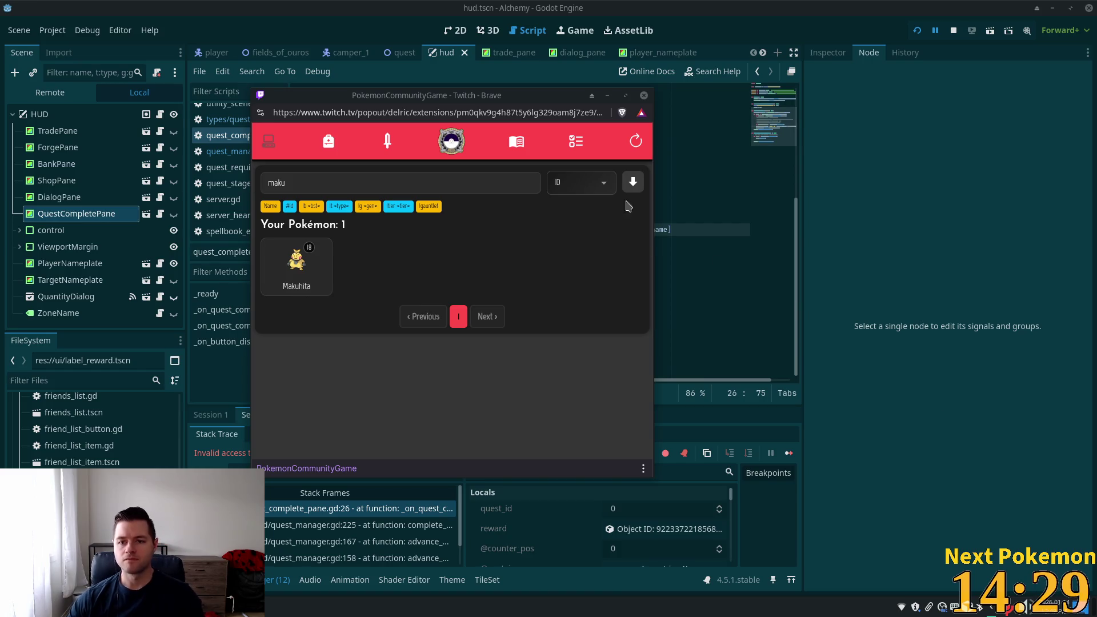
pyautogui.click(608, 95)
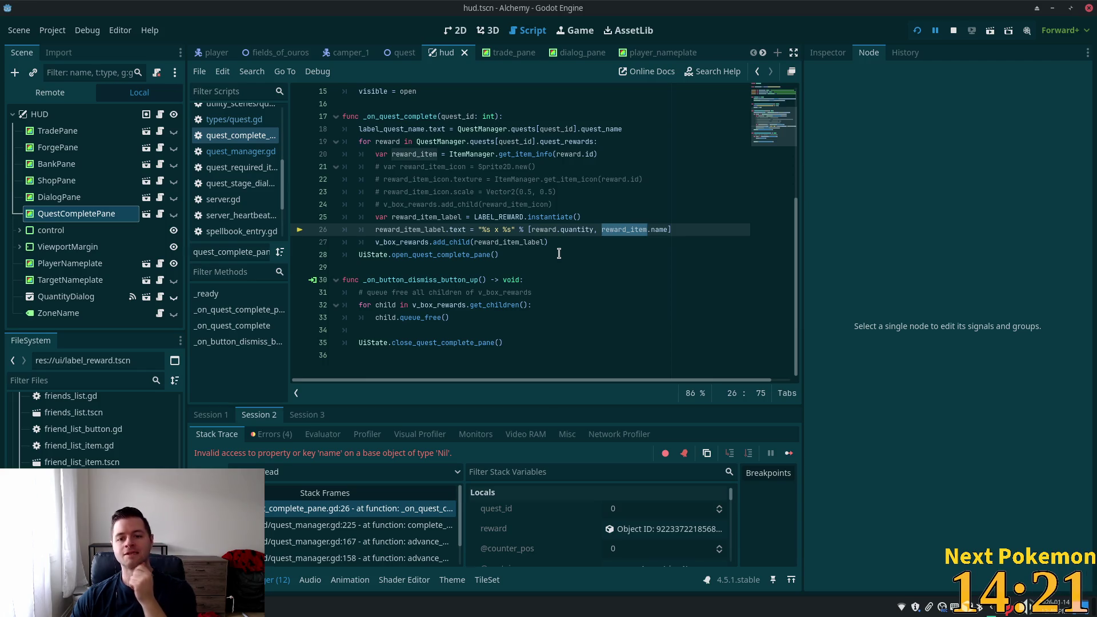
# Insert 'if reward.id >= 0 :' as a new line at the top of the reward loop
pyautogui.scroll(2, 565, 275)
pyautogui.press('Up')
pyautogui.press('Up')
pyautogui.press('Up')
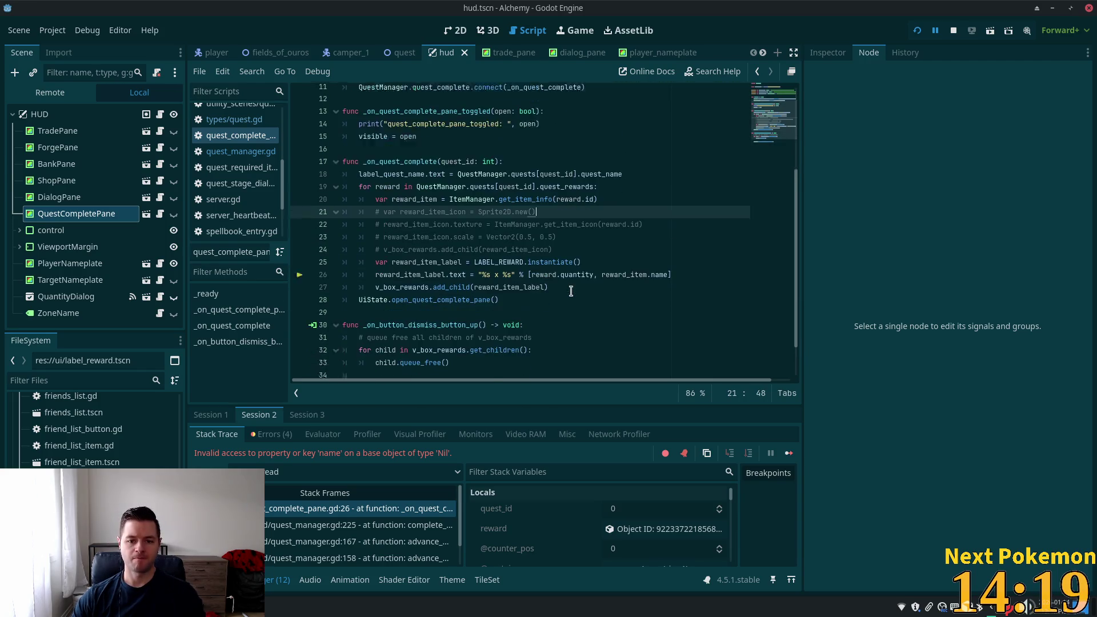
pyautogui.scroll(-1, 571, 291)
pyautogui.click(551, 267)
pyautogui.doubleClick(639, 267)
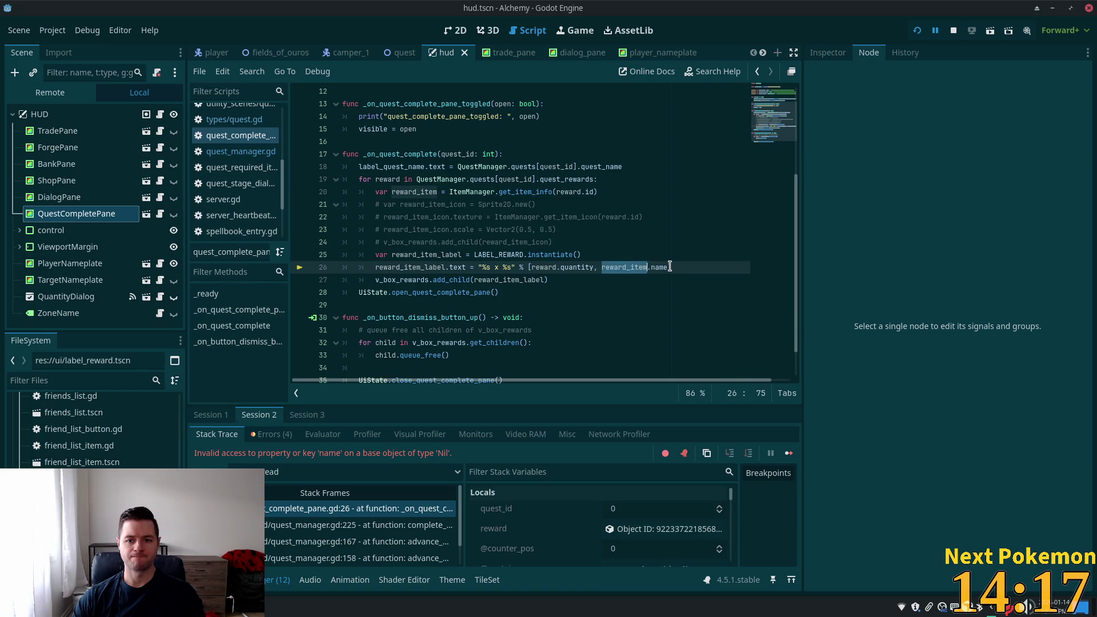
pyautogui.click(530, 182)
pyautogui.click(537, 192)
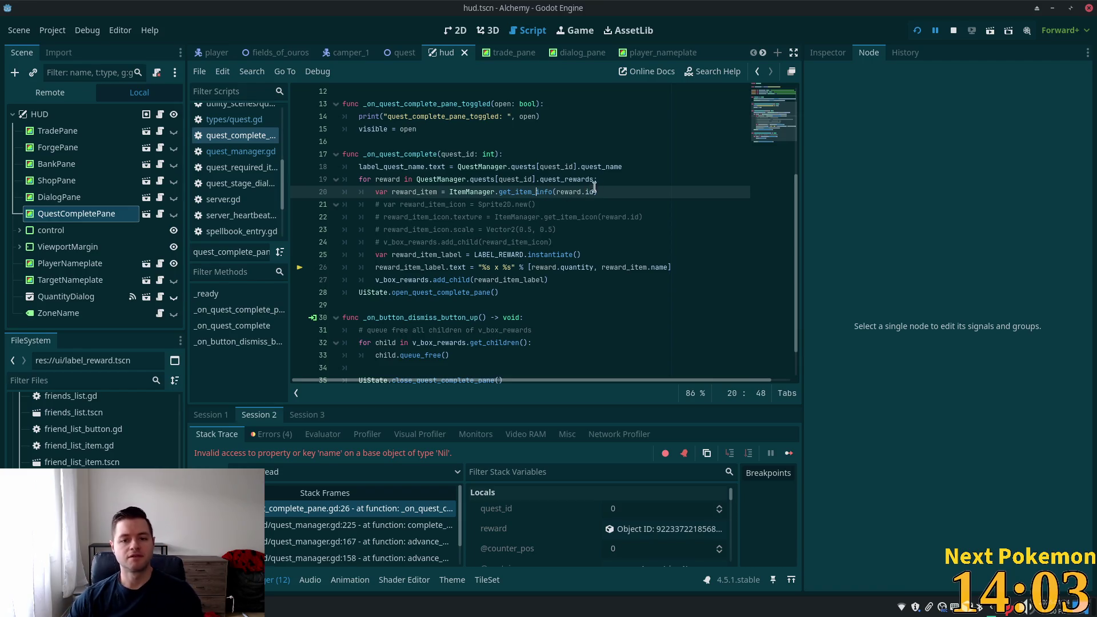
pyautogui.doubleClick(410, 192)
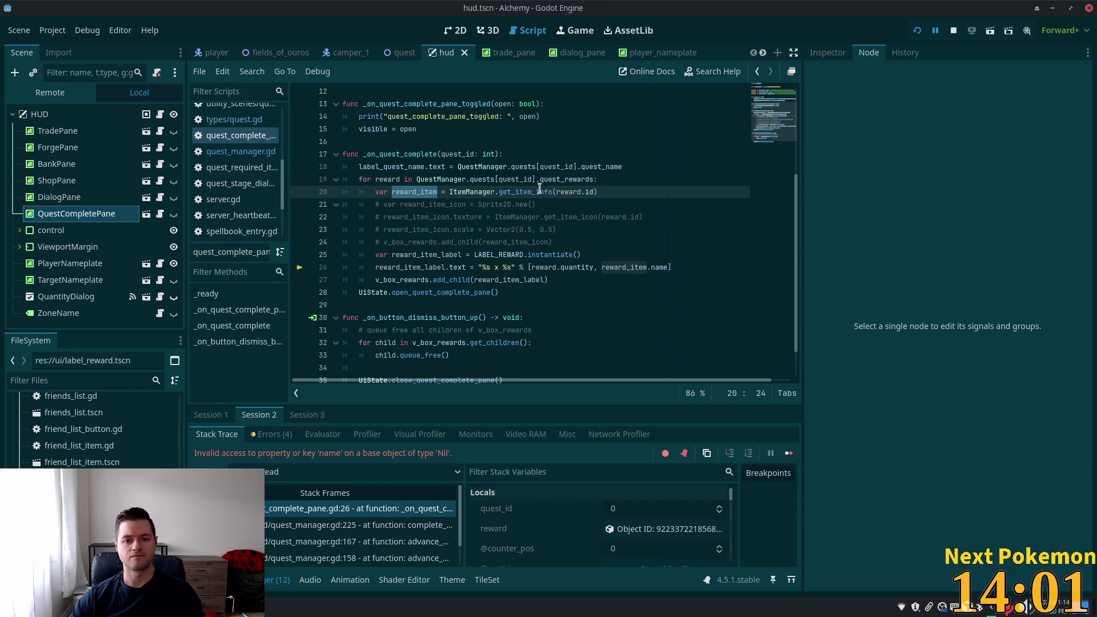
pyautogui.click(407, 182)
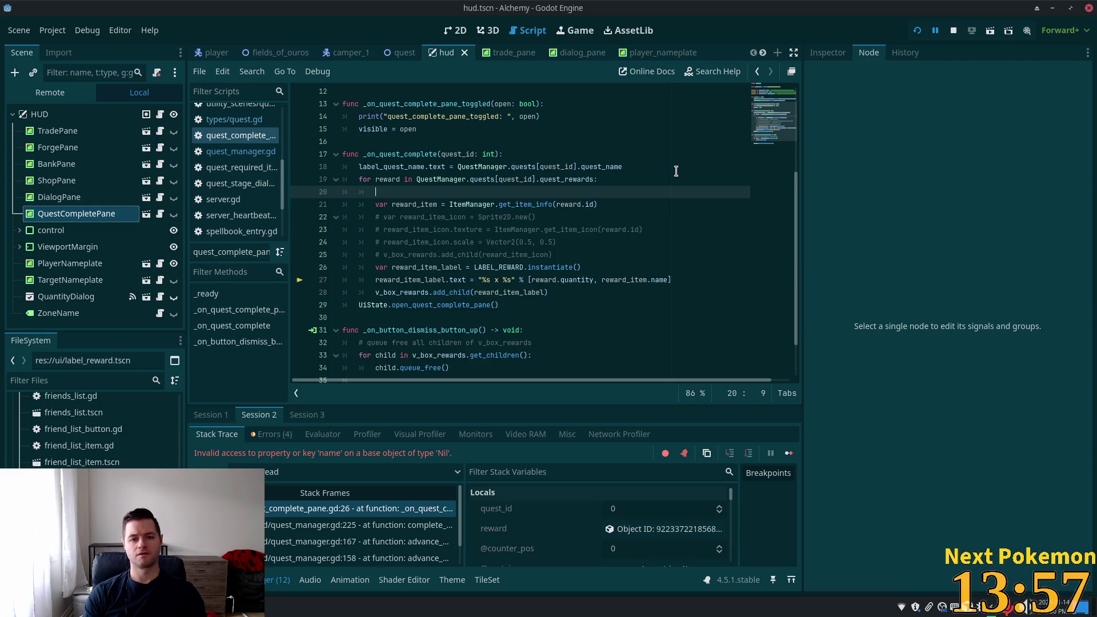
pyautogui.press('Return')
pyautogui.write('if ')
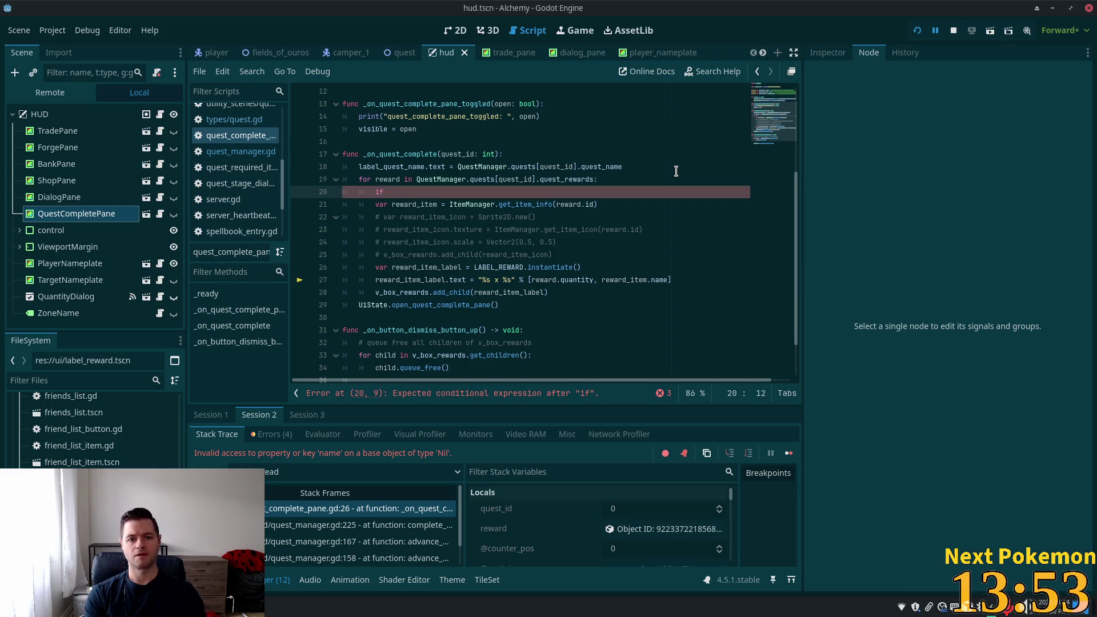
pyautogui.write('reward.id')
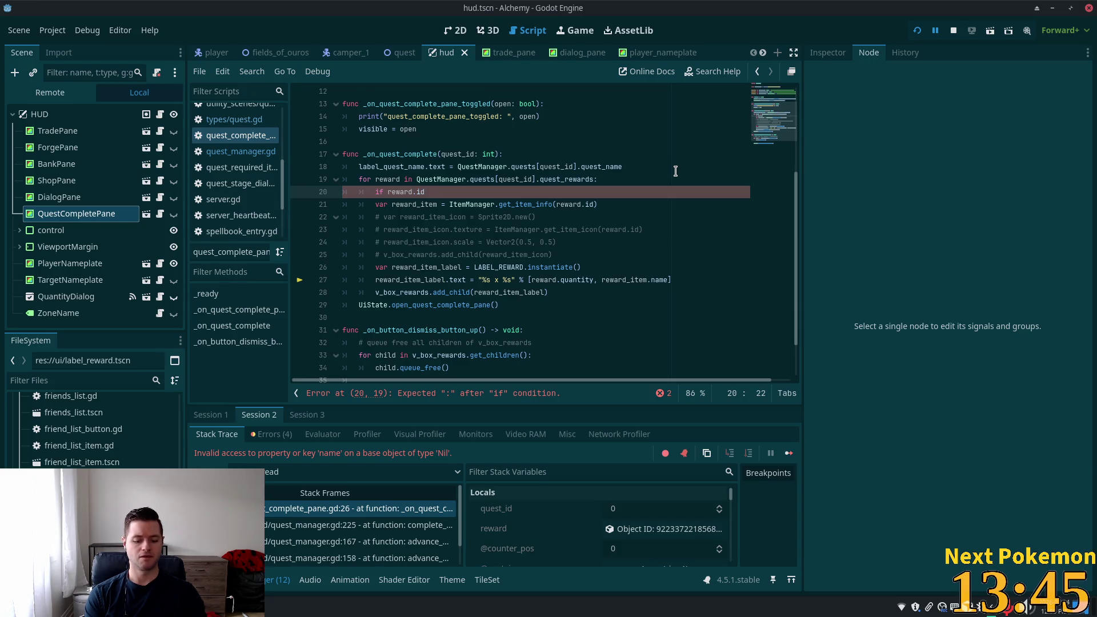
pyautogui.write(' >=')
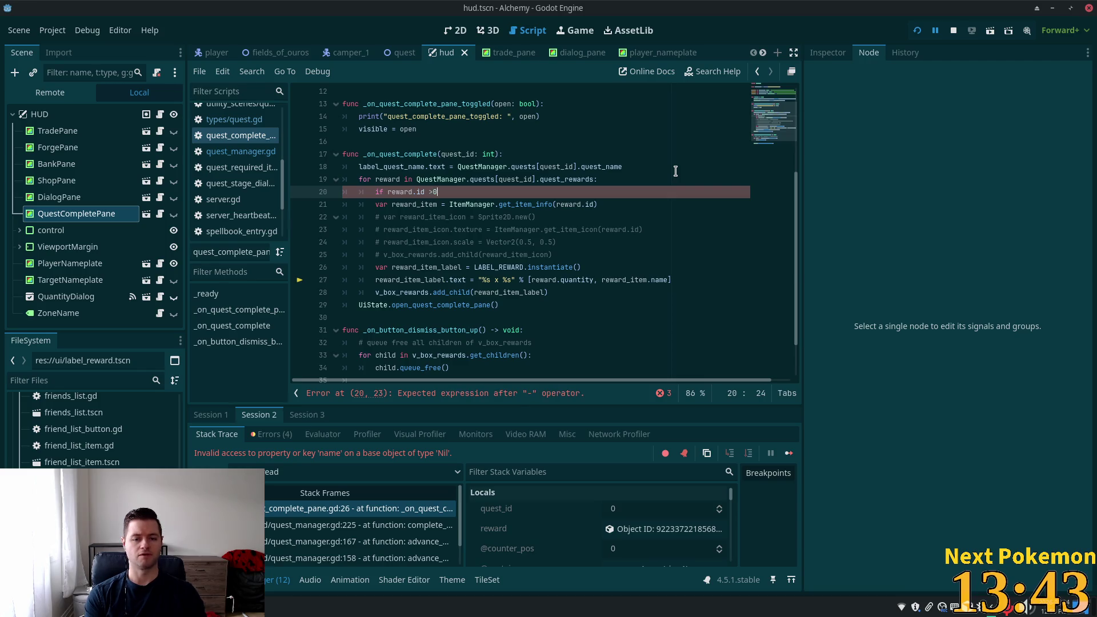
pyautogui.write('= - ')
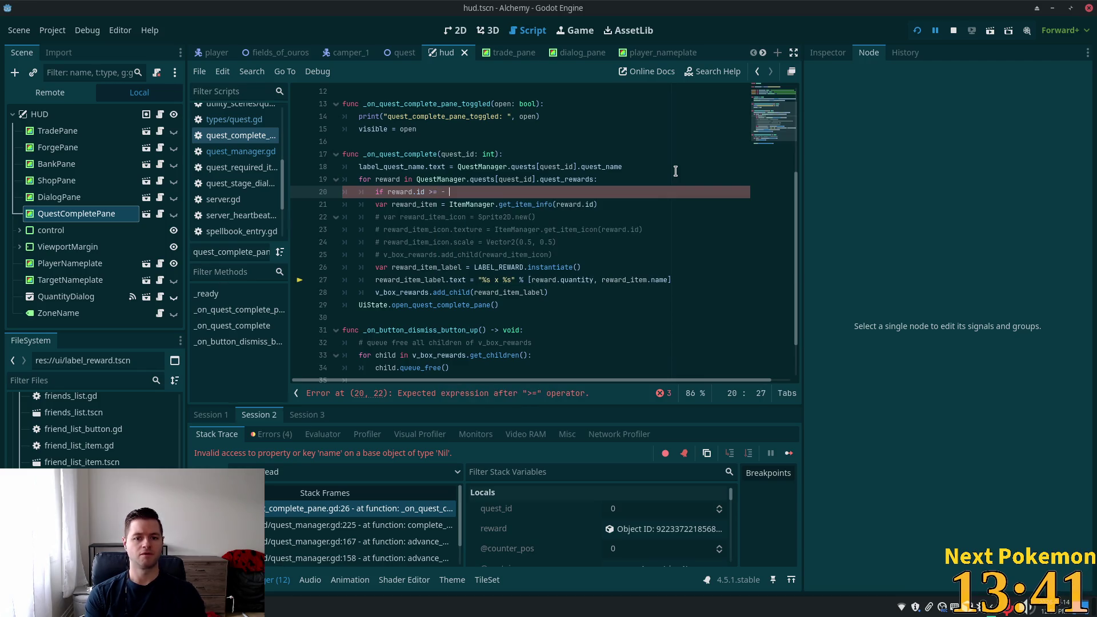
pyautogui.press('BackSpace')
pyautogui.press('BackSpace')
pyautogui.write('0 :')
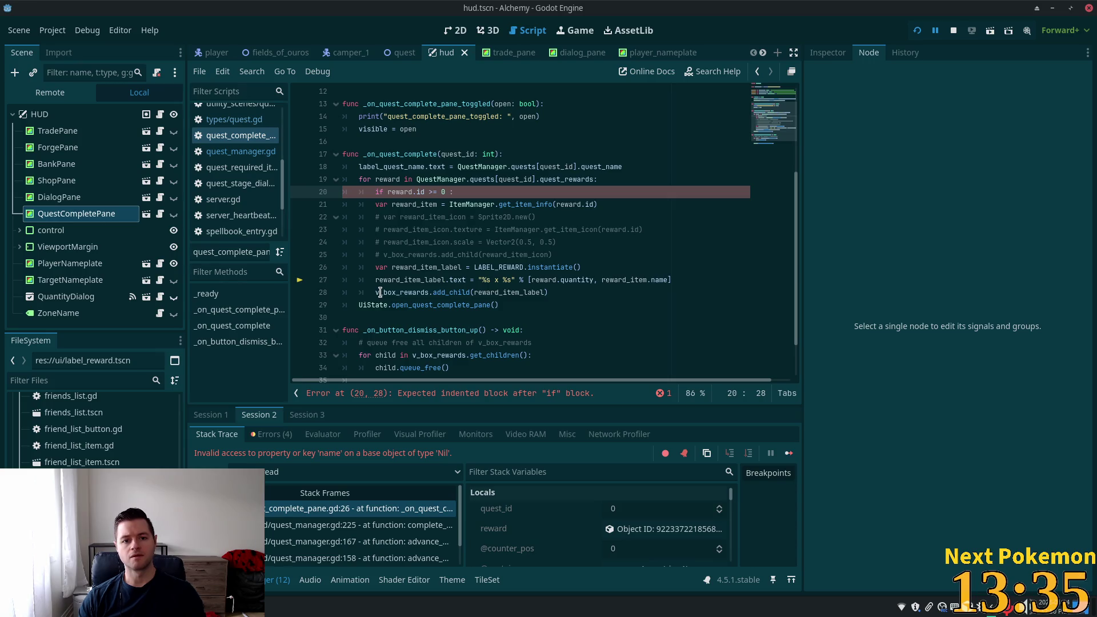
# Cut the reward label instantiation statement (LABEL_REWARD.instantiate) from line 26
pyautogui.doubleClick(410, 292)
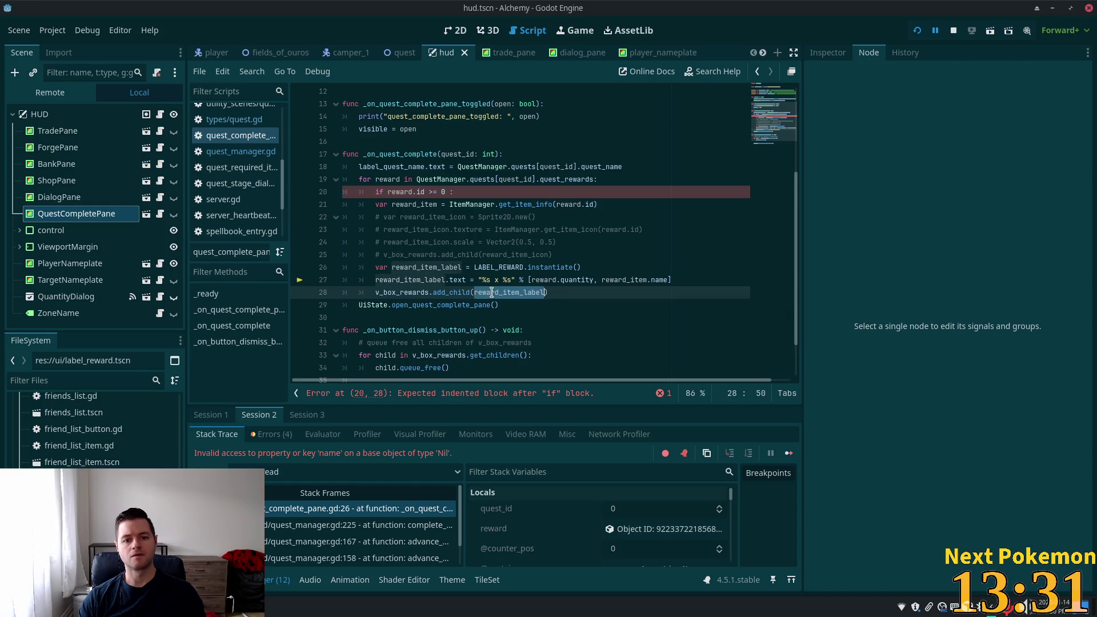
pyautogui.click(546, 267)
pyautogui.moveTo(601, 267); pyautogui.dragTo(375, 267)
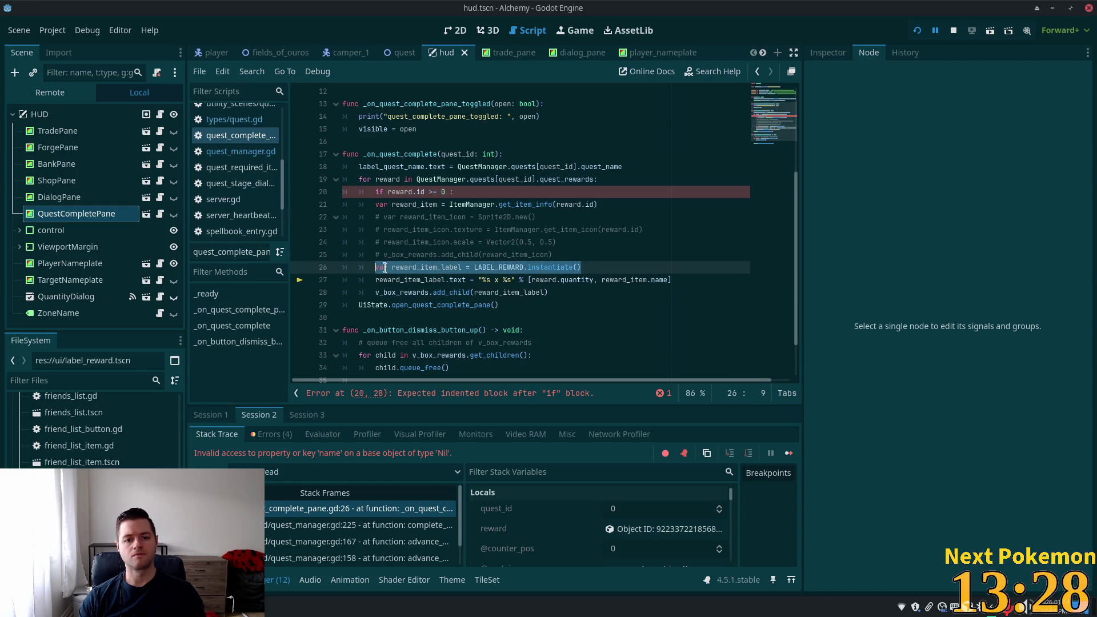
pyautogui.hotkey('ctrl', 'x')
# Paste the label instantiation at the loop top and indent the item-label lines under the if
pyautogui.click(596, 182)
pyautogui.press('Return')
pyautogui.hotkey('ctrl', 'v')
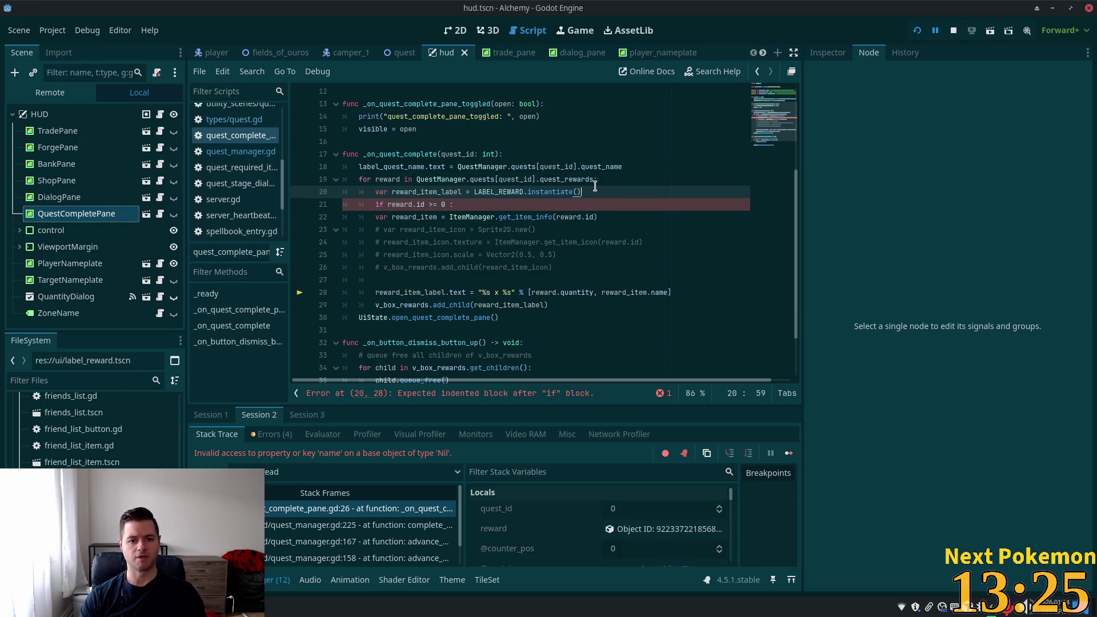
pyautogui.moveTo(381, 217)
pyautogui.mouseDown()
pyautogui.moveTo(376, 230)
pyautogui.moveTo(426, 292)
pyautogui.mouseUp()
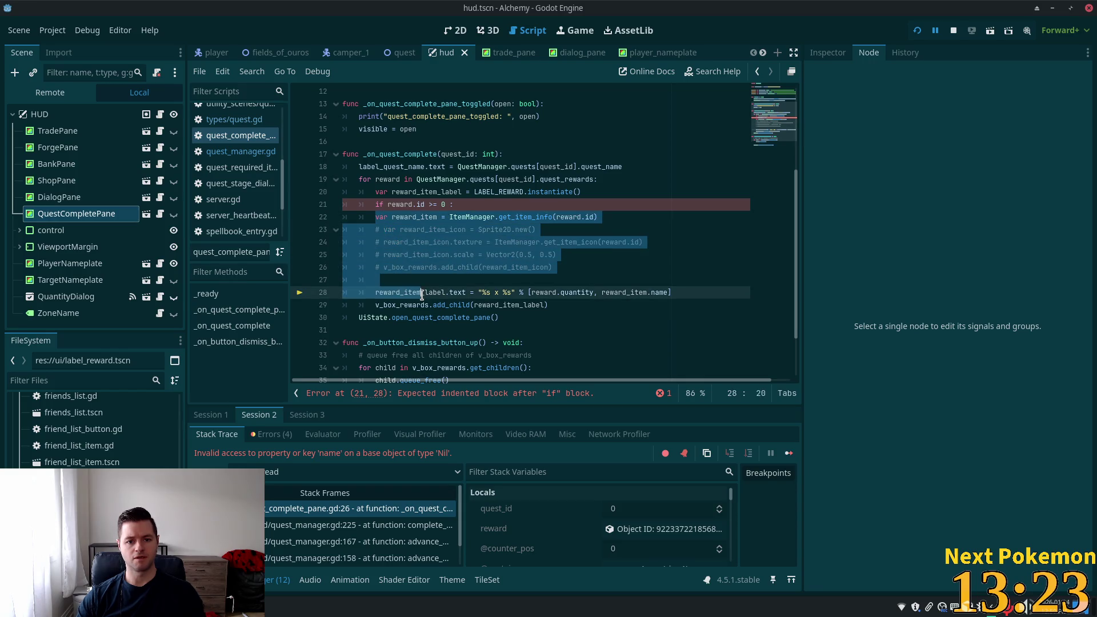
pyautogui.press('Tab')
pyautogui.click(421, 267)
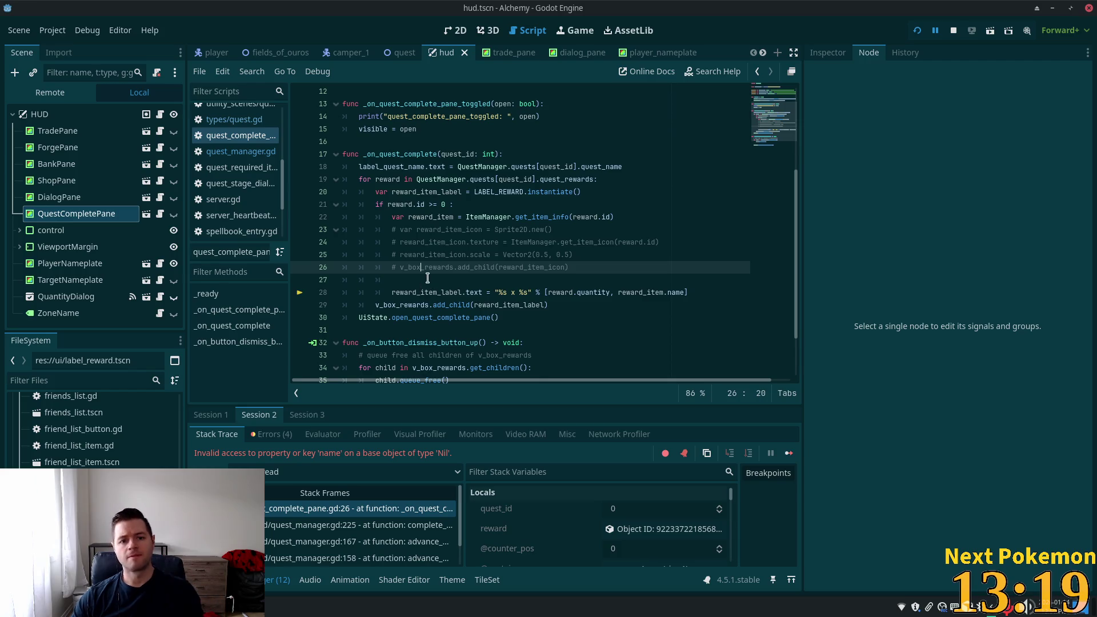
pyautogui.moveTo(695, 289); pyautogui.dragTo(393, 290)
pyautogui.hotkey('alt', 'Up')
pyautogui.hotkey('alt', 'Up')
pyautogui.hotkey('alt', 'Up')
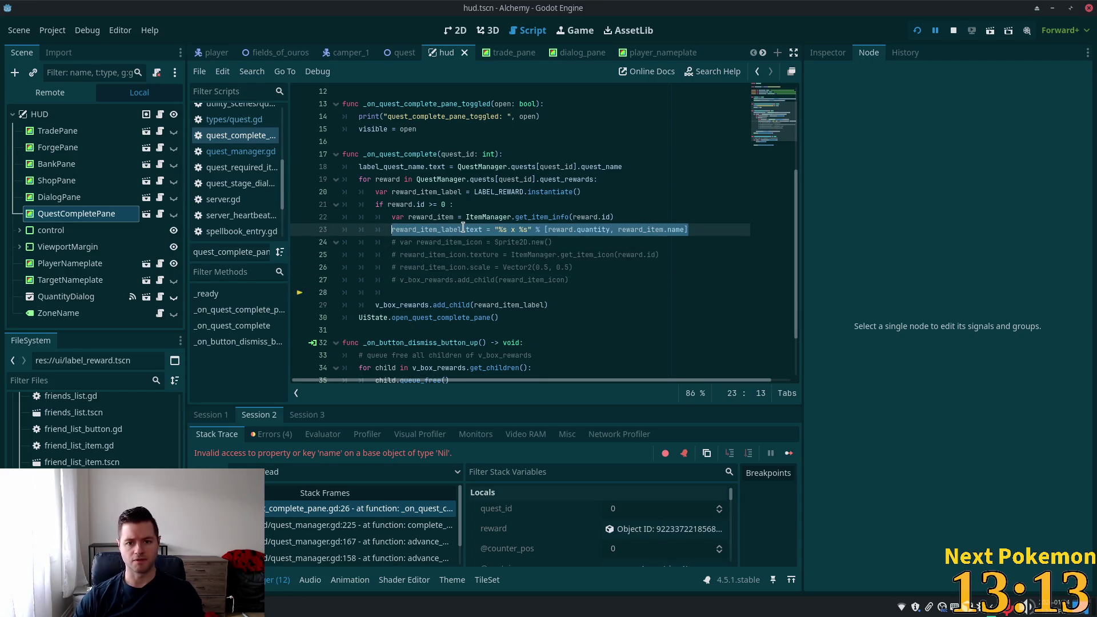
pyautogui.click(464, 228)
# Add an else branch holding a copy of the label text assignment
pyautogui.click(434, 290)
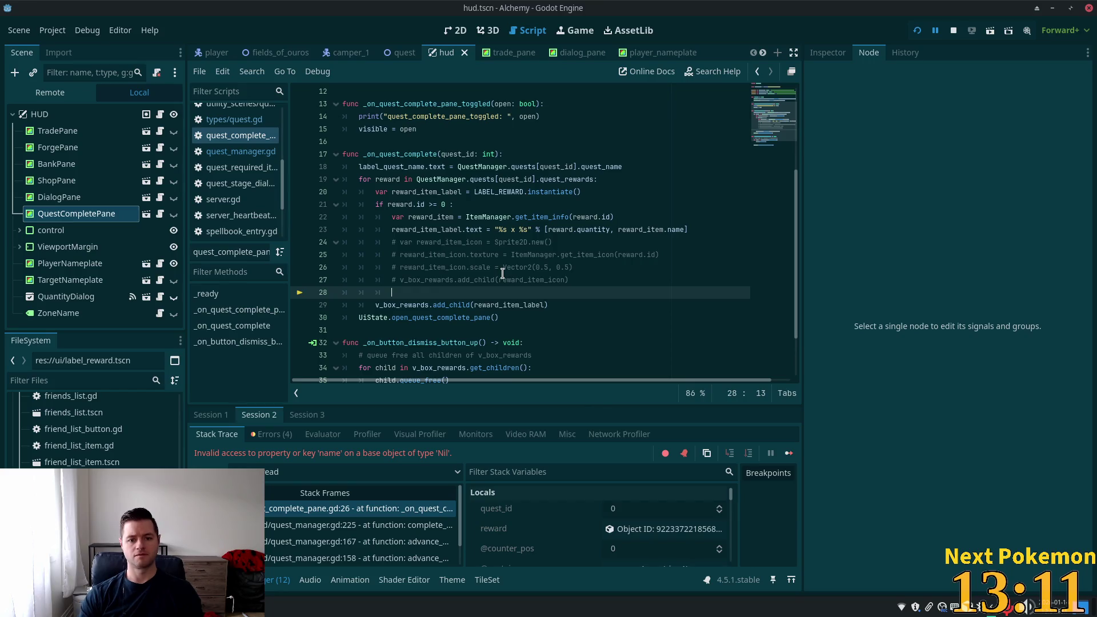
pyautogui.write('else:')
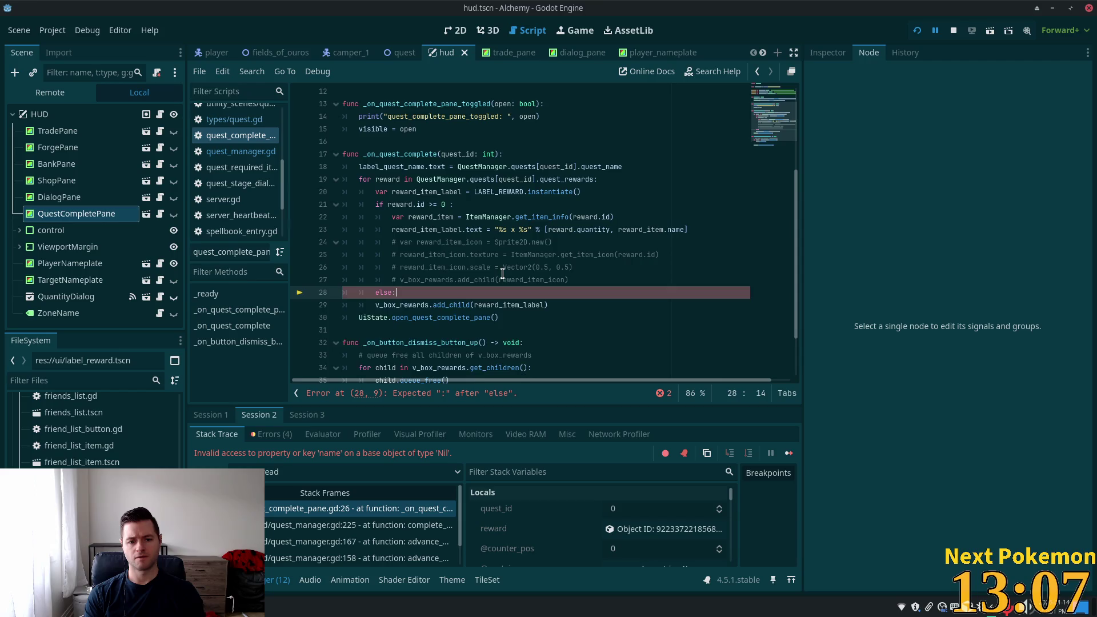
pyautogui.press('Return')
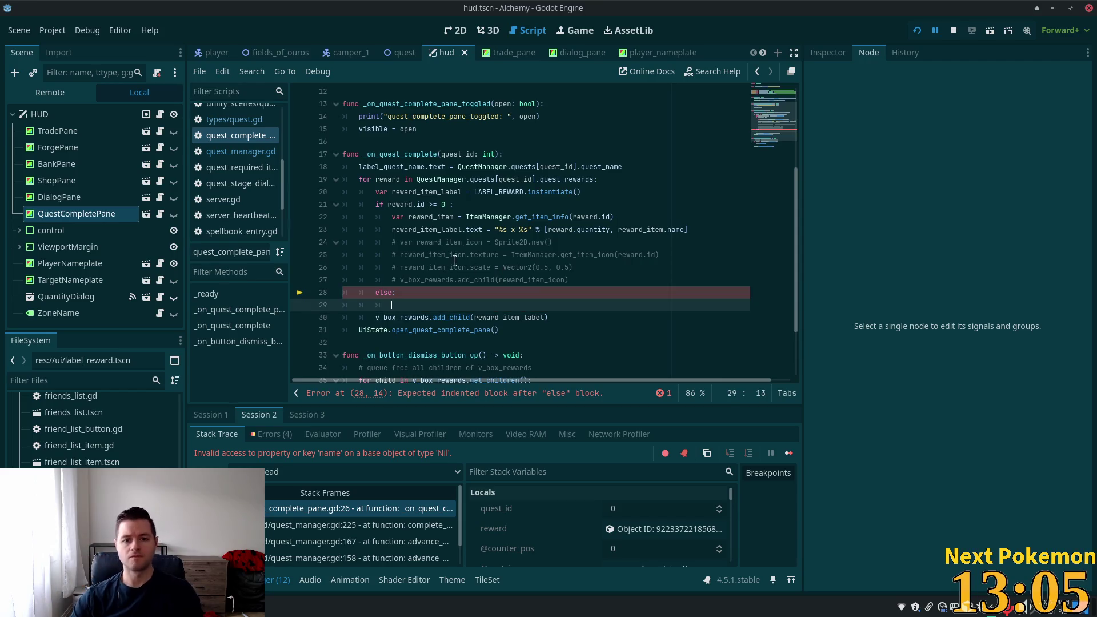
pyautogui.moveTo(392, 229); pyautogui.dragTo(694, 233)
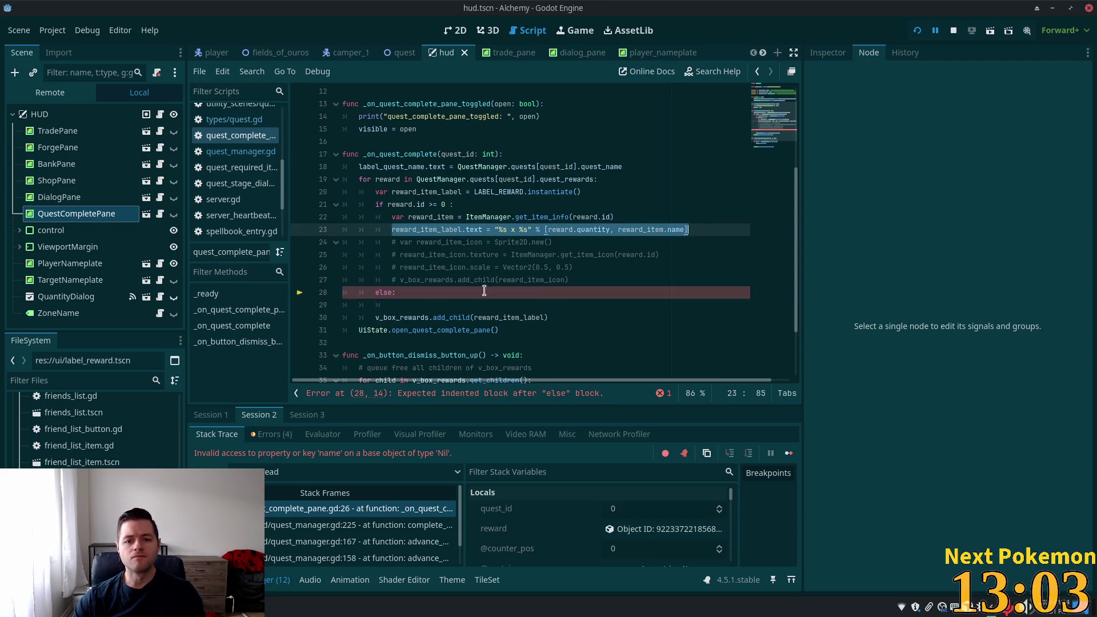
pyautogui.hotkey('ctrl', 'c')
pyautogui.click(421, 308)
pyautogui.hotkey('ctrl', 'v')
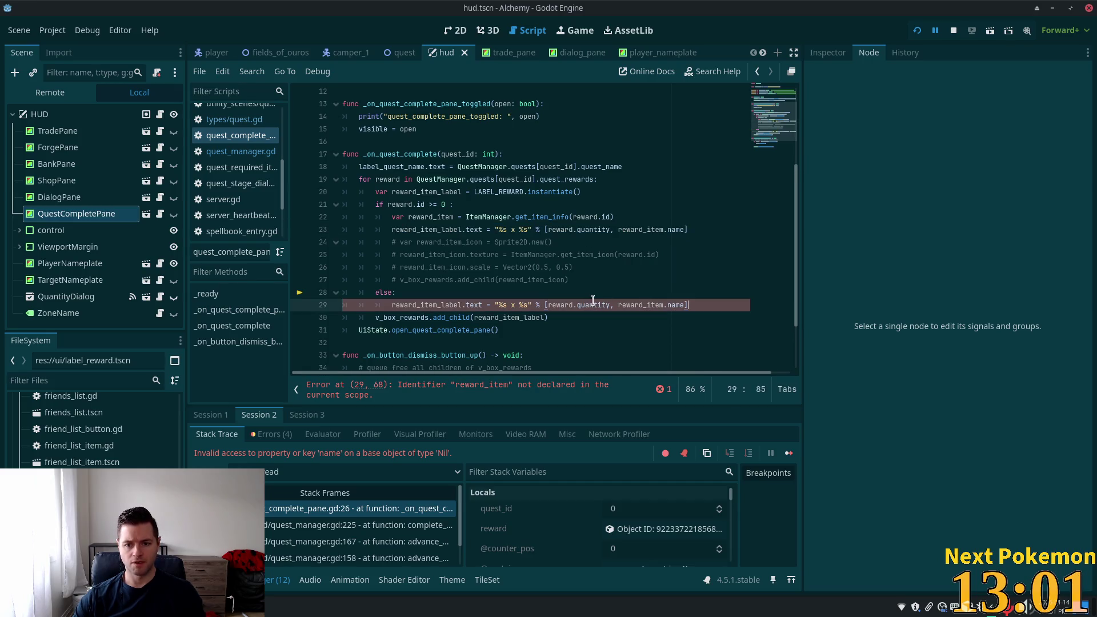
# In the else line, replace reward_item.name with reward.name
pyautogui.click(593, 303)
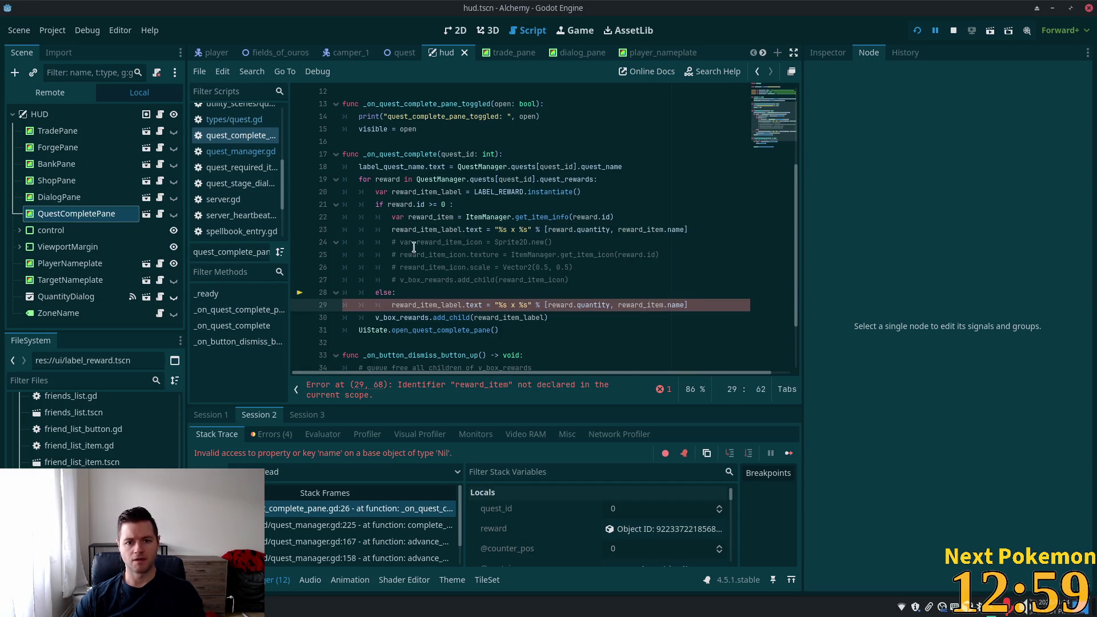
pyautogui.click(638, 316)
pyautogui.click(574, 303)
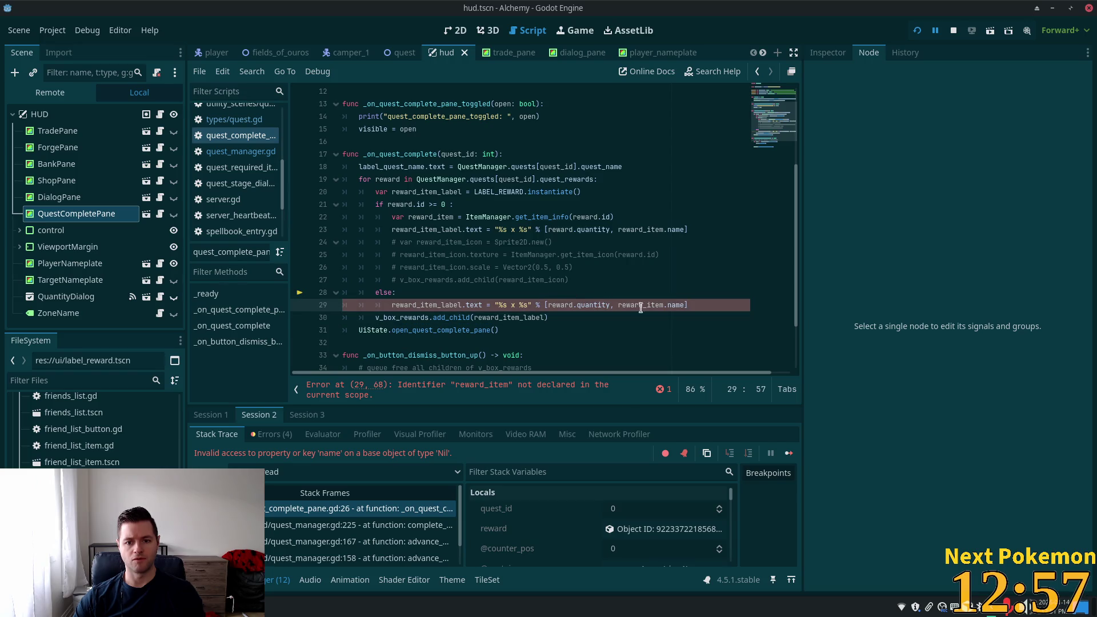
pyautogui.moveTo(687, 306); pyautogui.dragTo(622, 306)
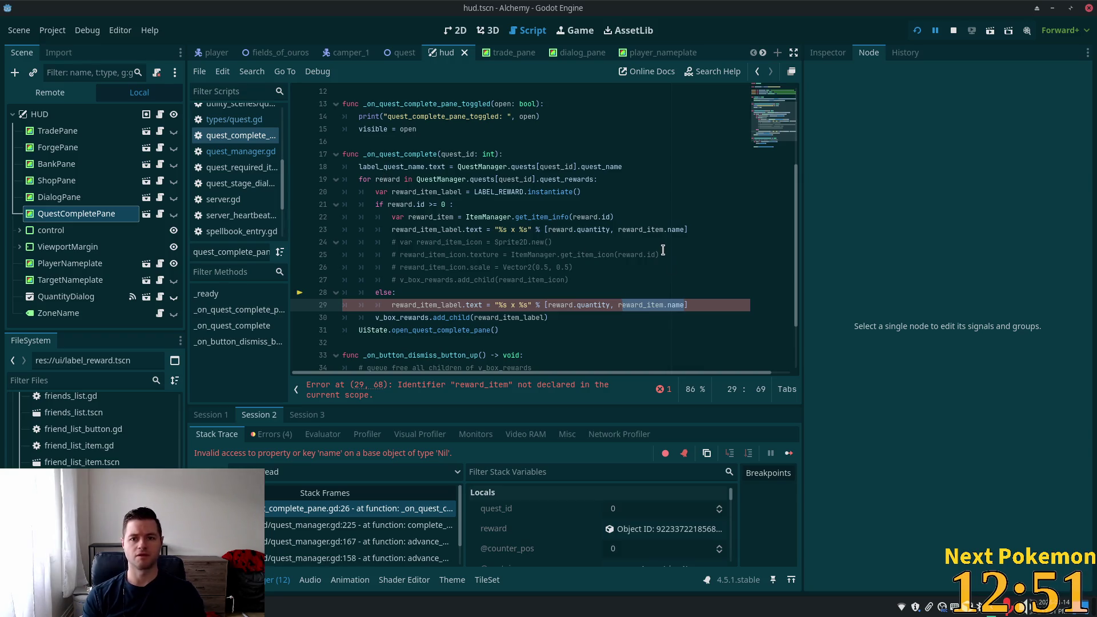
pyautogui.press('BackSpace')
pyautogui.press('BackSpace')
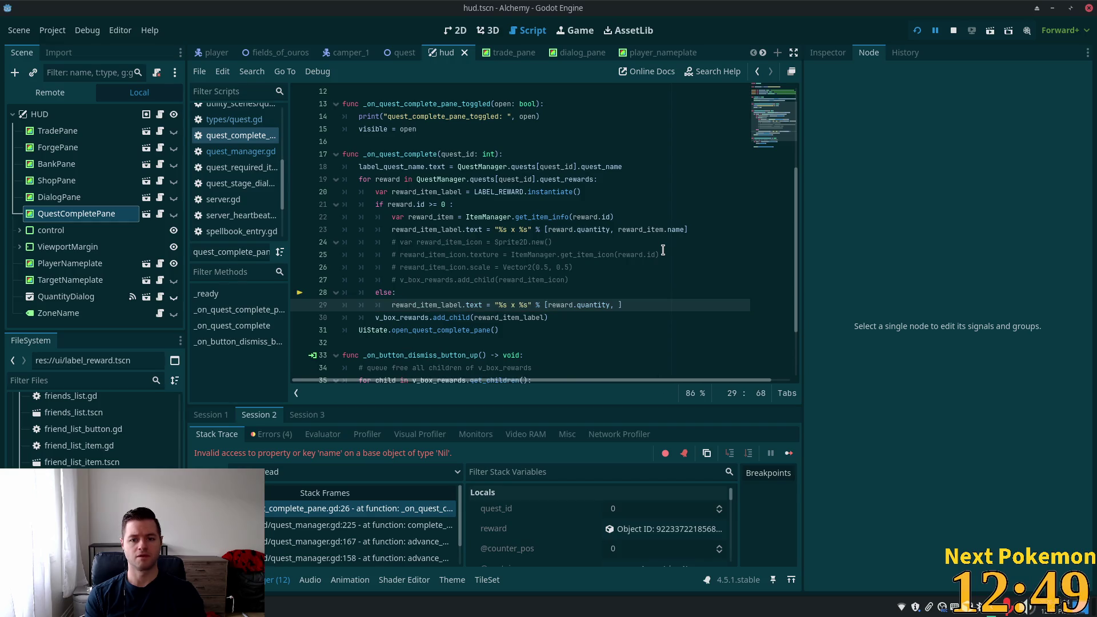
pyautogui.write('reward.')
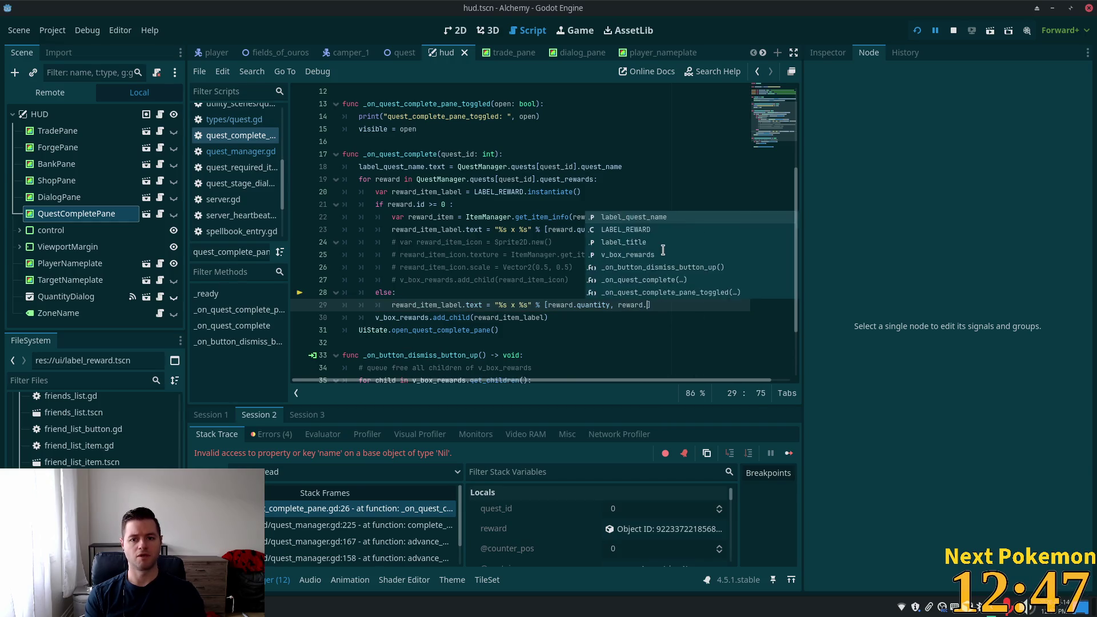
pyautogui.press('Escape')
pyautogui.write('ame')
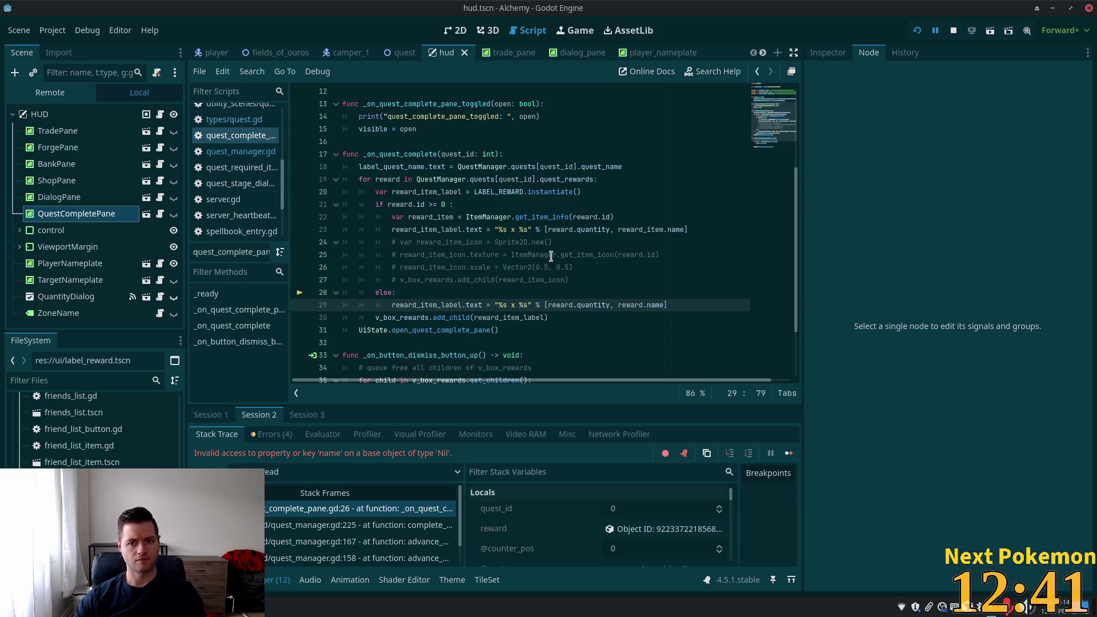
# Quick-open quest_reward.gd to check its reward_name field, then return to quest_complete_pane.gd
pyautogui.hotkey('alt', 'shift', 'o')
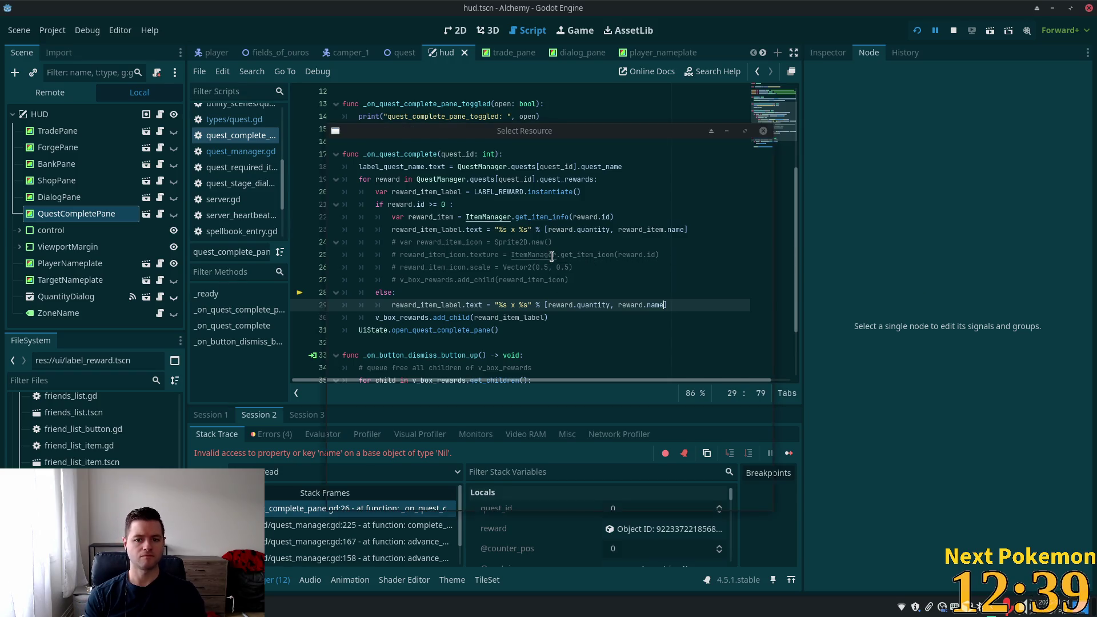
pyautogui.write('quest_rew')
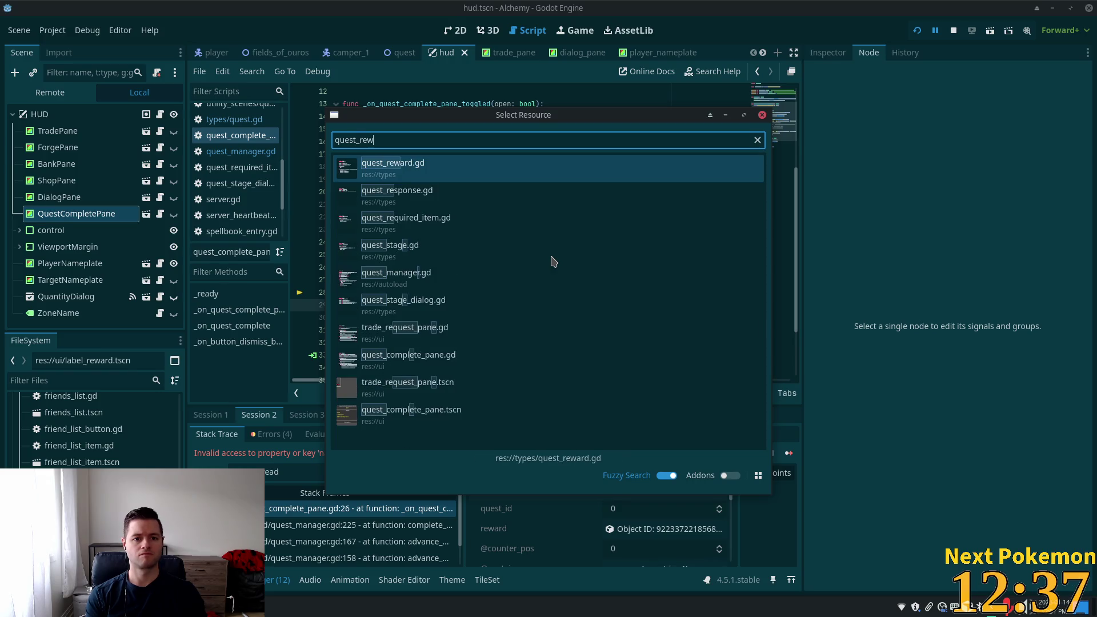
pyautogui.press('Return')
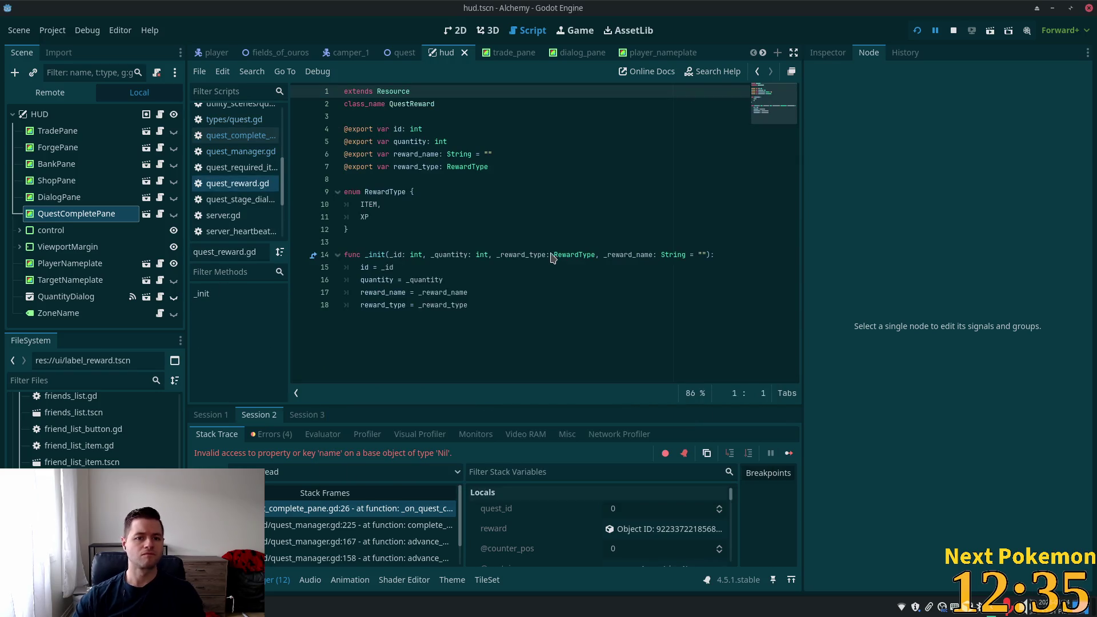
pyautogui.click(401, 142)
pyautogui.doubleClick(413, 154)
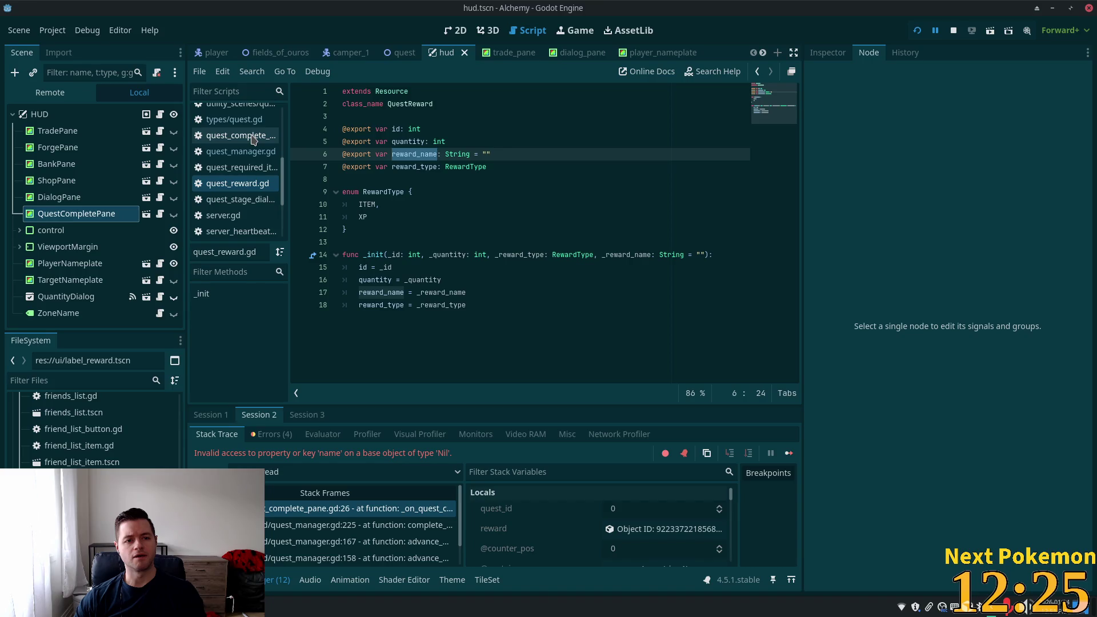
pyautogui.click(252, 137)
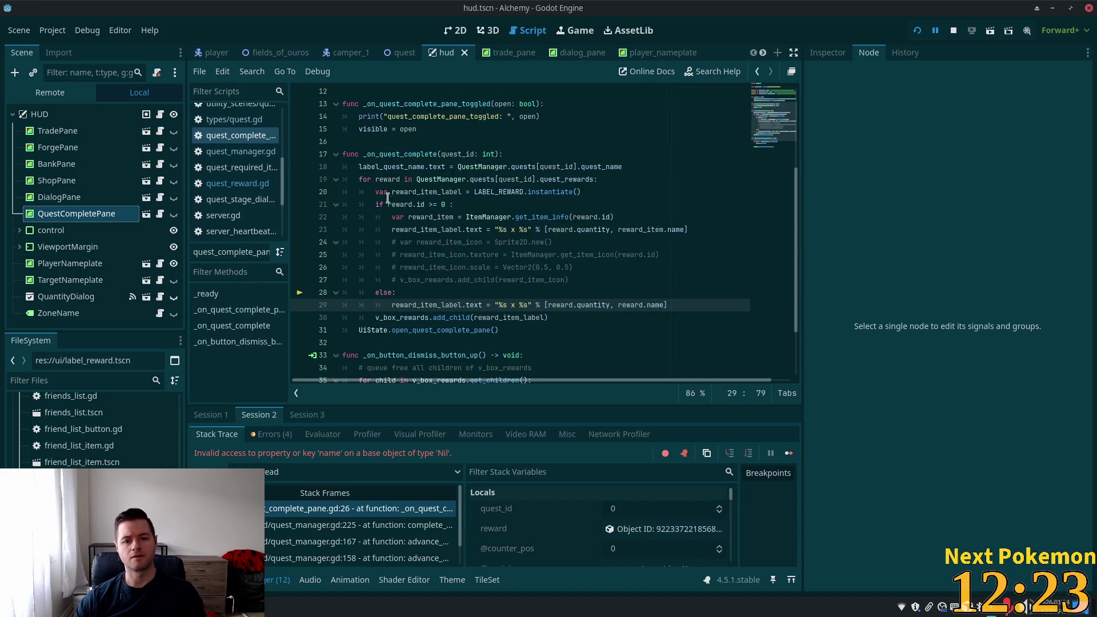
# Change line 21 to 'if reward.reward_type == QuestReward.RewardType.ITEM:'
pyautogui.moveTo(446, 204); pyautogui.dragTo(412, 204)
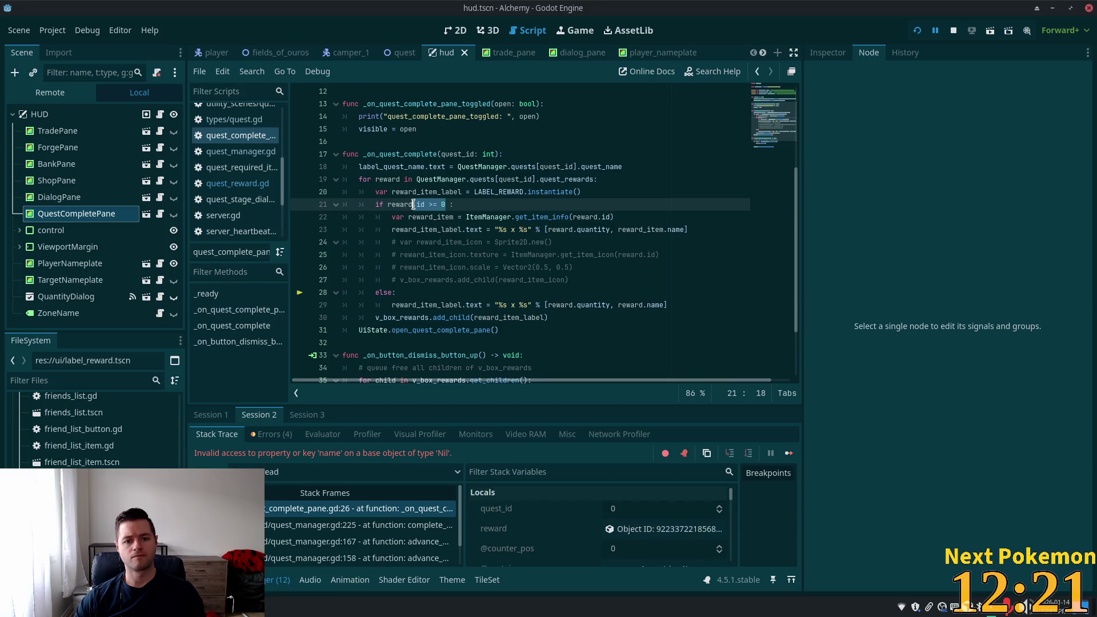
pyautogui.write('.rew')
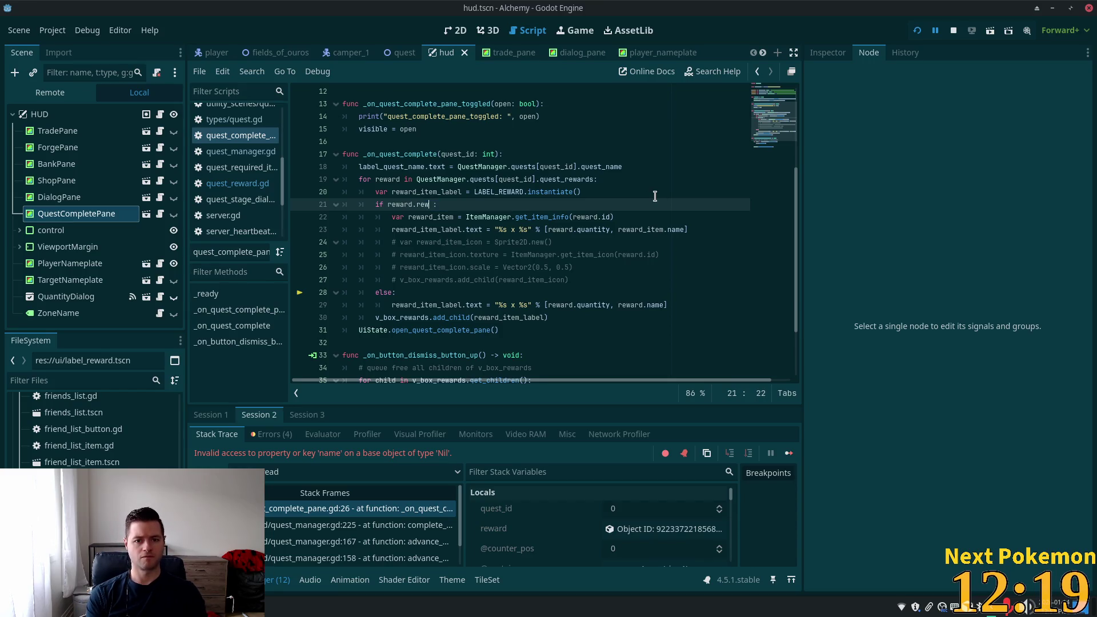
pyautogui.write('ard_type')
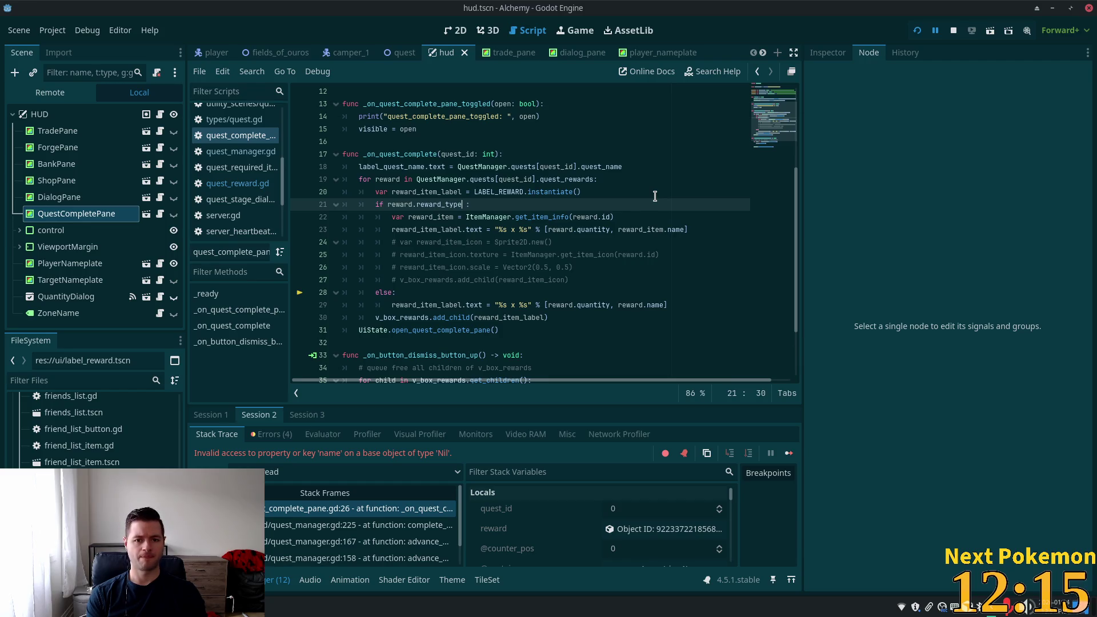
pyautogui.write(' ==  ')
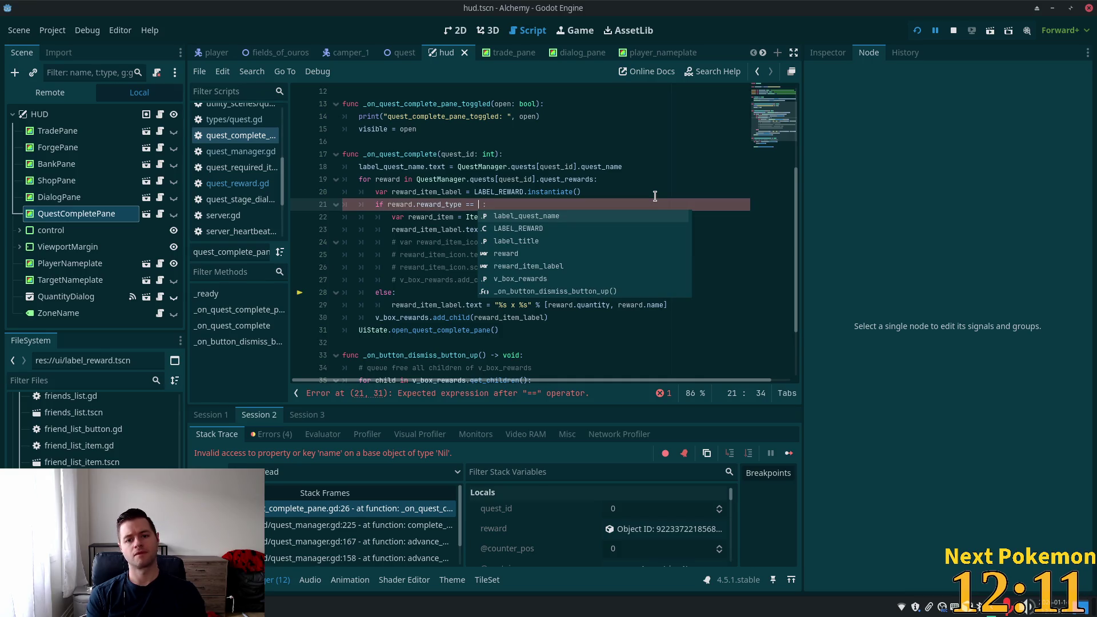
pyautogui.write('Quest')
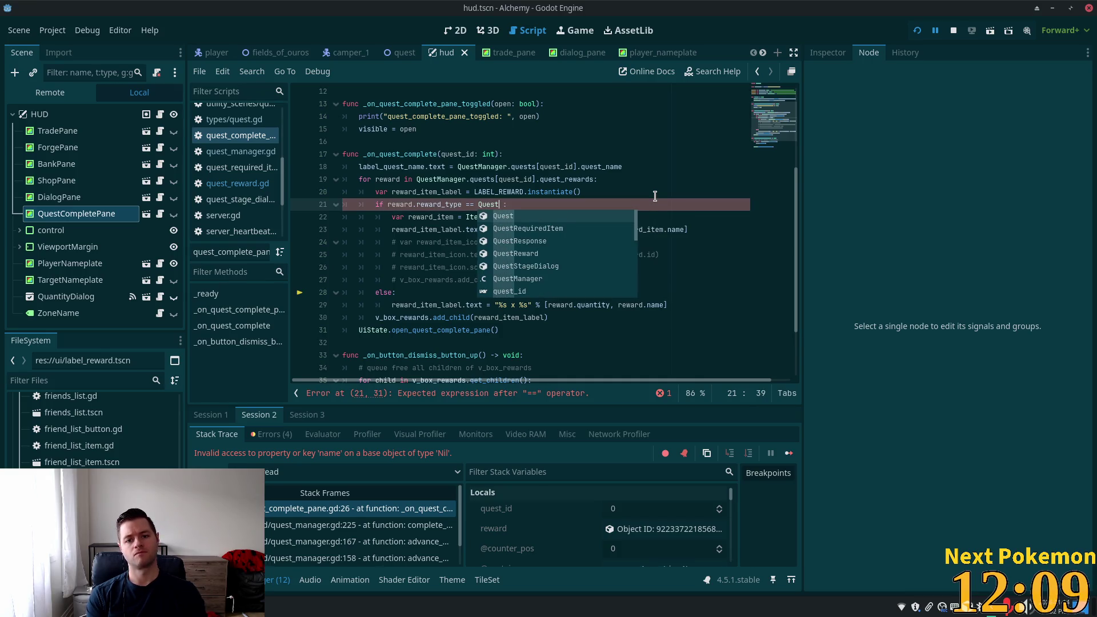
pyautogui.write('Re')
pyautogui.press('Down')
pyautogui.press('Down')
pyautogui.press('Down')
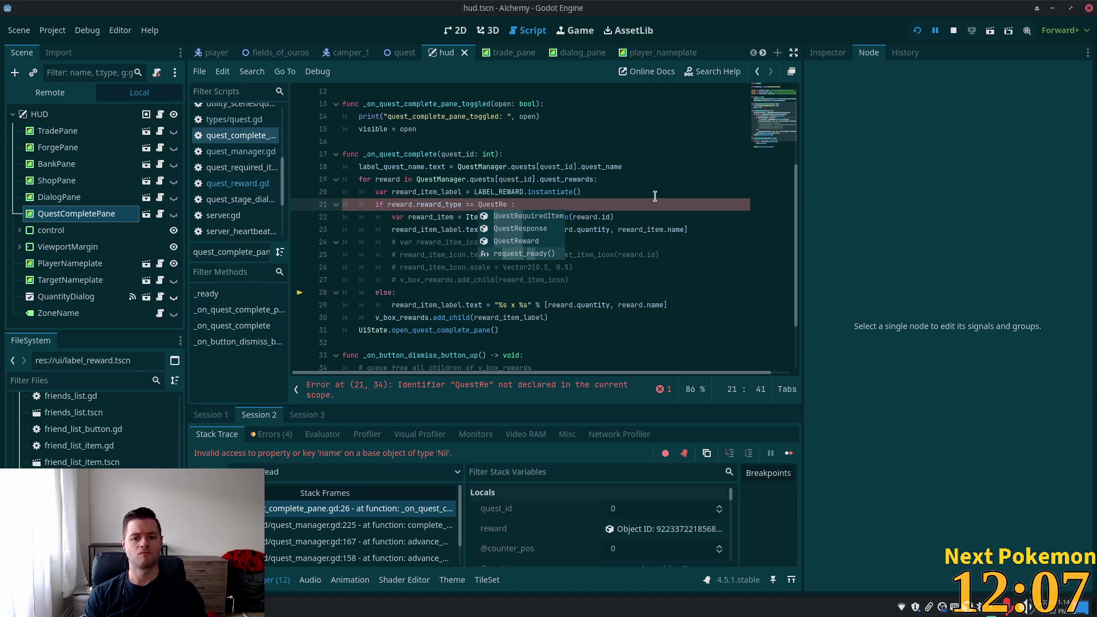
pyautogui.press('Return')
pyautogui.write('.')
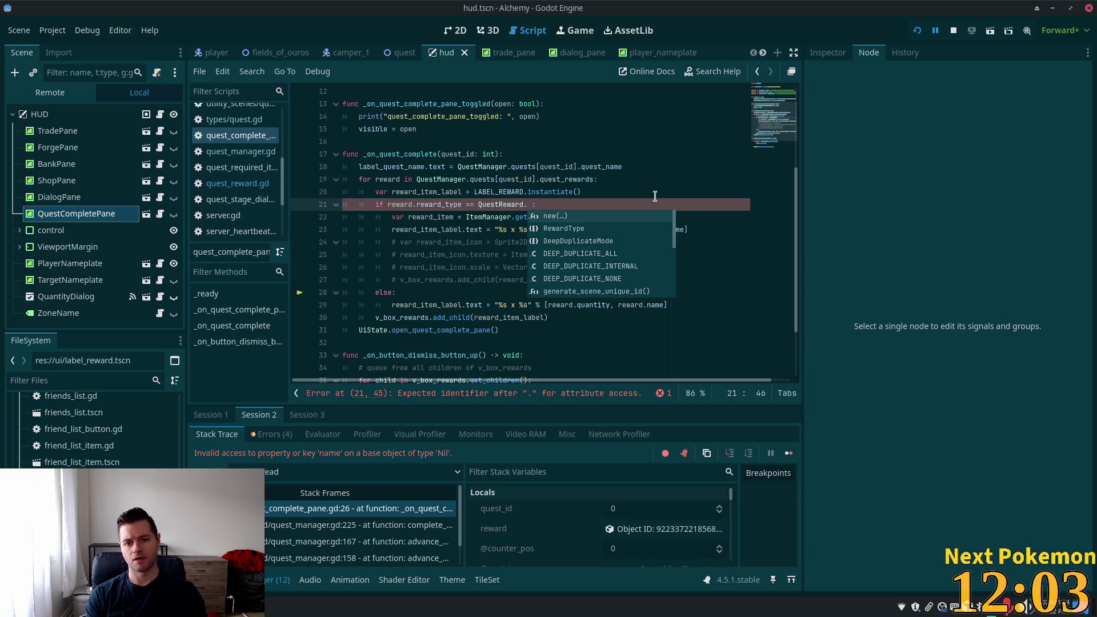
pyautogui.press('Down')
pyautogui.press('Return')
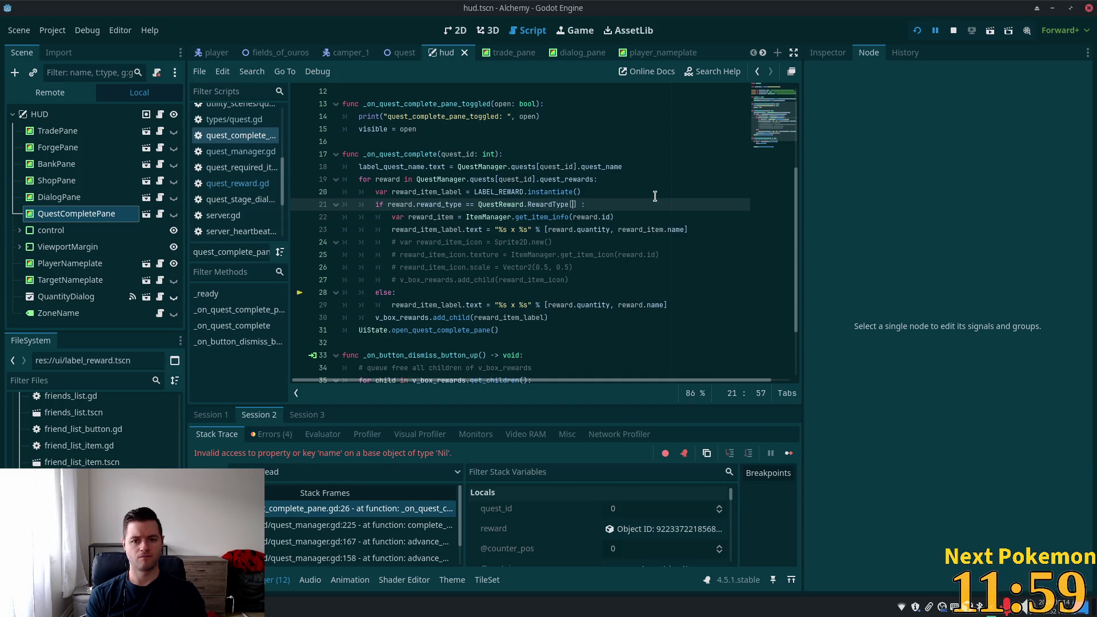
pyautogui.press('BackSpace')
pyautogui.write('.')
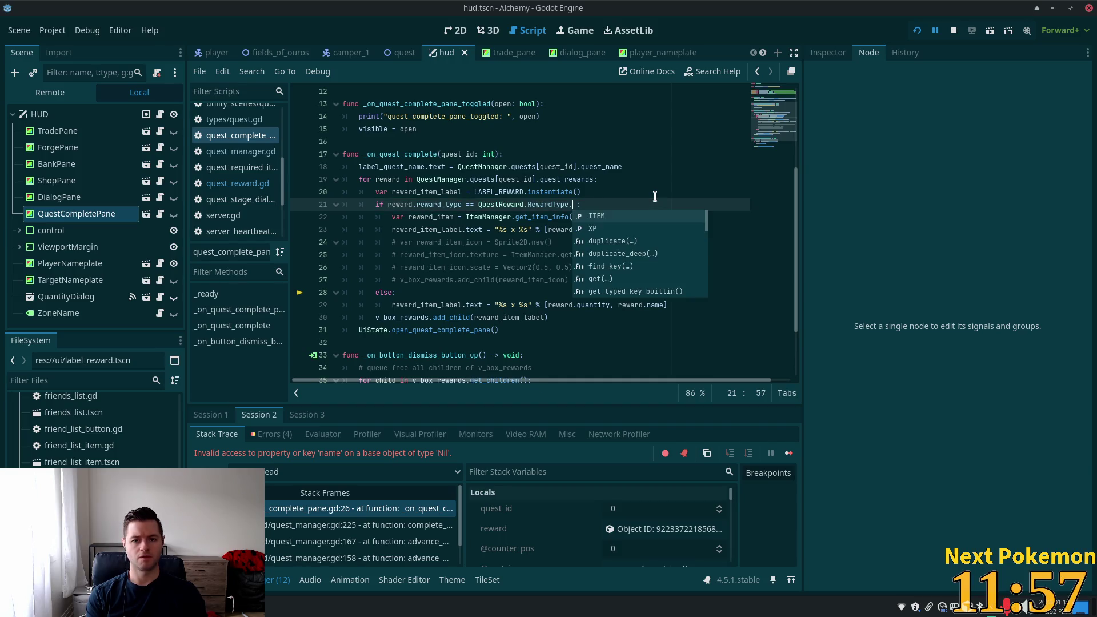
pyautogui.press('Return')
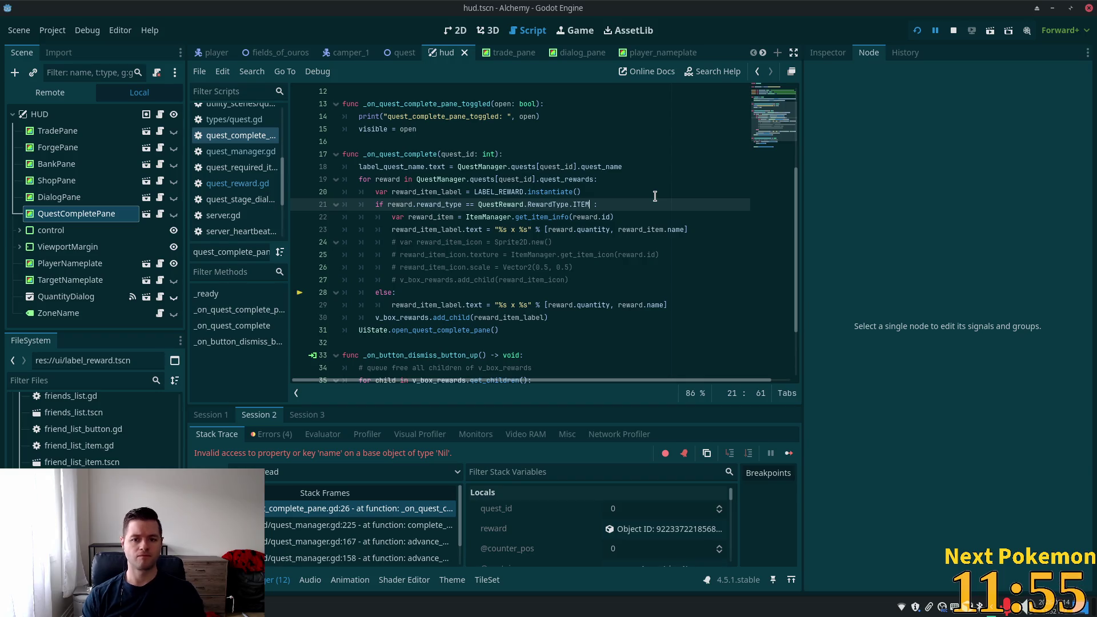
pyautogui.press('Right')
pyautogui.press('BackSpace')
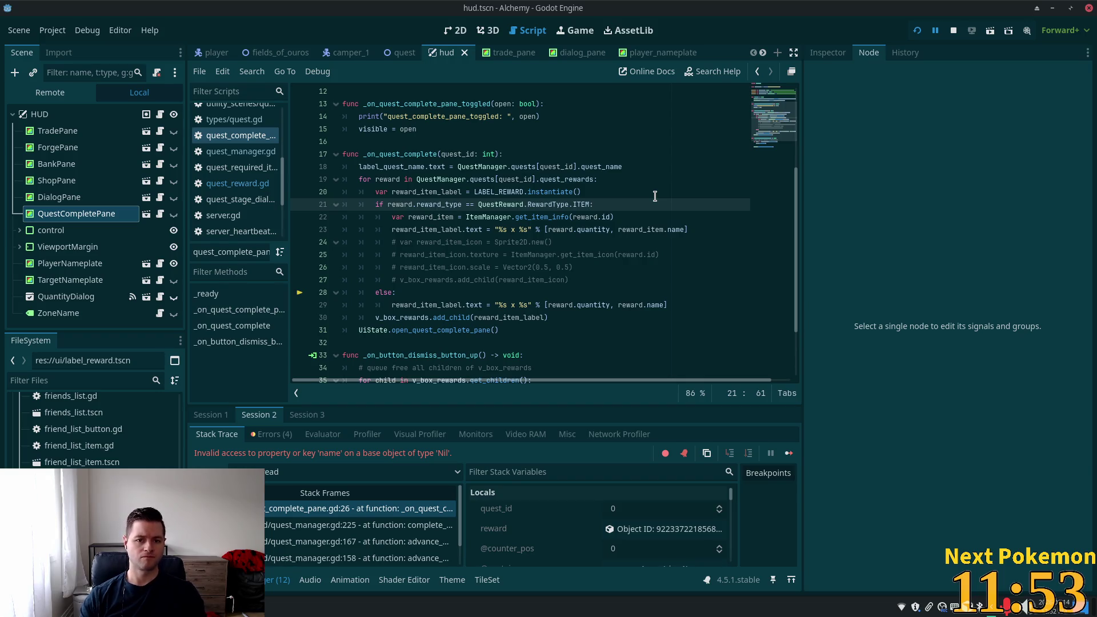
pyautogui.click(463, 204)
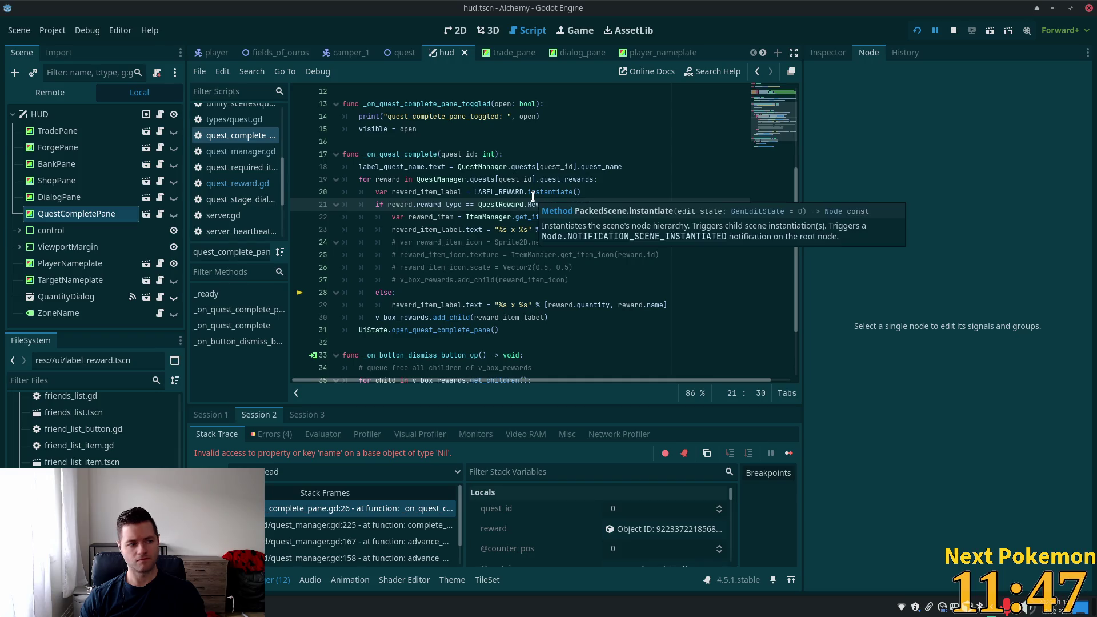
pyautogui.moveTo(532, 196)
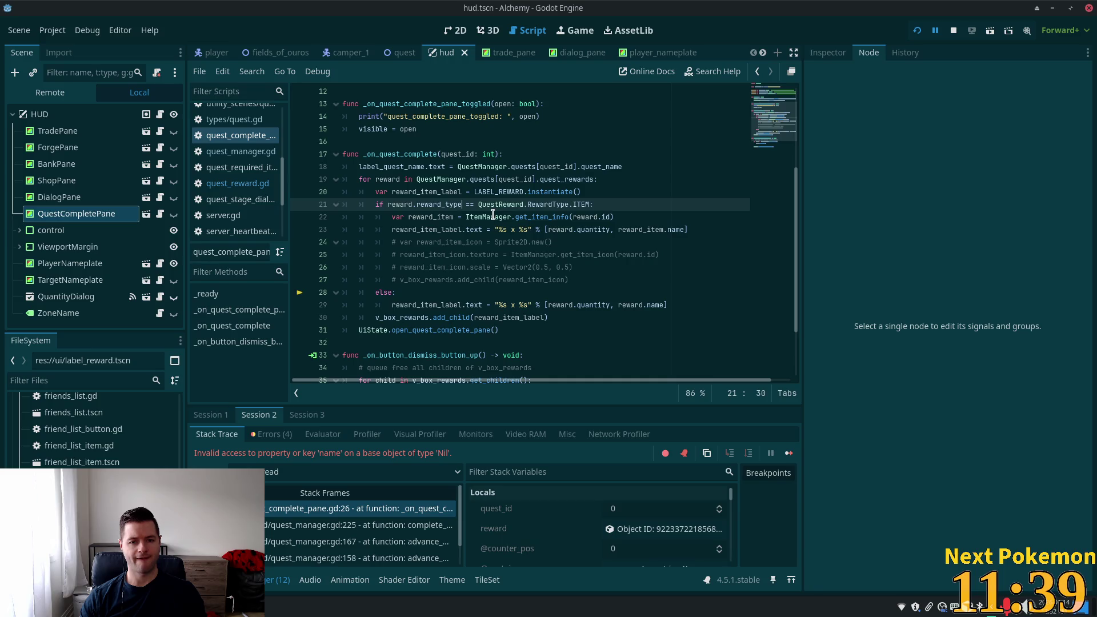
pyautogui.moveTo(491, 214)
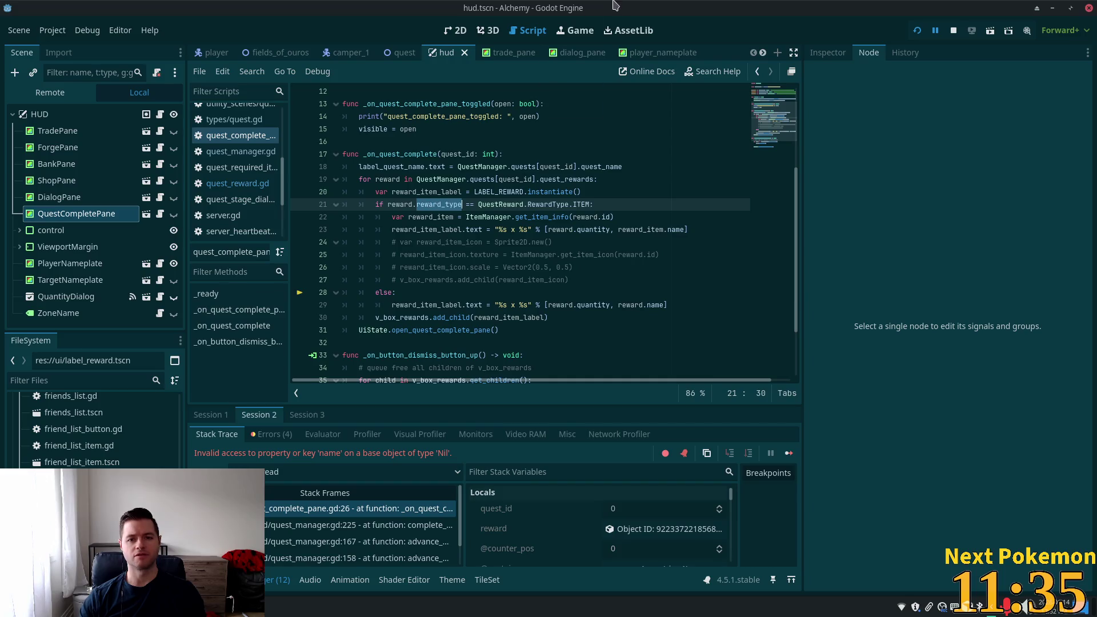
# Switch to Cursor and open quest_manager.gd through the file search
pyautogui.hotkey('alt', 'Tab')
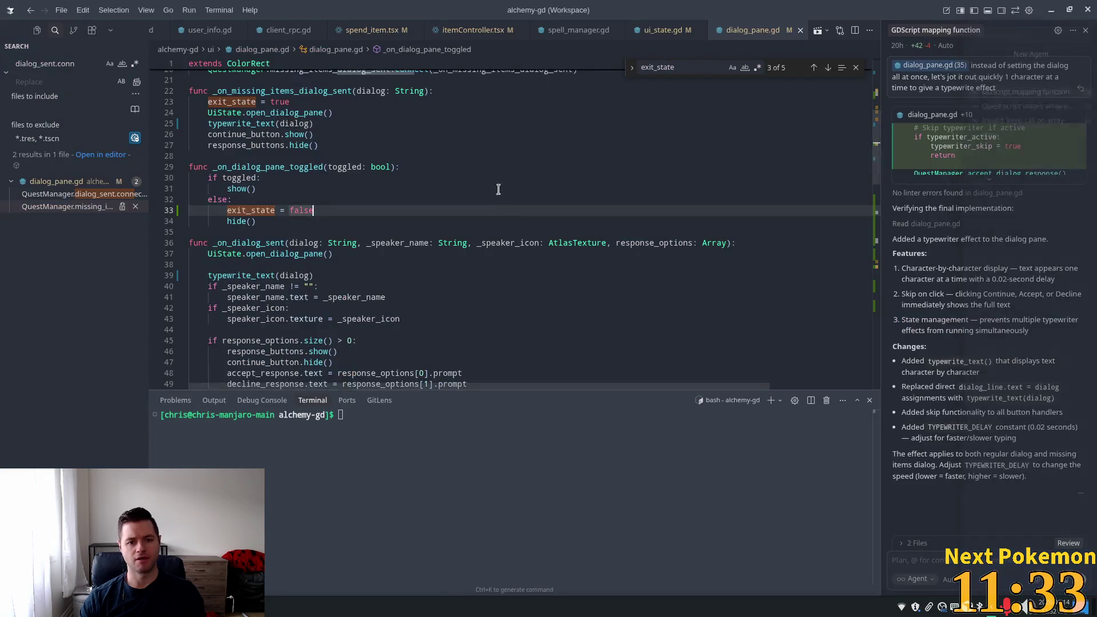
pyautogui.click(505, 181)
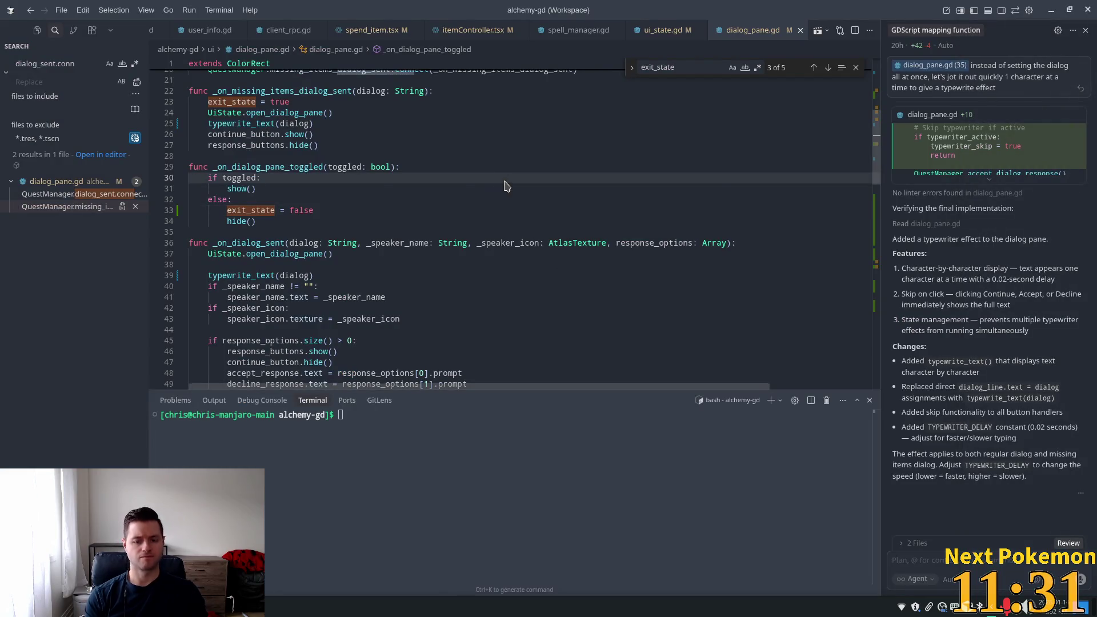
pyautogui.hotkey('ctrl', 'p')
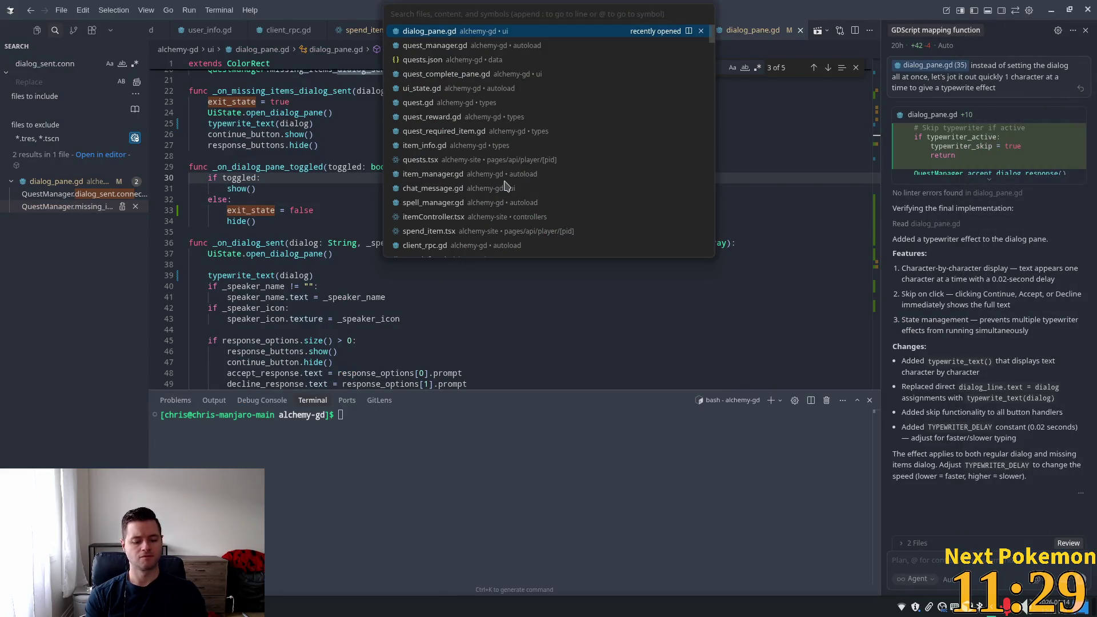
pyautogui.write('quest_ma')
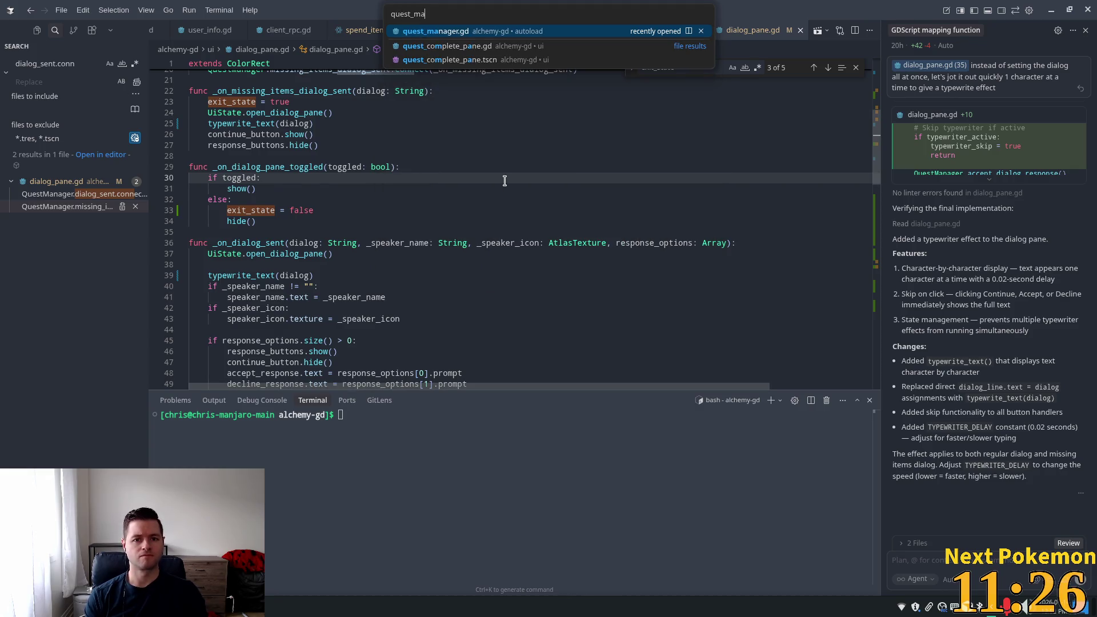
pyautogui.press('Return')
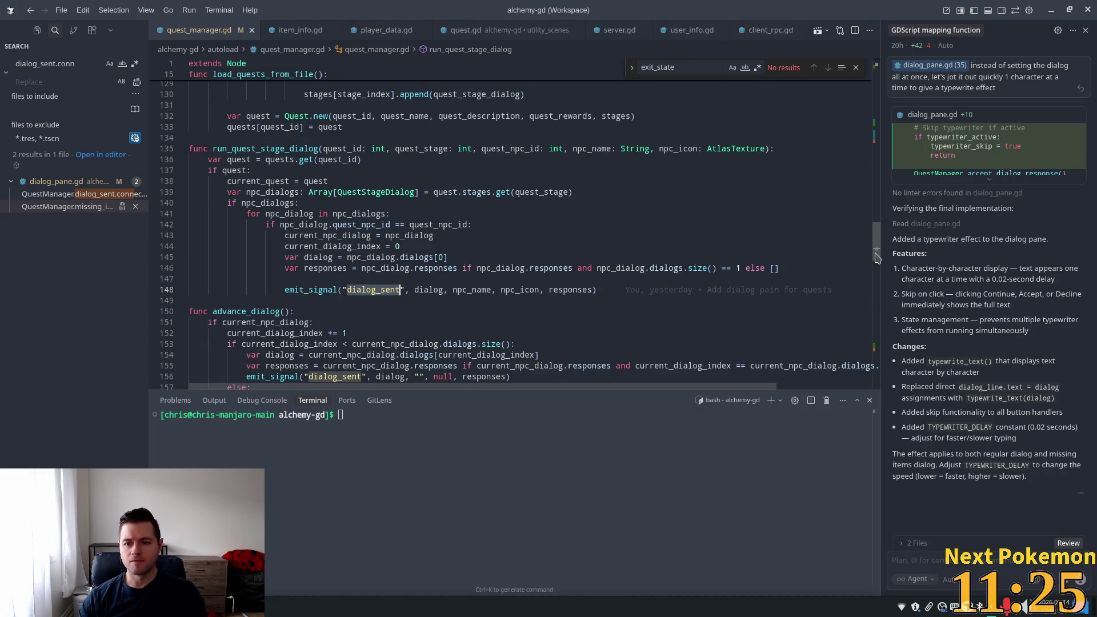
# Find 'reward_type' and highlight it on line 55 of load_quests_from_file
pyautogui.moveTo(877, 257); pyautogui.dragTo(878, 122)
pyautogui.click(661, 241)
pyautogui.hotkey('ctrl', 'f')
pyautogui.write('re')
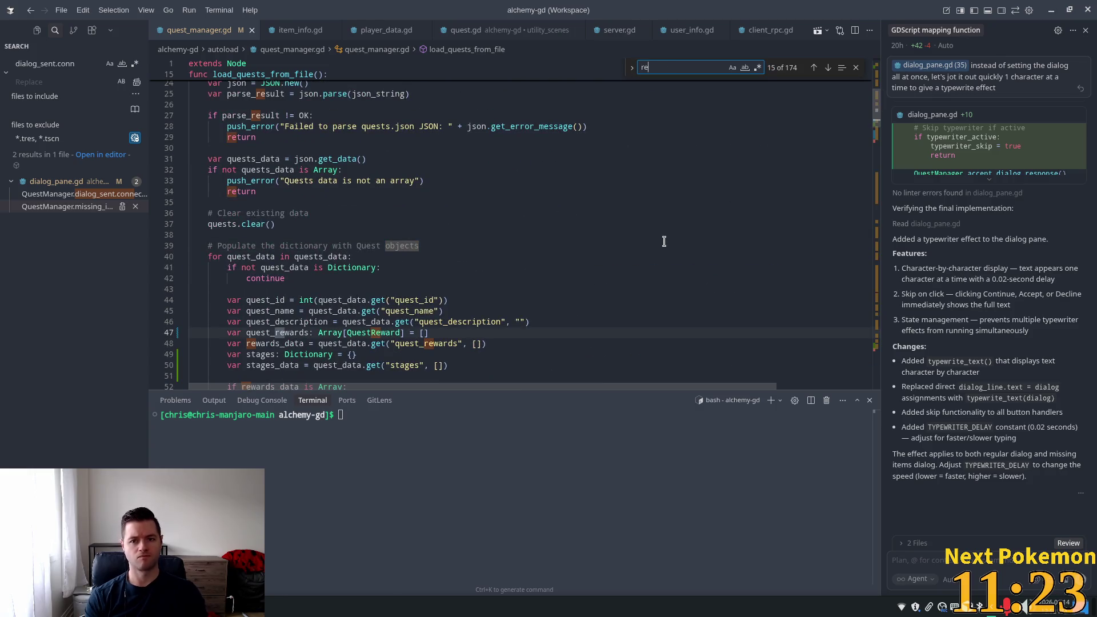
pyautogui.write('ward_type')
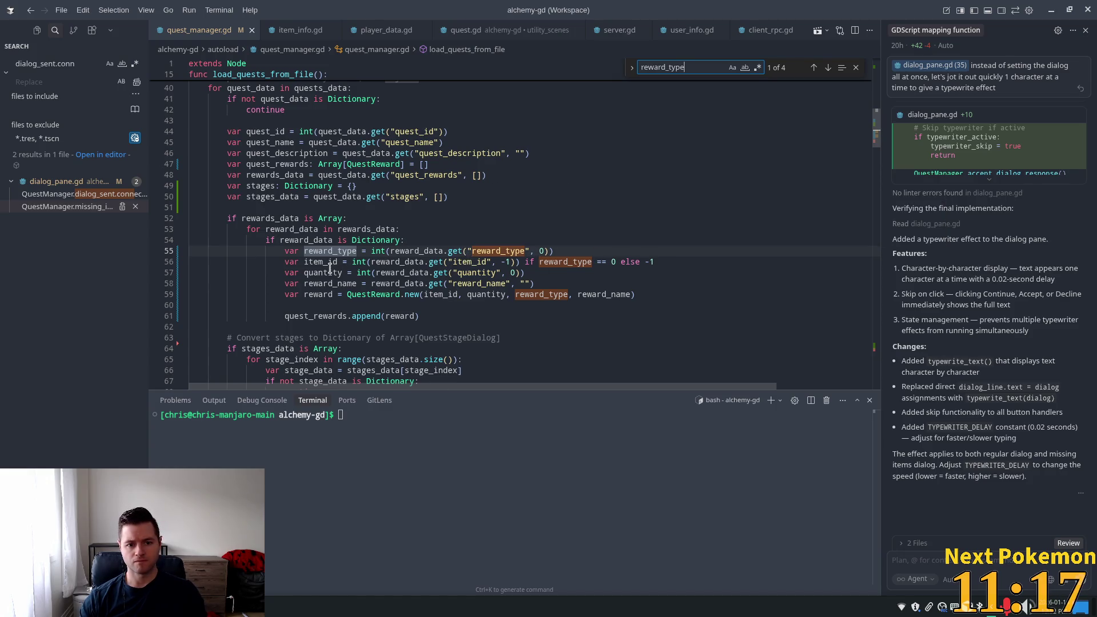
pyautogui.doubleClick(336, 251)
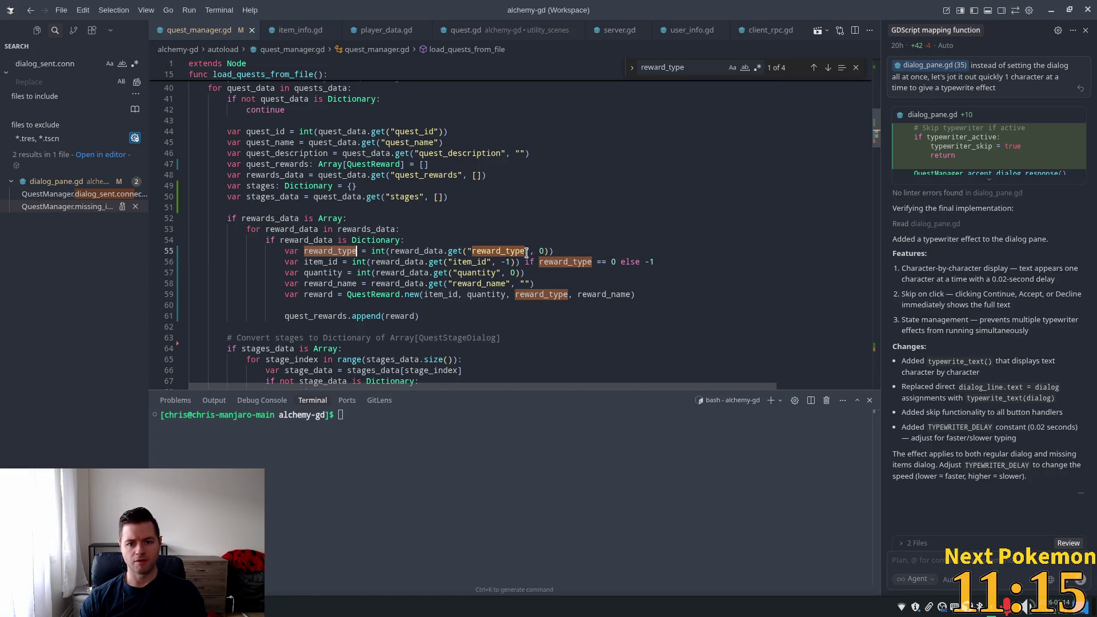
pyautogui.press('Right')
pyautogui.press('Right')
pyautogui.press('Right')
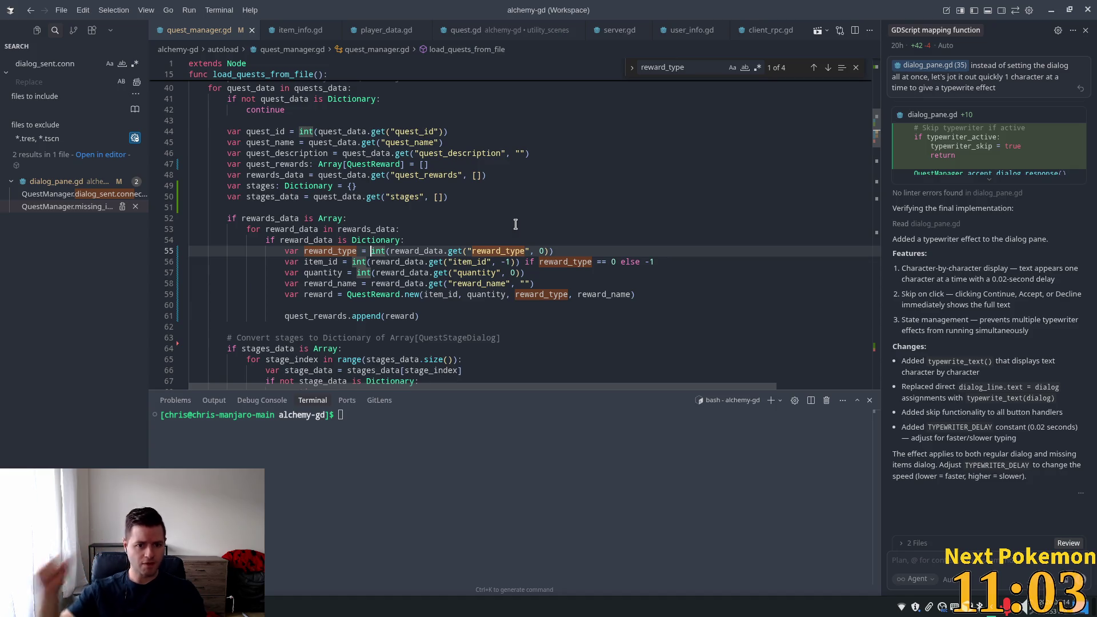
# Review the QuestReward fields in the quest_reward.gd tab
pyautogui.hotkey('ctrl', 'p')
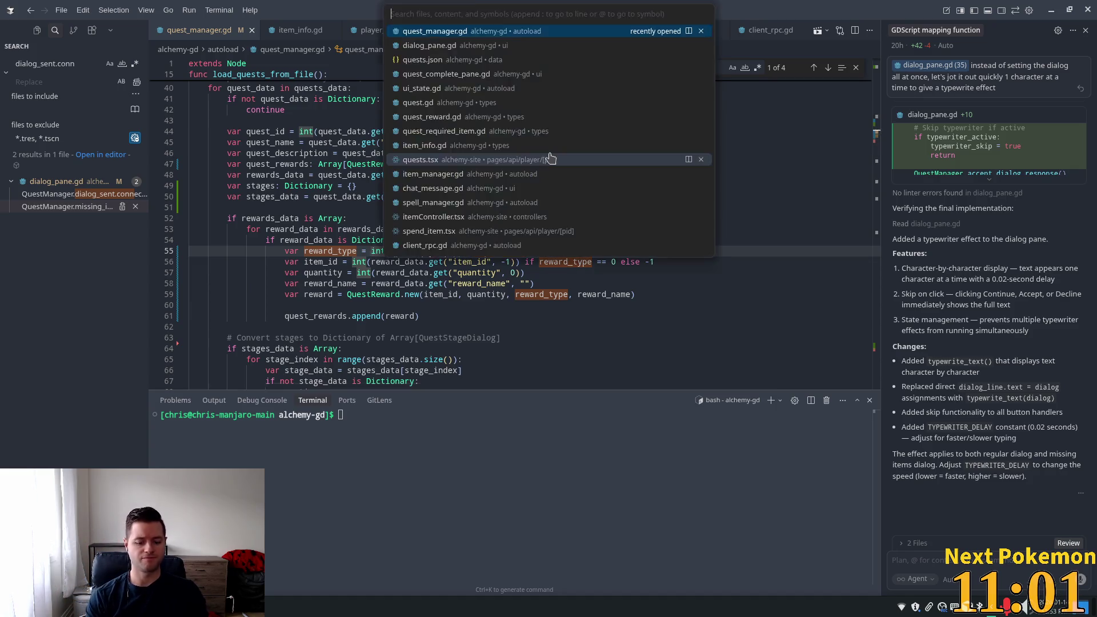
pyautogui.write('quest')
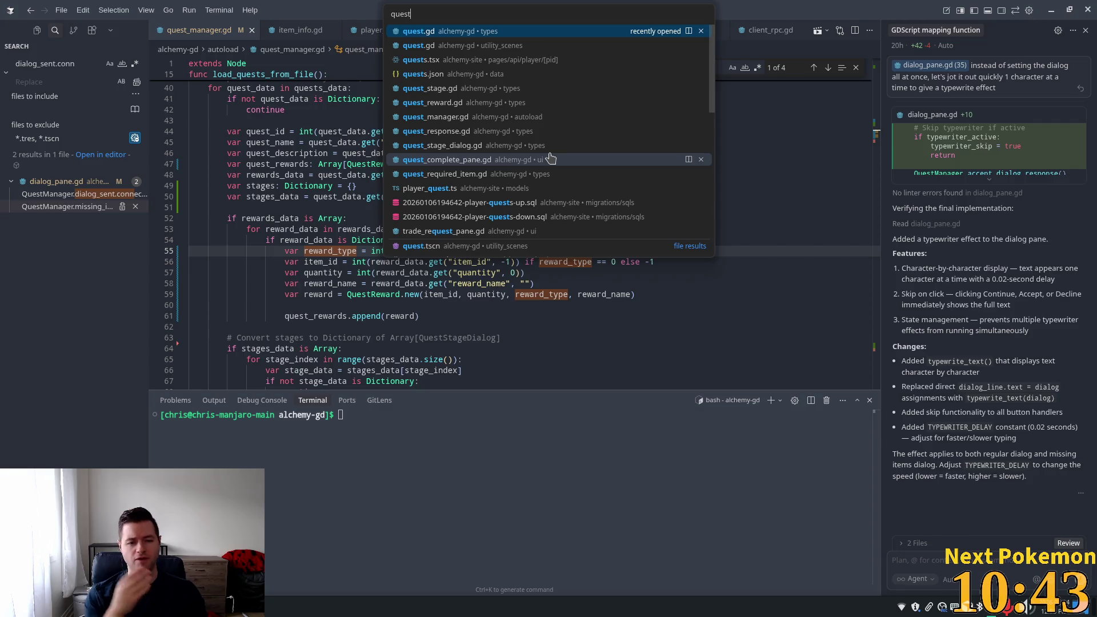
pyautogui.click(366, 215)
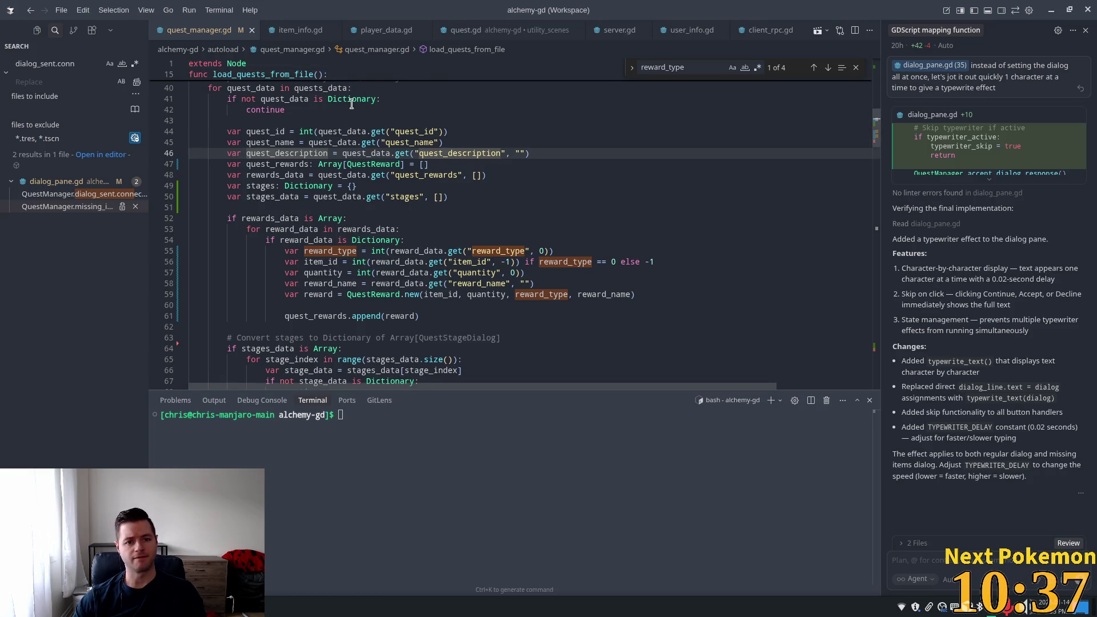
pyautogui.scroll(3, 351, 103)
pyautogui.scroll(1, 249, 34)
pyautogui.scroll(3, 248, 35)
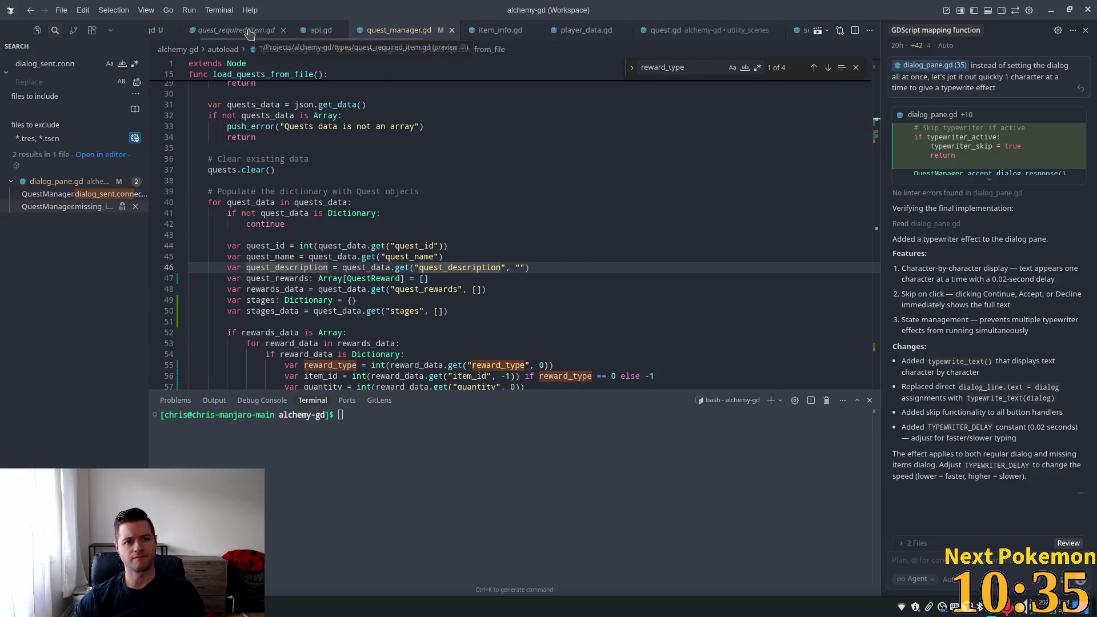
pyautogui.click(263, 36)
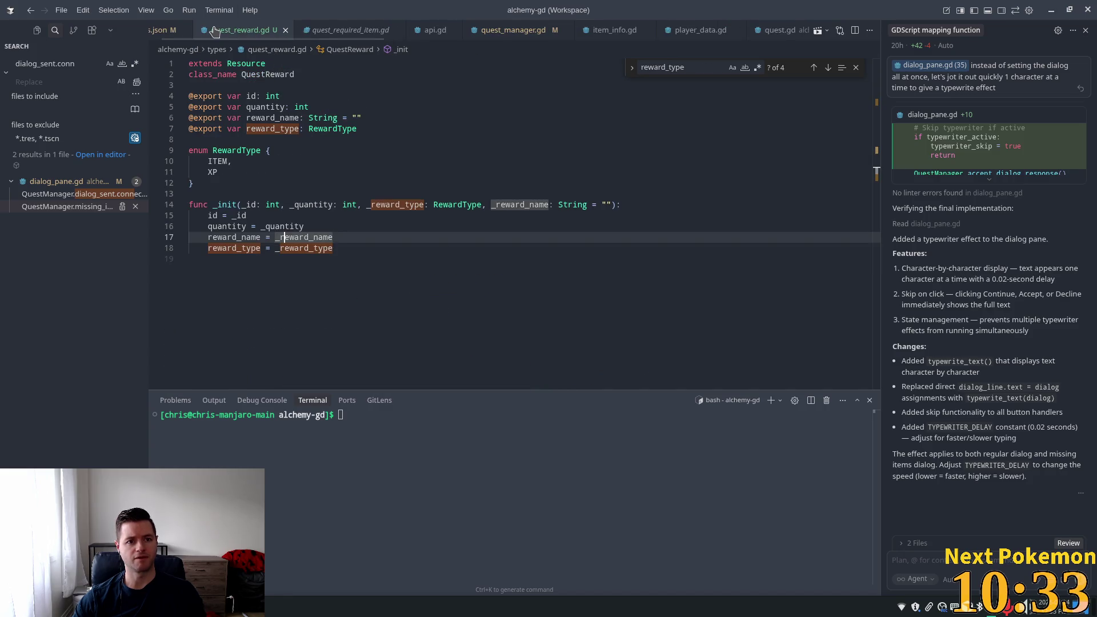
pyautogui.scroll(1, 295, 26)
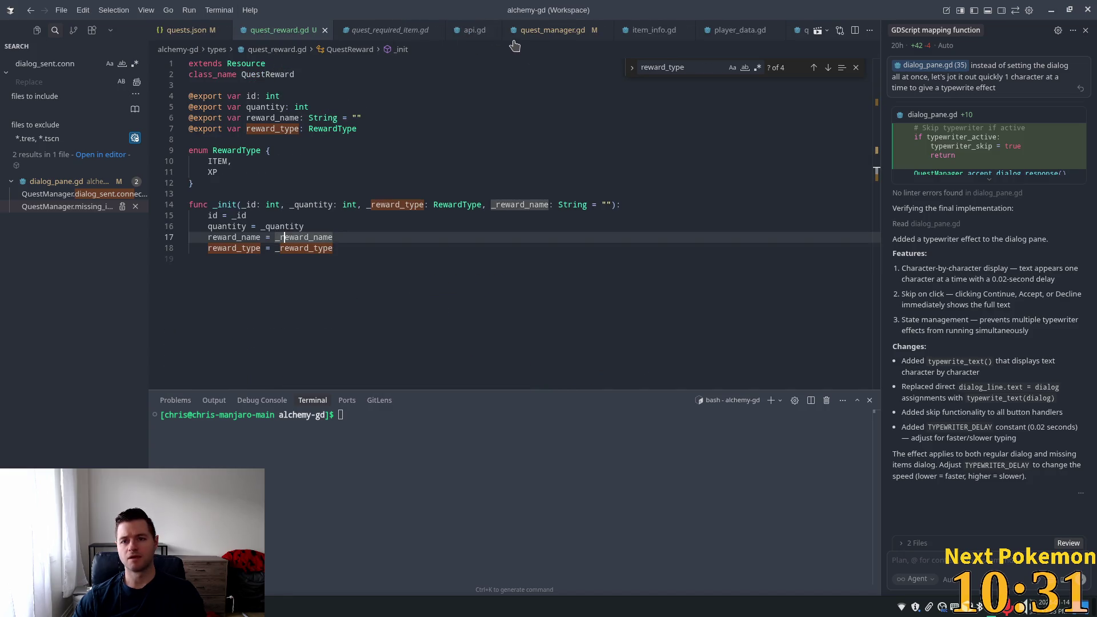
# Open quest_complete_pane.gd with the 'quest_compl' file search
pyautogui.hotkey('ctrl', 'p')
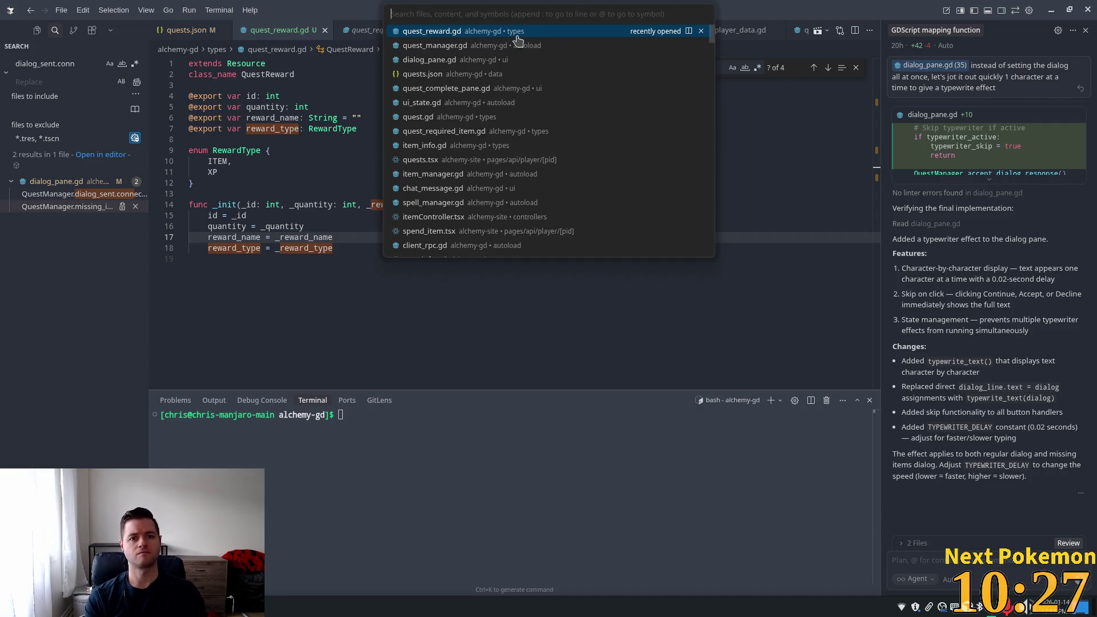
pyautogui.write('qu')
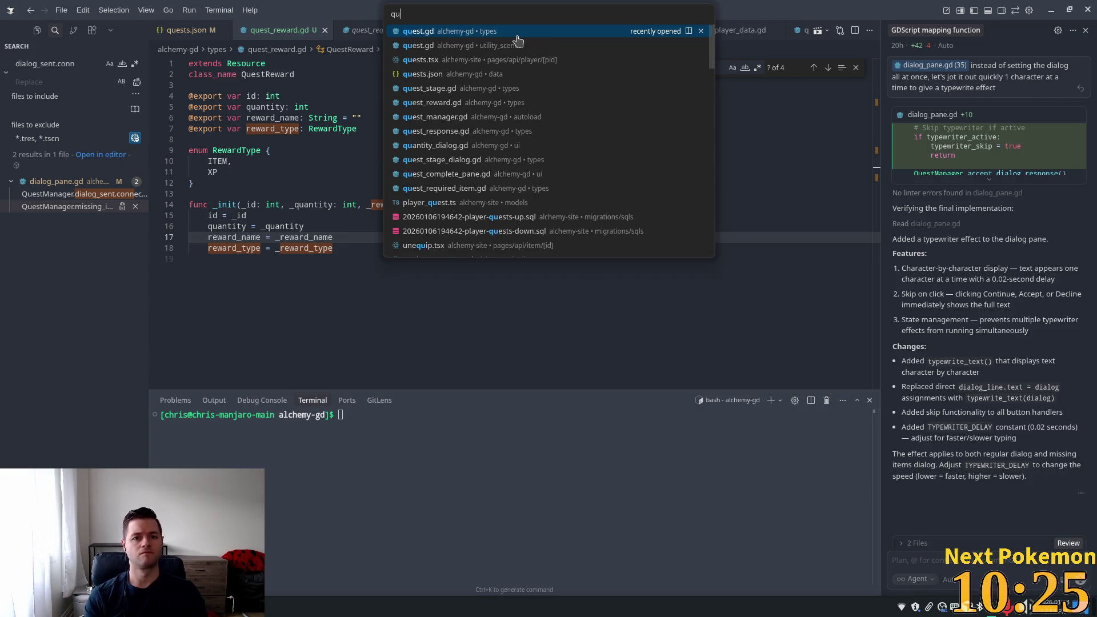
pyautogui.write('est_compl')
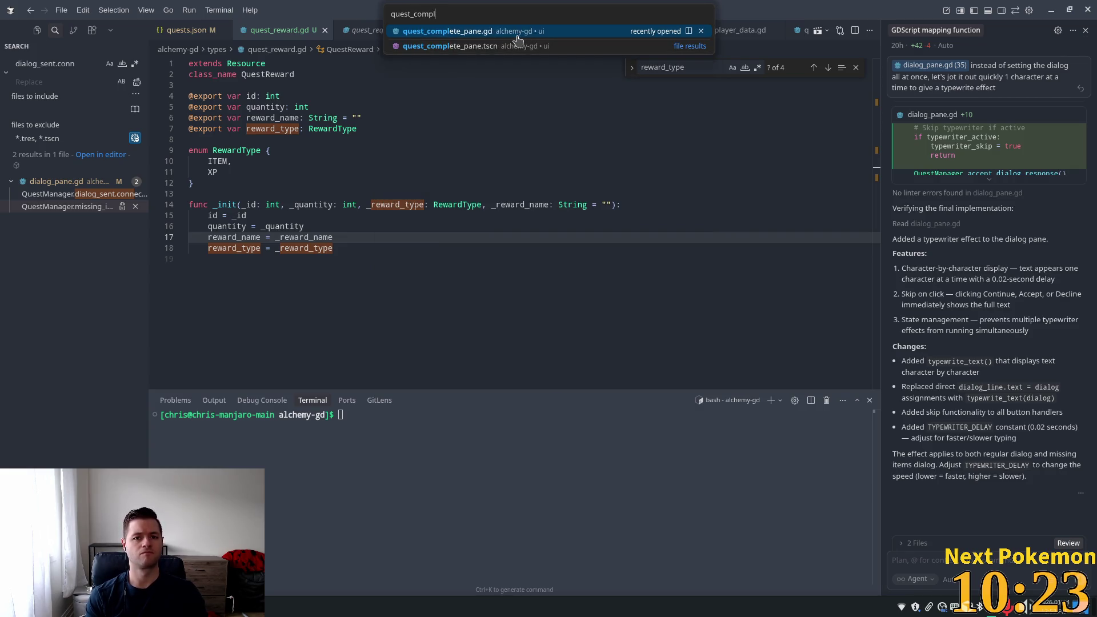
pyautogui.click(517, 39)
pyautogui.scroll(5, 450, 233)
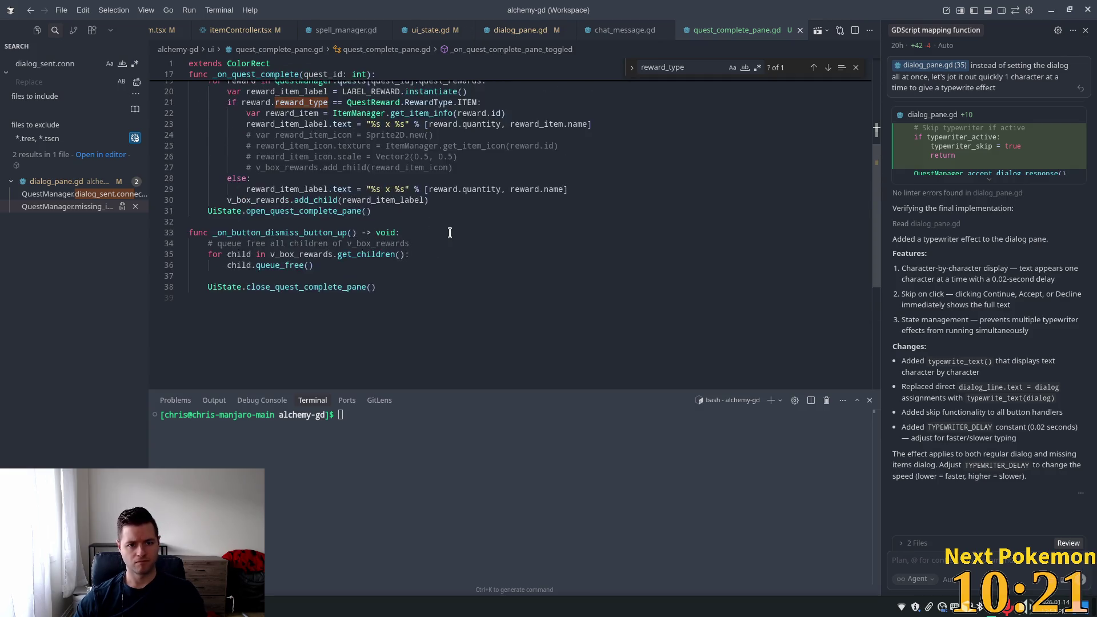
# Replace reward.name with reward.reward_name on line 29
pyautogui.scroll(5, 449, 233)
pyautogui.scroll(-1, 440, 246)
pyautogui.click(430, 235)
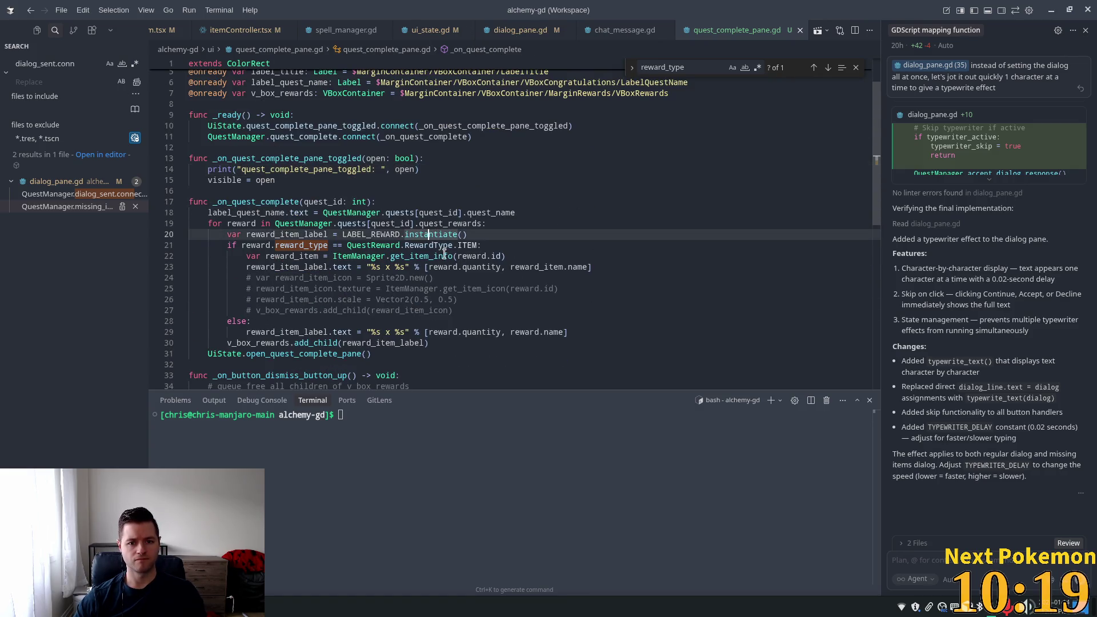
pyautogui.scroll(-3, 444, 253)
pyautogui.click(379, 246)
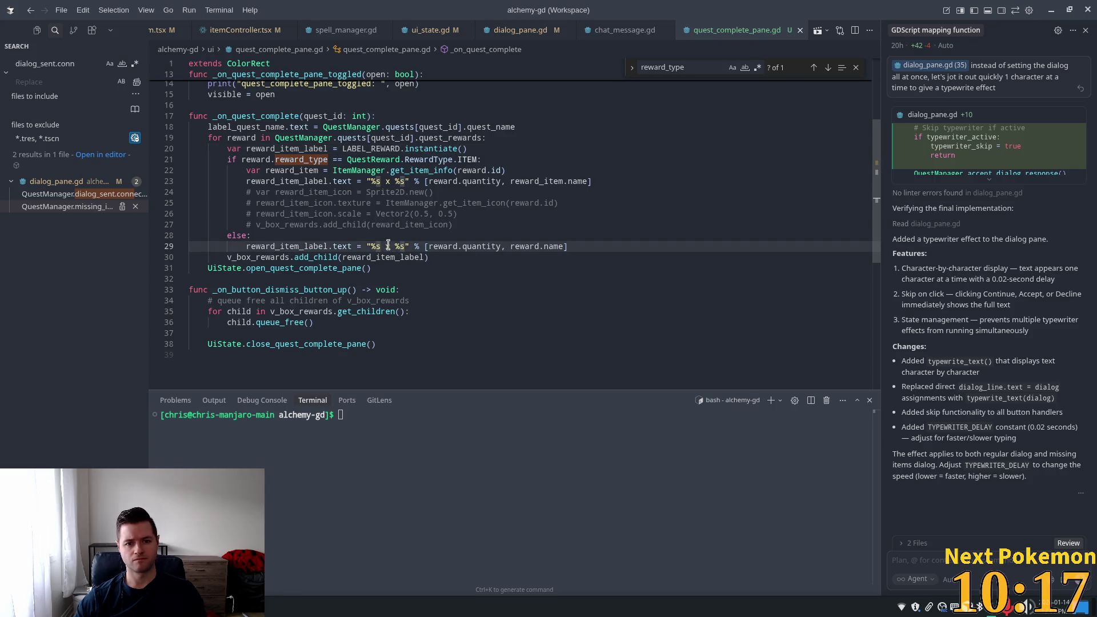
pyautogui.click(558, 246)
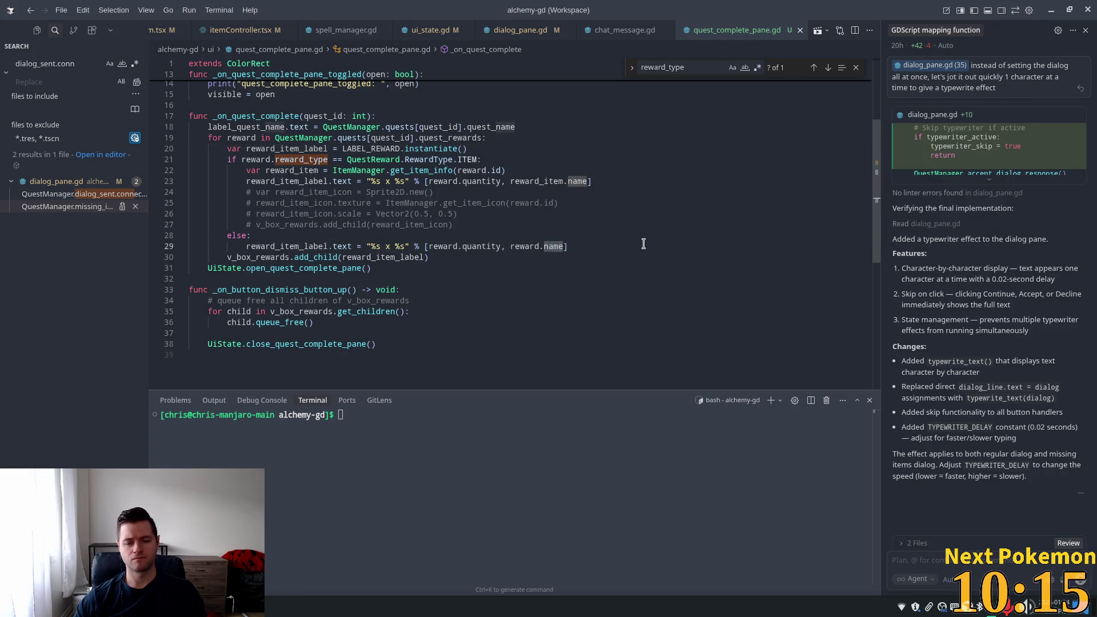
pyautogui.write('reward_name')
pyautogui.click(450, 196)
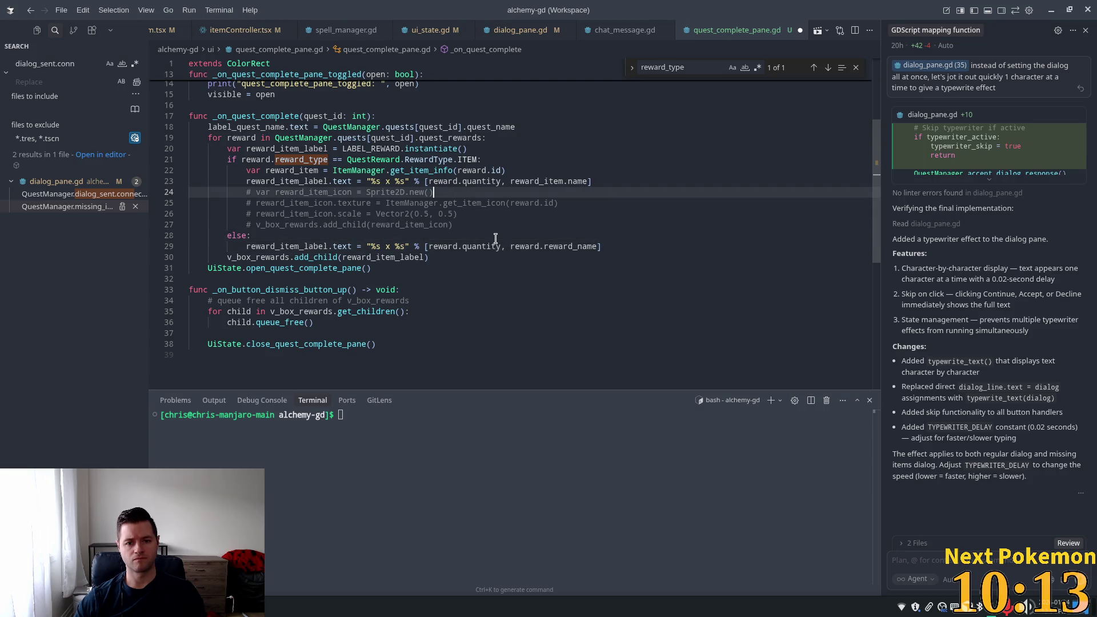
# Add blank lines after the else label line and before the reward-type check
pyautogui.moveTo(339, 244)
pyautogui.click(633, 246)
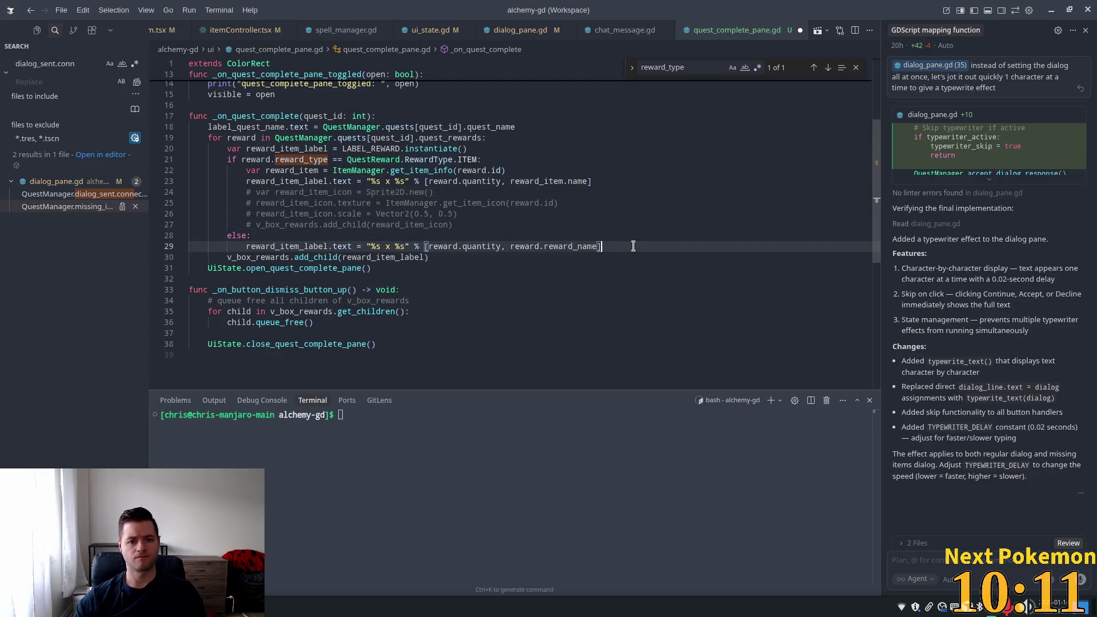
pyautogui.press('Return')
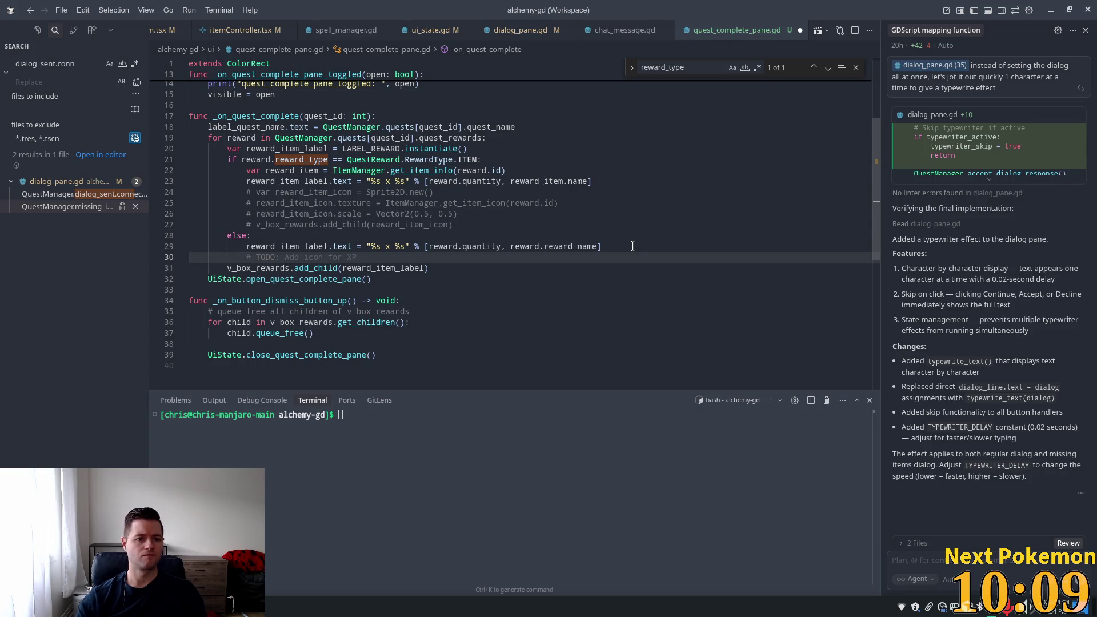
pyautogui.click(490, 157)
pyautogui.hotkey('ctrl', 'shift', 'Return')
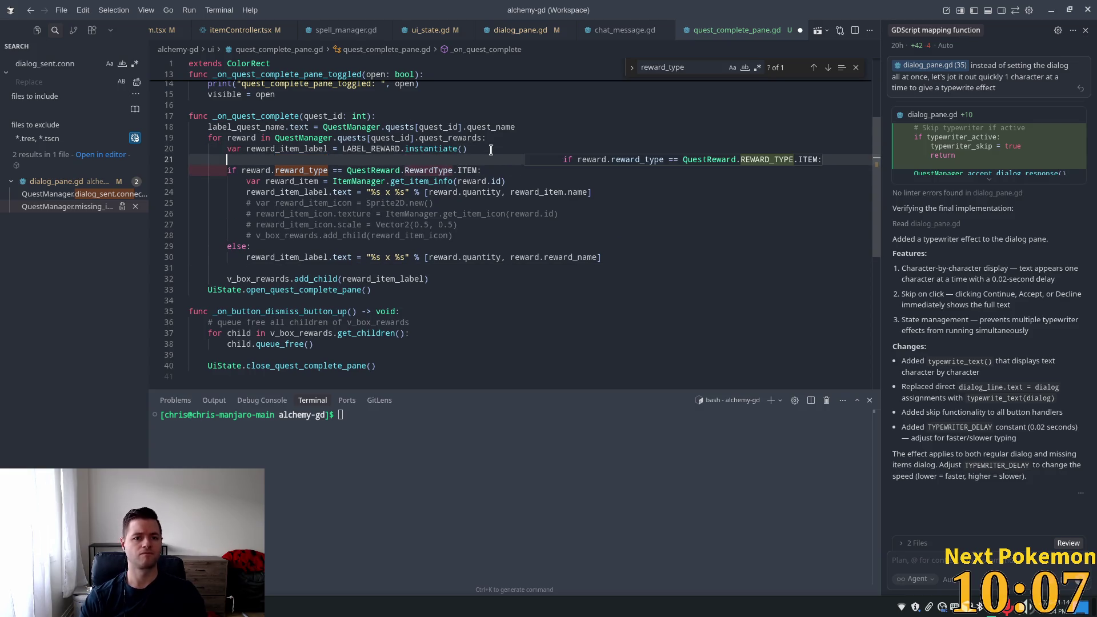
pyautogui.press('Tab')
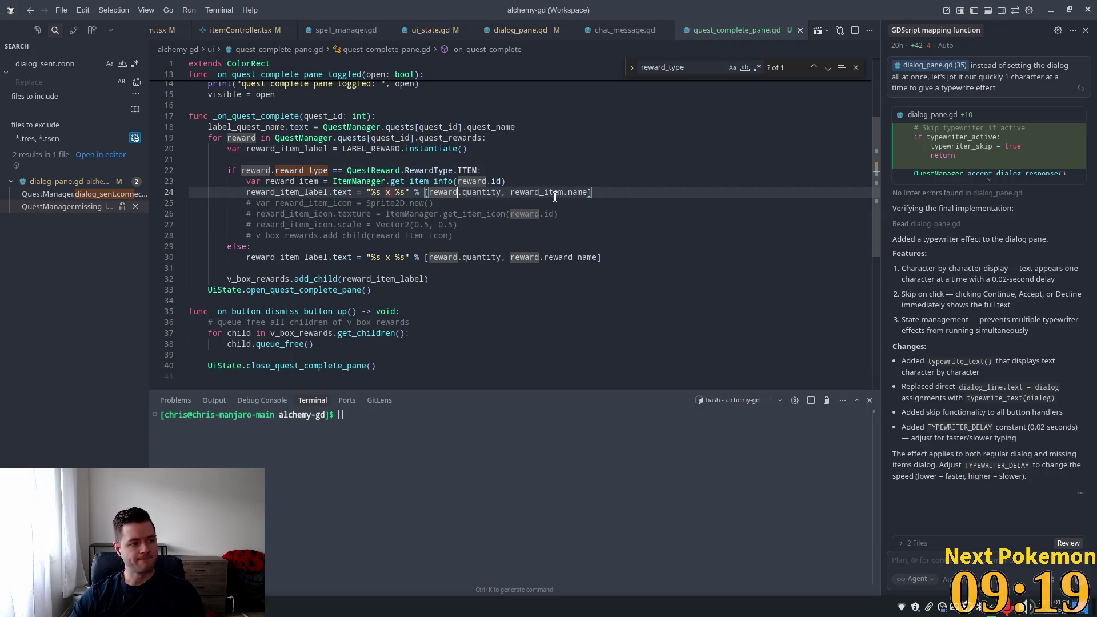
pyautogui.click(546, 150)
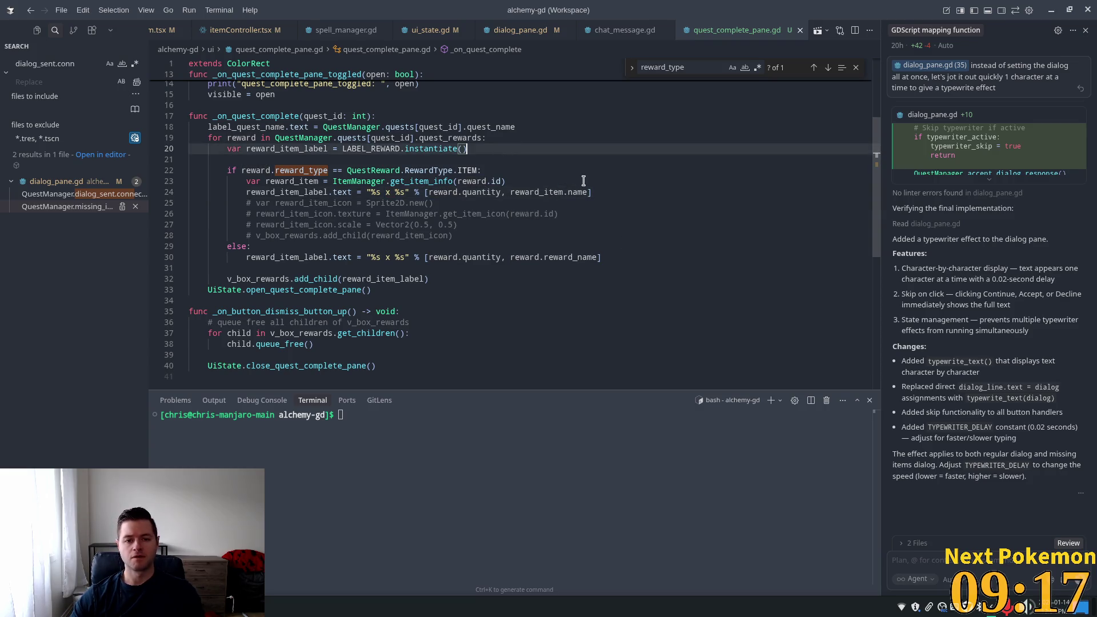
pyautogui.press('super')
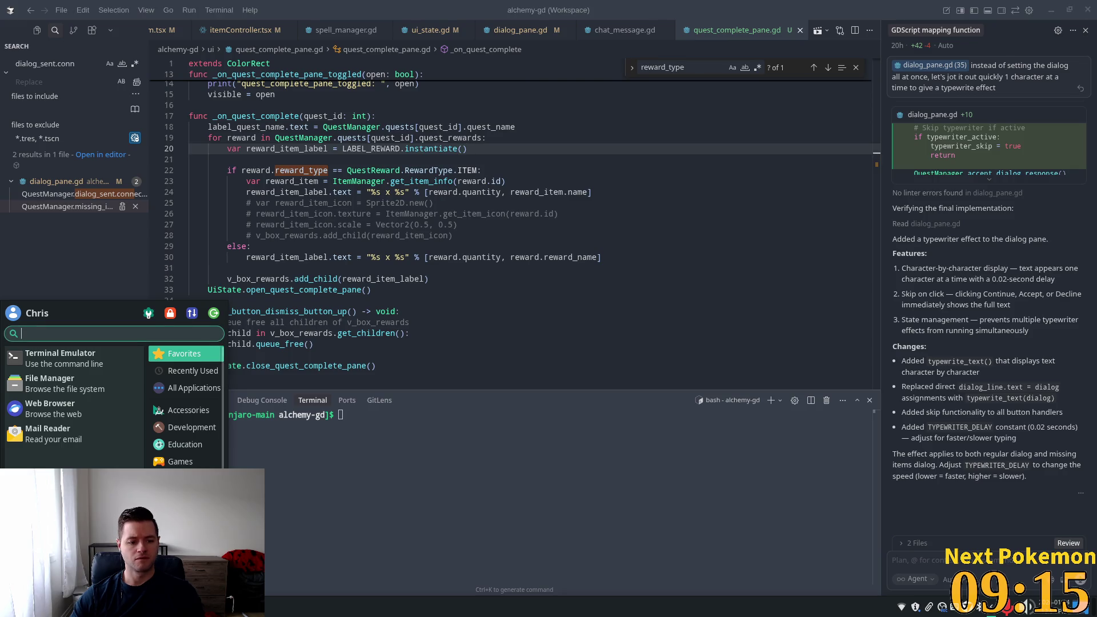
# Refresh player_quests and change the quest 0 row's stage from 4 to 3
pyautogui.press('Escape')
pyautogui.hotkey('alt', 'Tab')
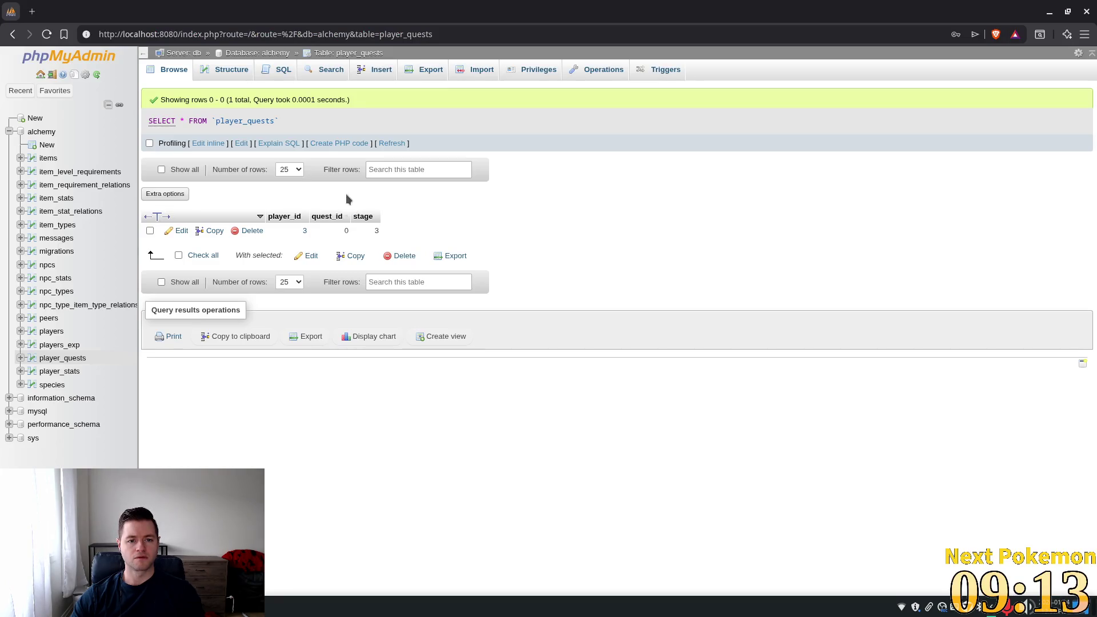
pyautogui.click(392, 143)
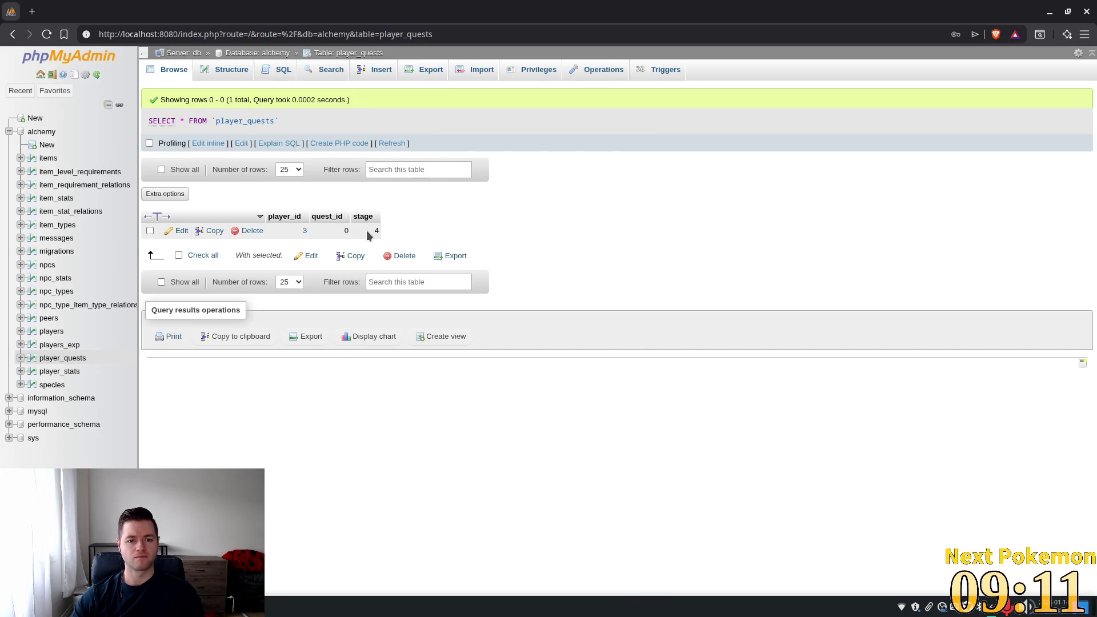
pyautogui.doubleClick(377, 229)
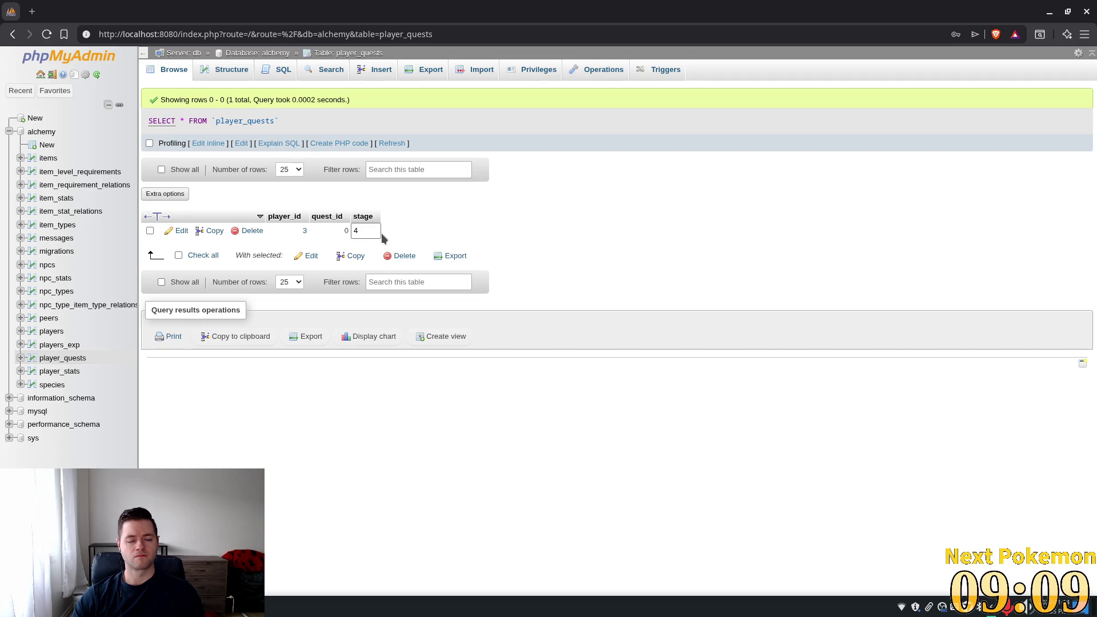
pyautogui.write('3')
pyautogui.click(670, 261)
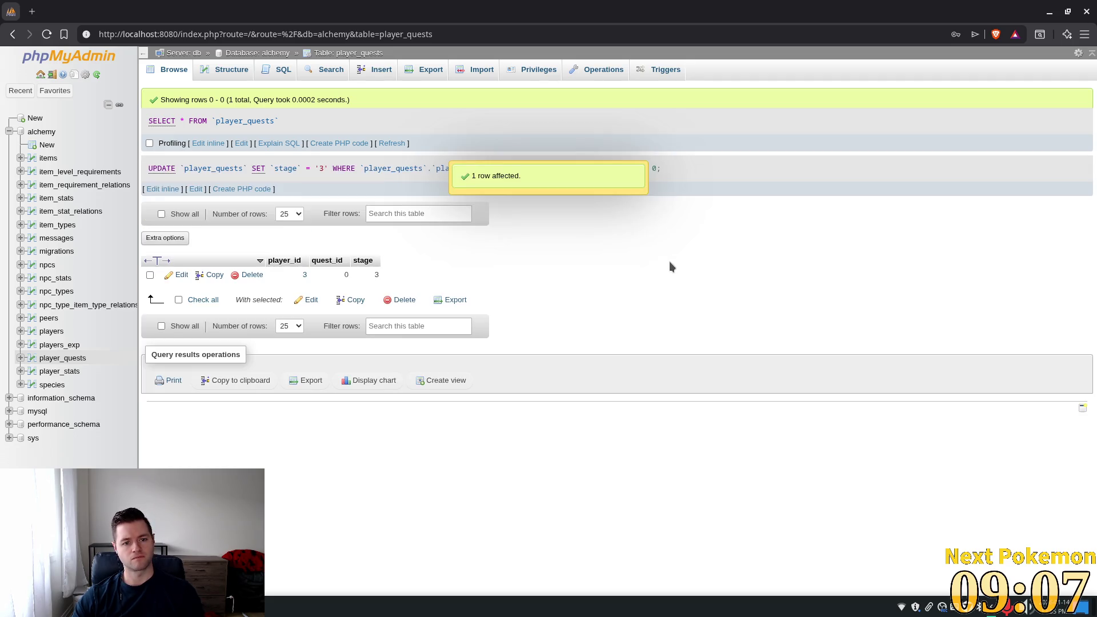
# Run the game, talk to the Camper and continue to claim the reward, triggering the line 24 error
pyautogui.hotkey('alt', 'Tab')
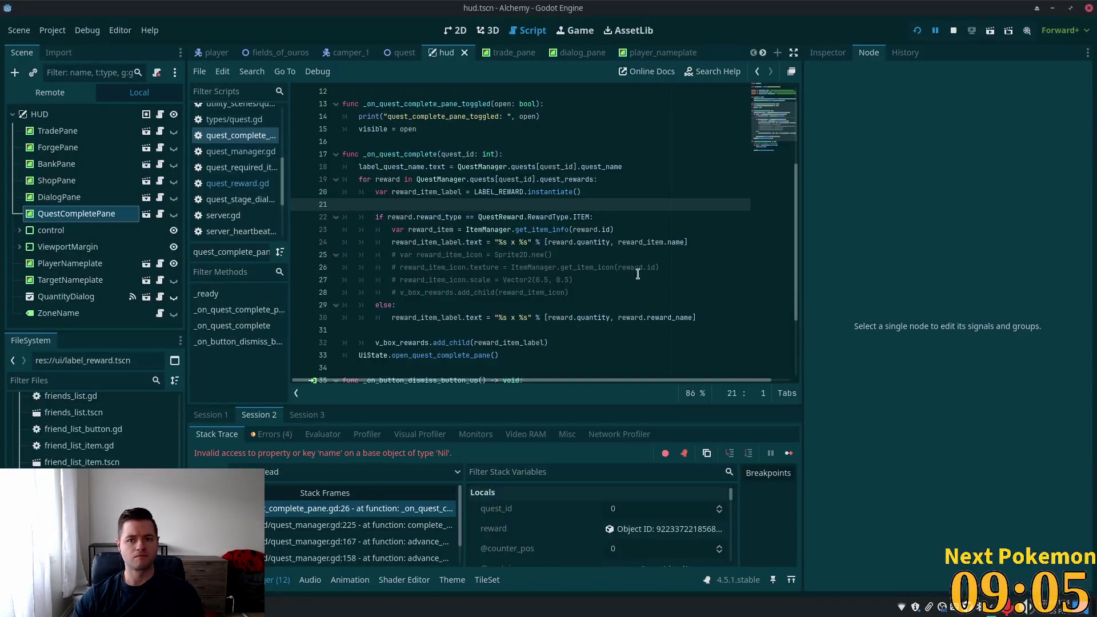
pyautogui.press('F5')
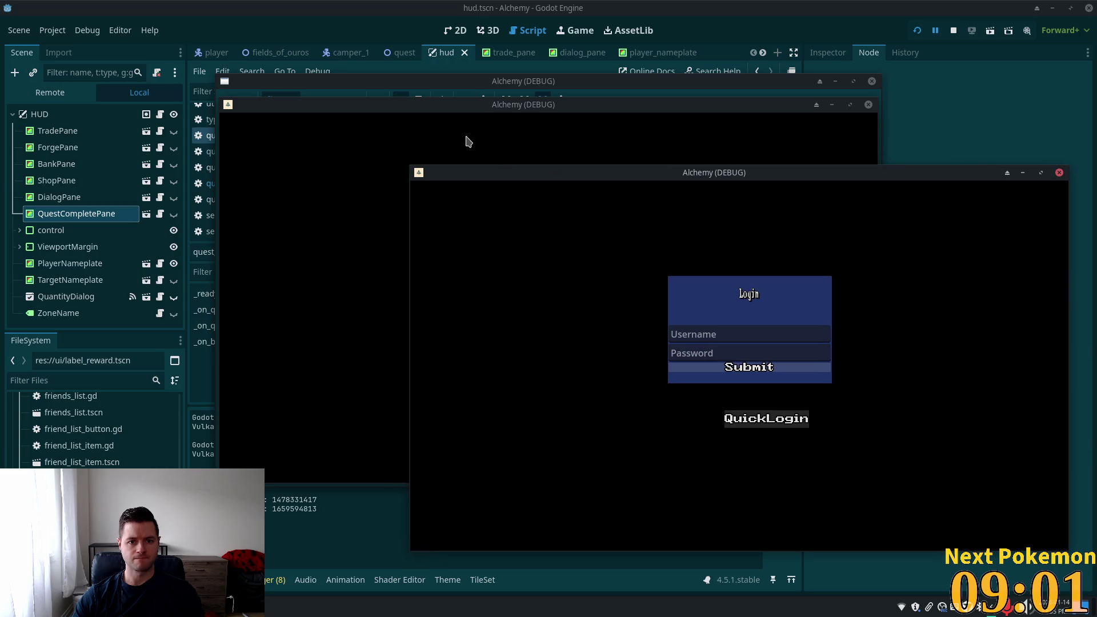
pyautogui.moveTo(411, 109); pyautogui.dragTo(214, 168)
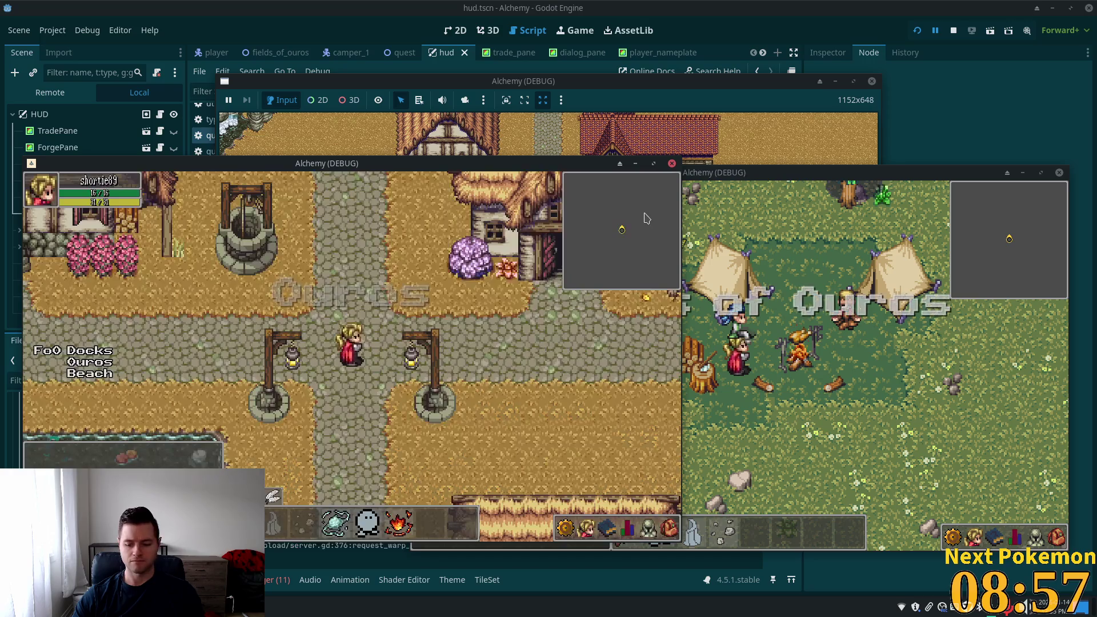
pyautogui.click(876, 302)
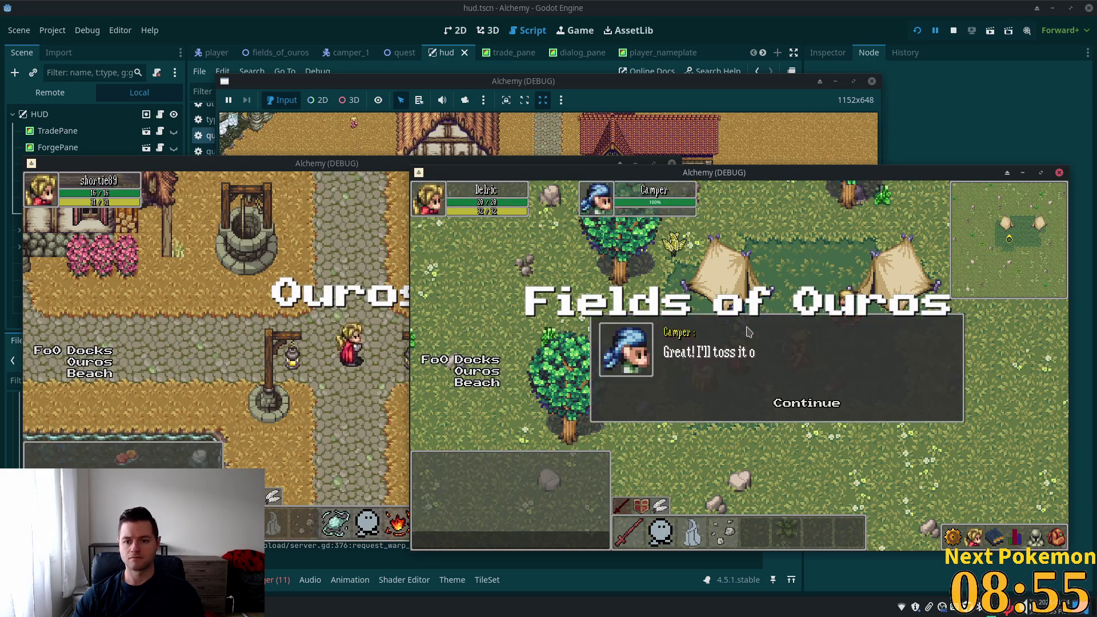
pyautogui.click(812, 402)
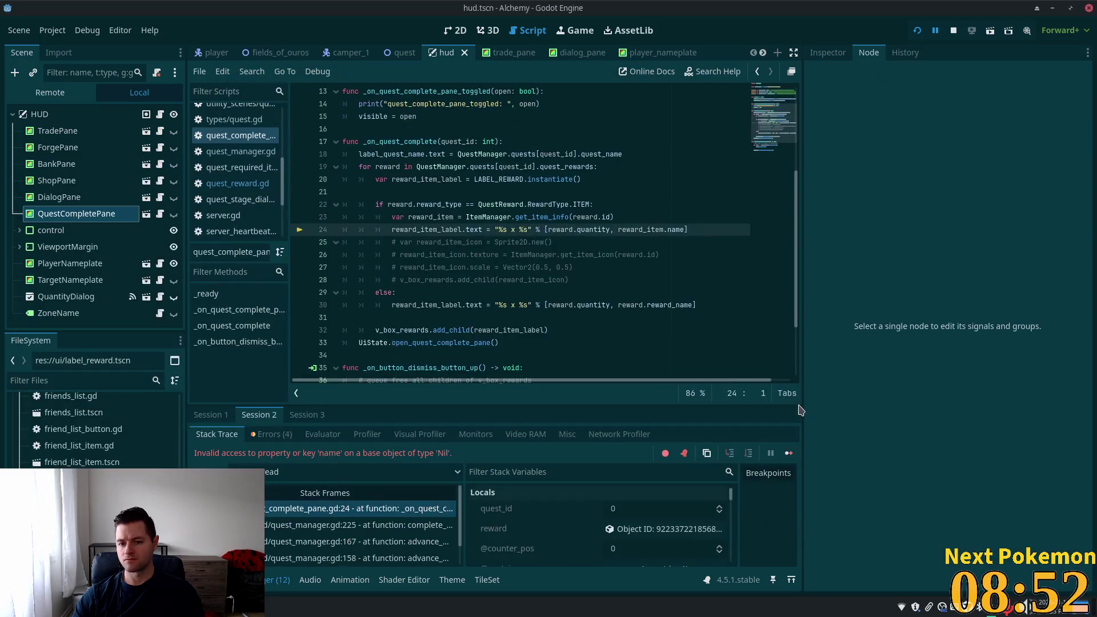
# Open the paused reward local in the Inspector, showing ID -1, quantity 50, type Item
pyautogui.doubleClick(433, 207)
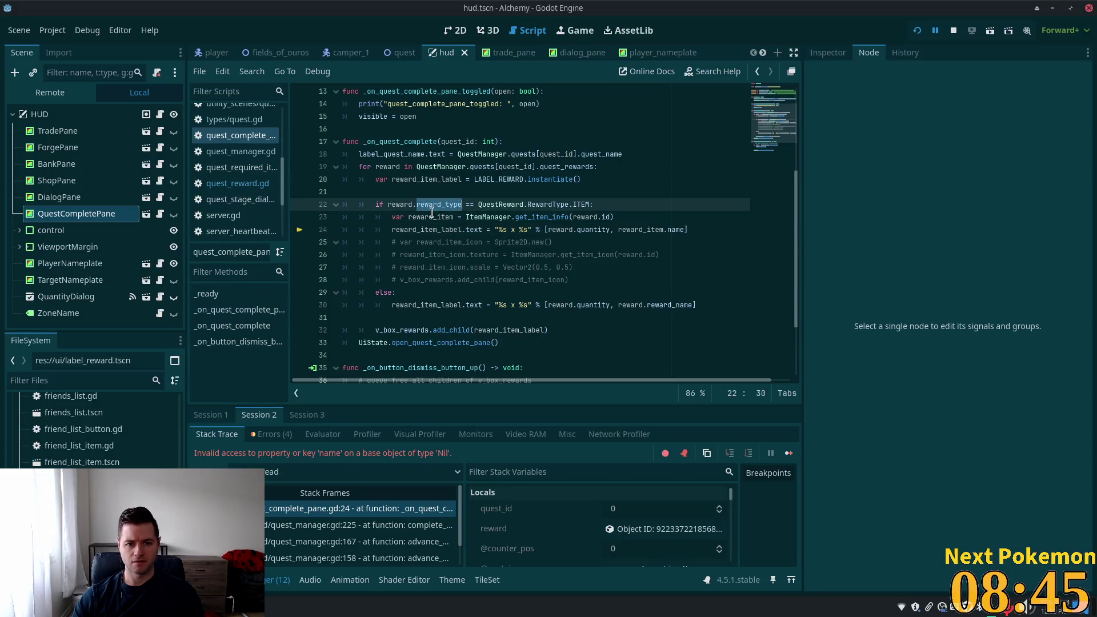
pyautogui.click(615, 209)
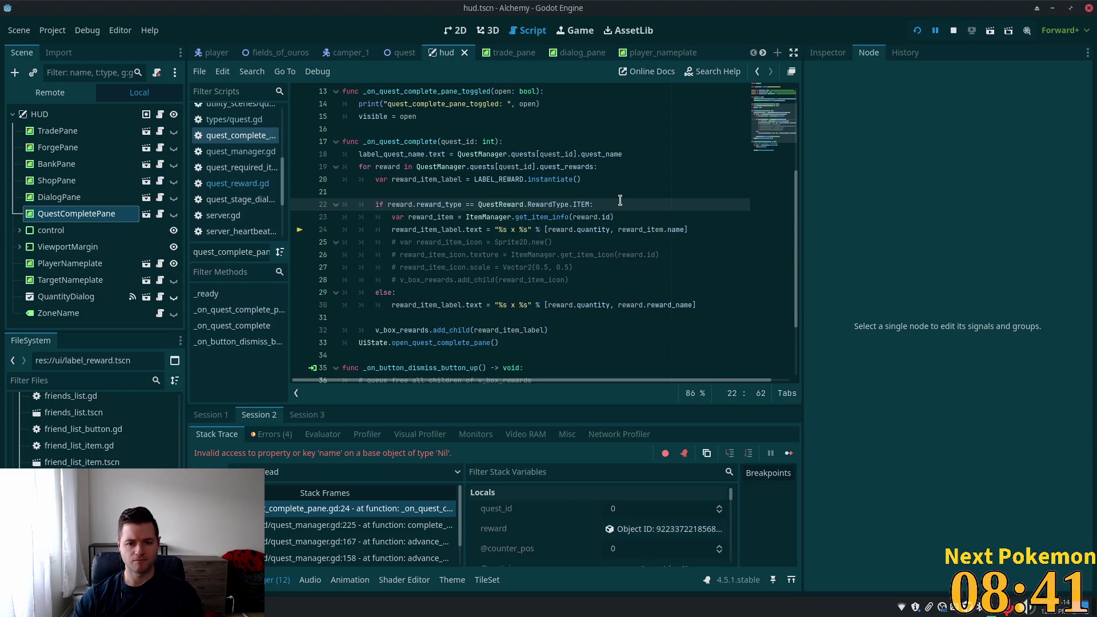
pyautogui.scroll(-1, 617, 512)
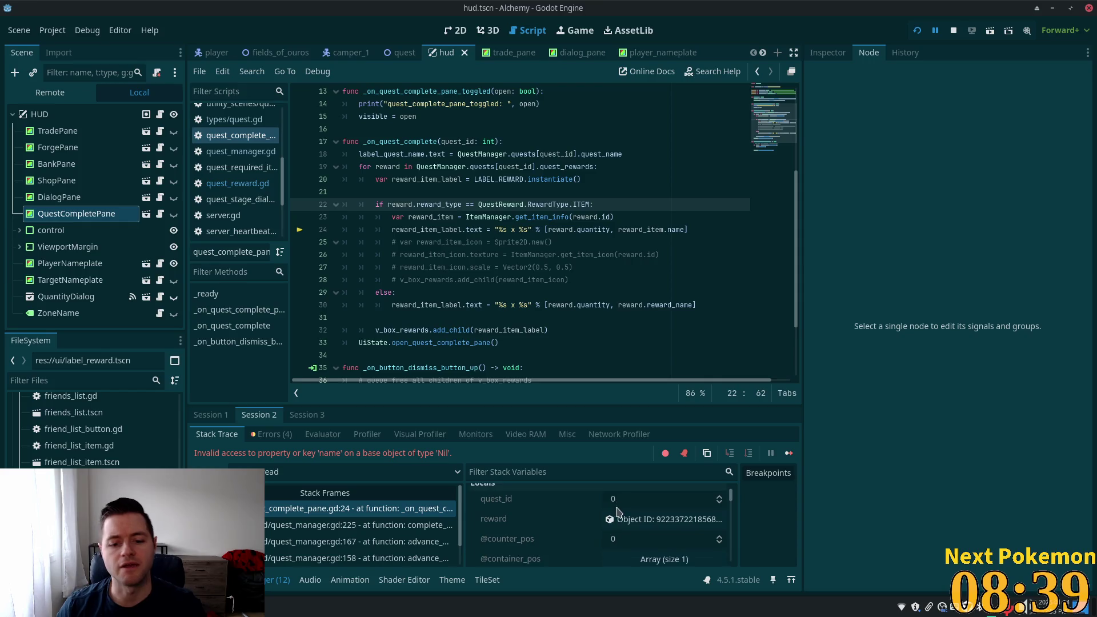
pyautogui.scroll(-1, 617, 512)
pyautogui.click(629, 509)
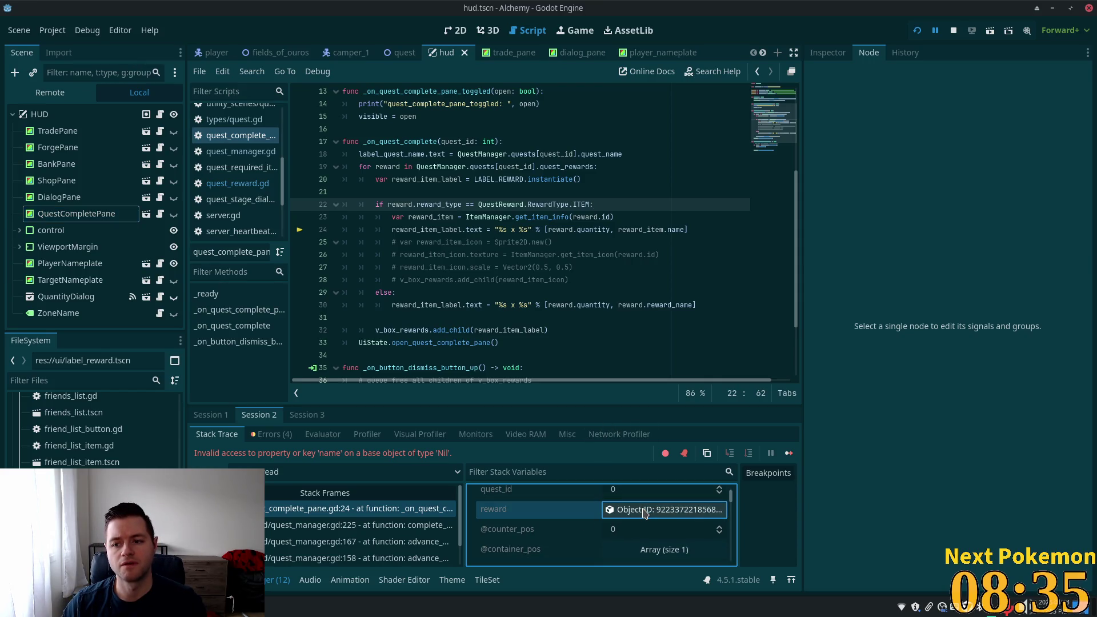
pyautogui.click(826, 53)
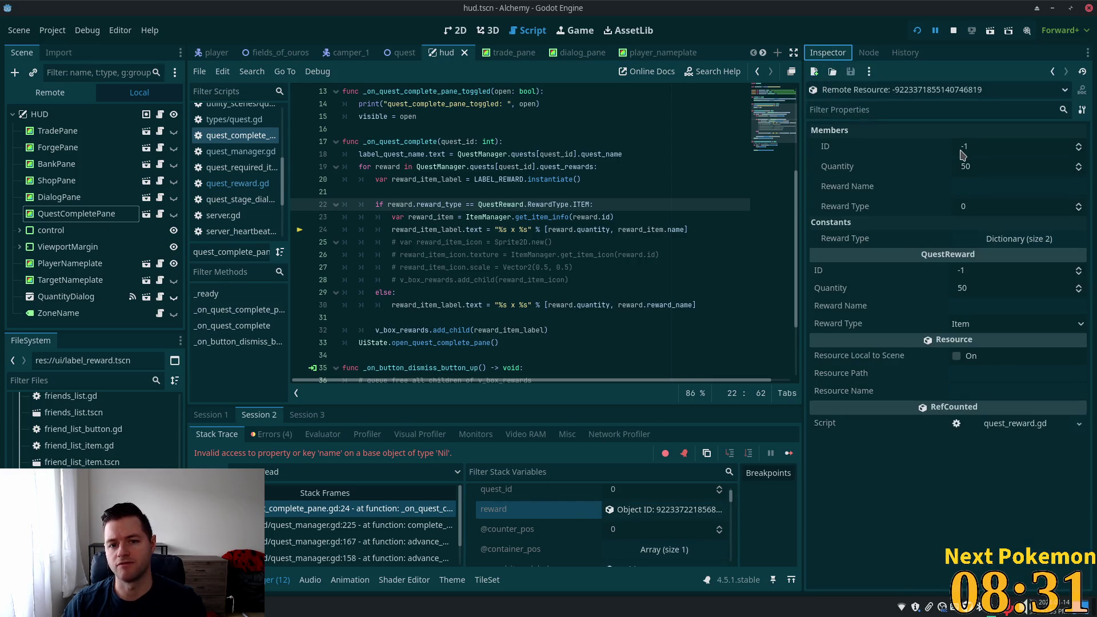
pyautogui.moveTo(989, 167)
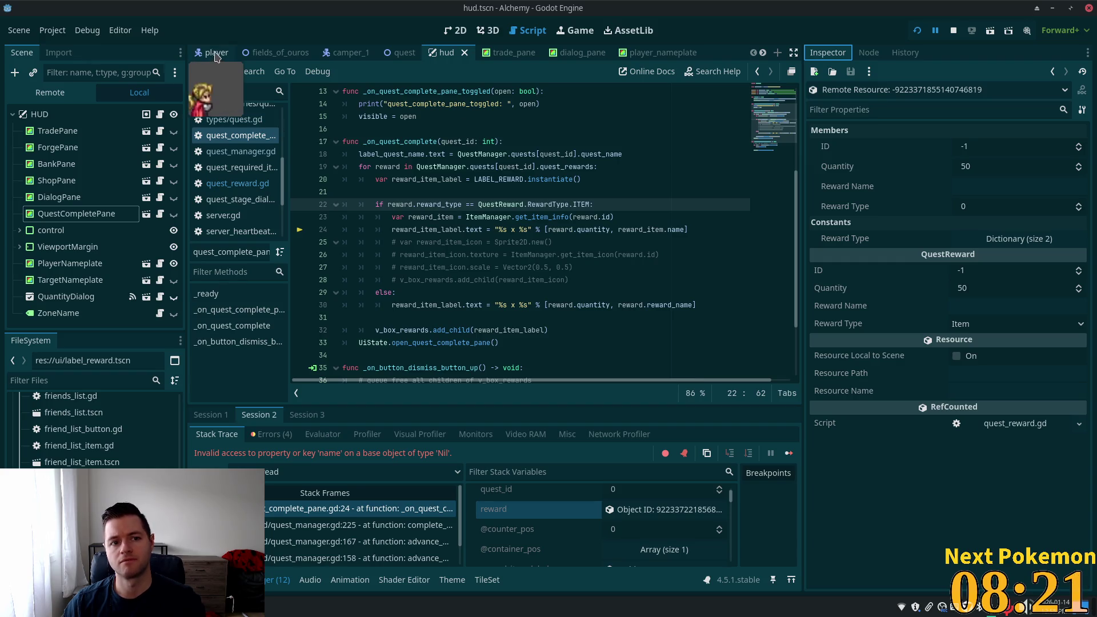
# Open quests.json at The Hungry Camper's reward: id 1, quantity 50, reward_type 0
pyautogui.hotkey('alt', 'Tab')
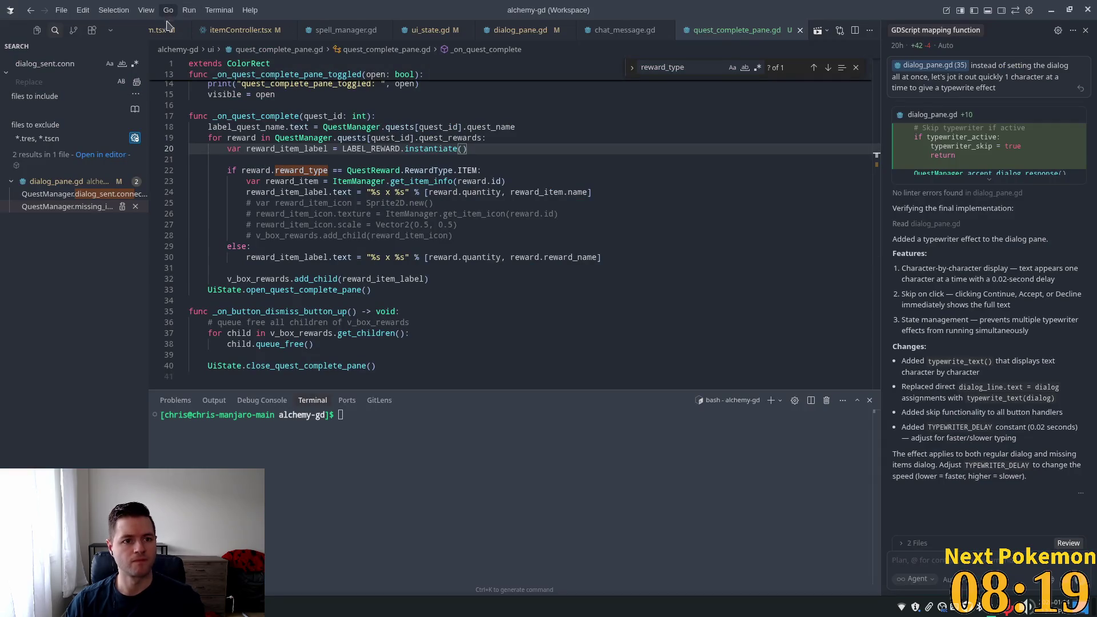
pyautogui.scroll(5, 230, 31)
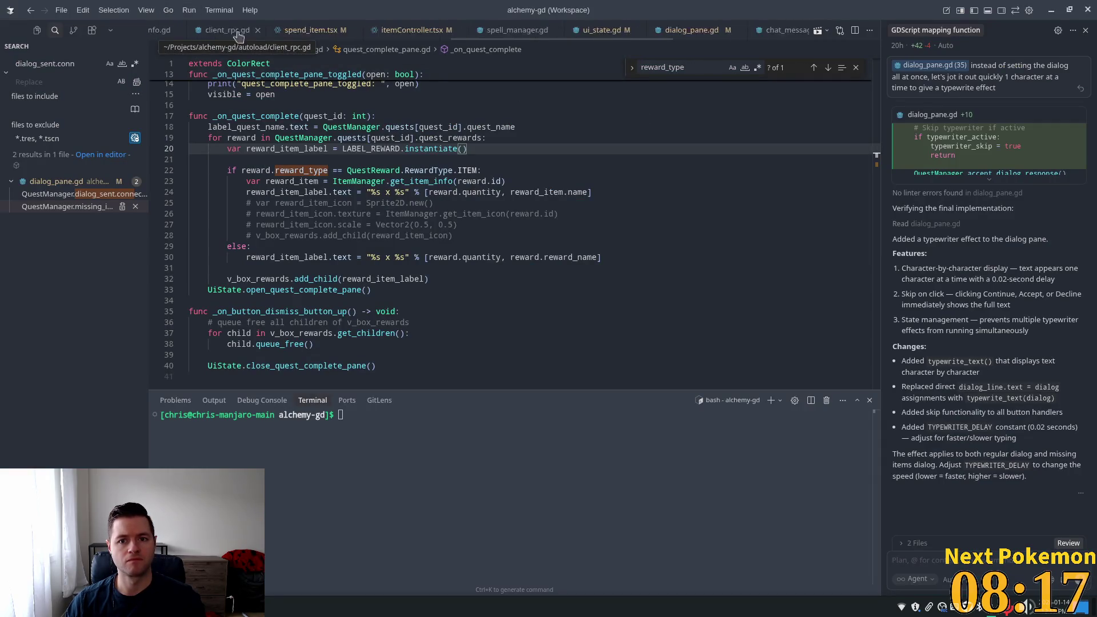
pyautogui.scroll(10, 231, 32)
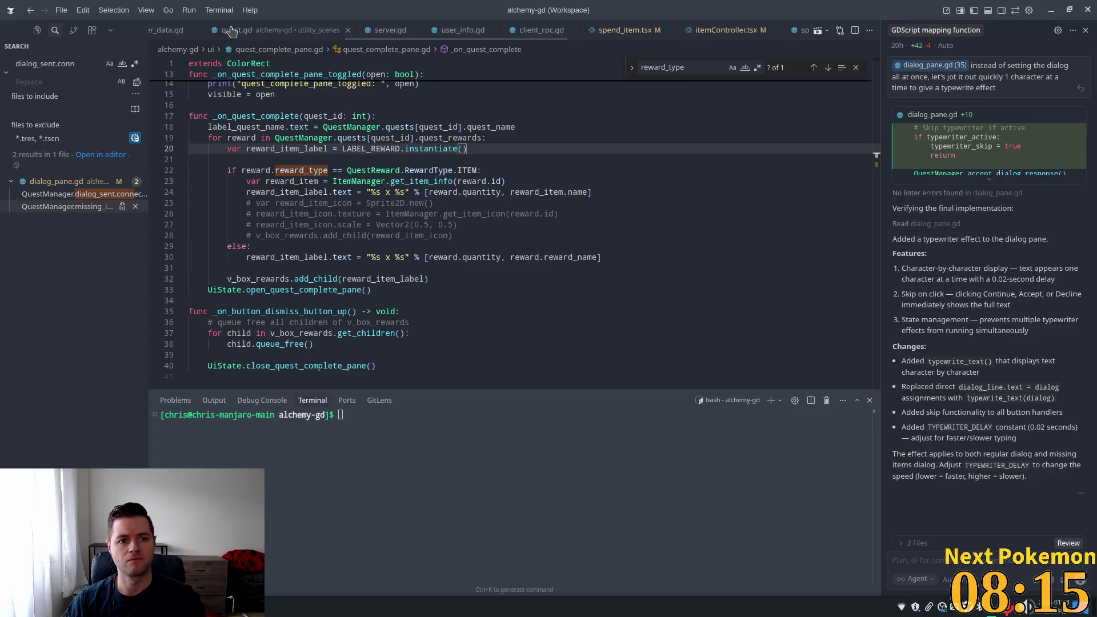
pyautogui.scroll(10, 230, 31)
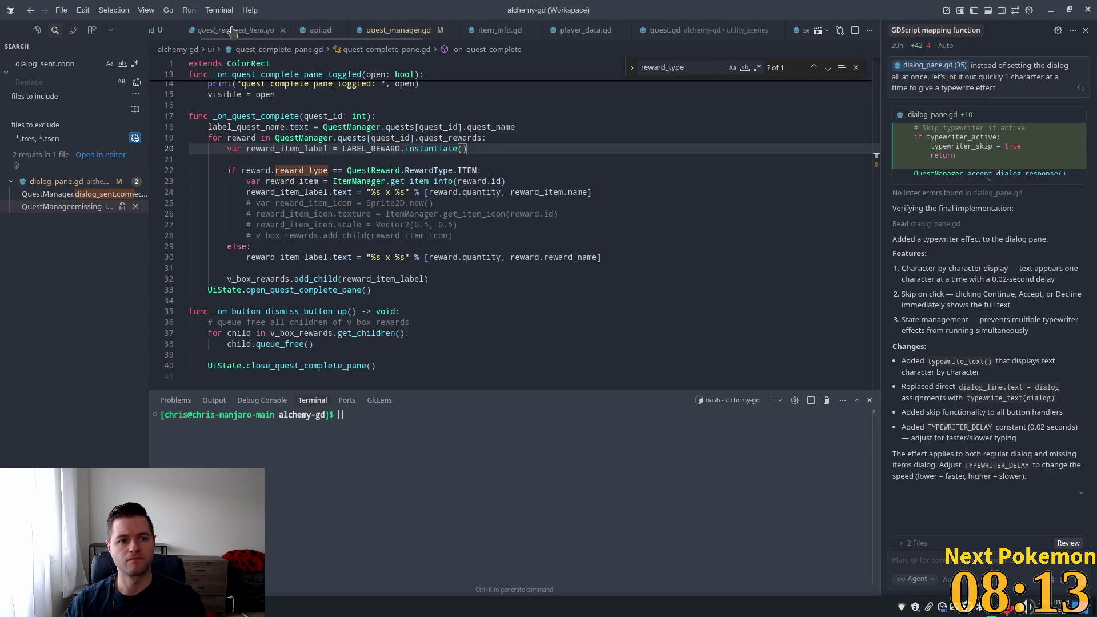
pyautogui.click(225, 32)
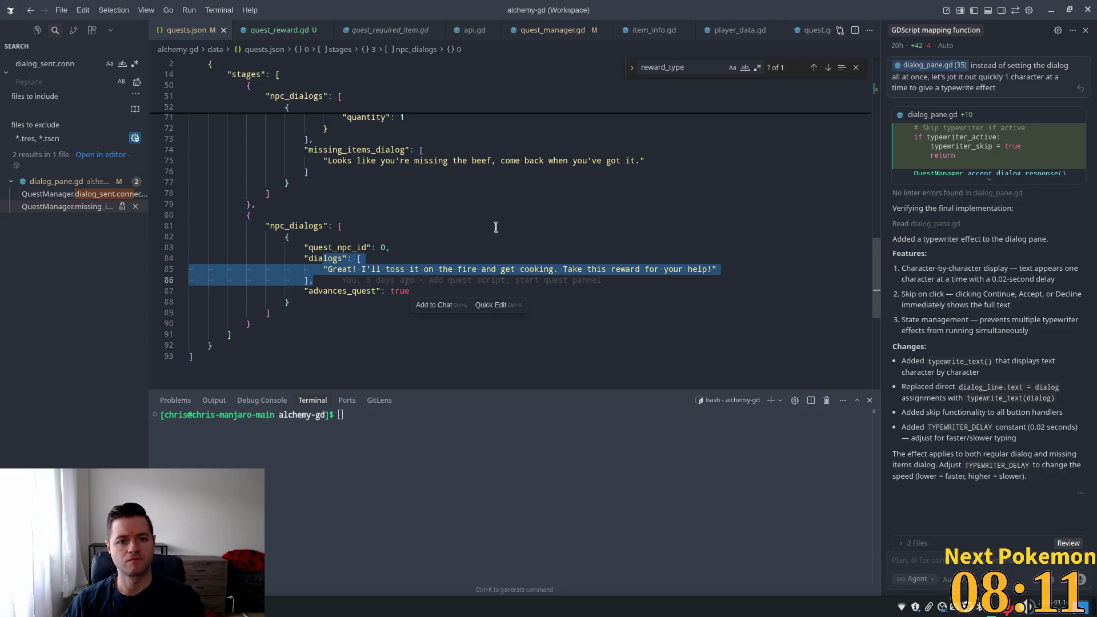
pyautogui.scroll(20, 880, 311)
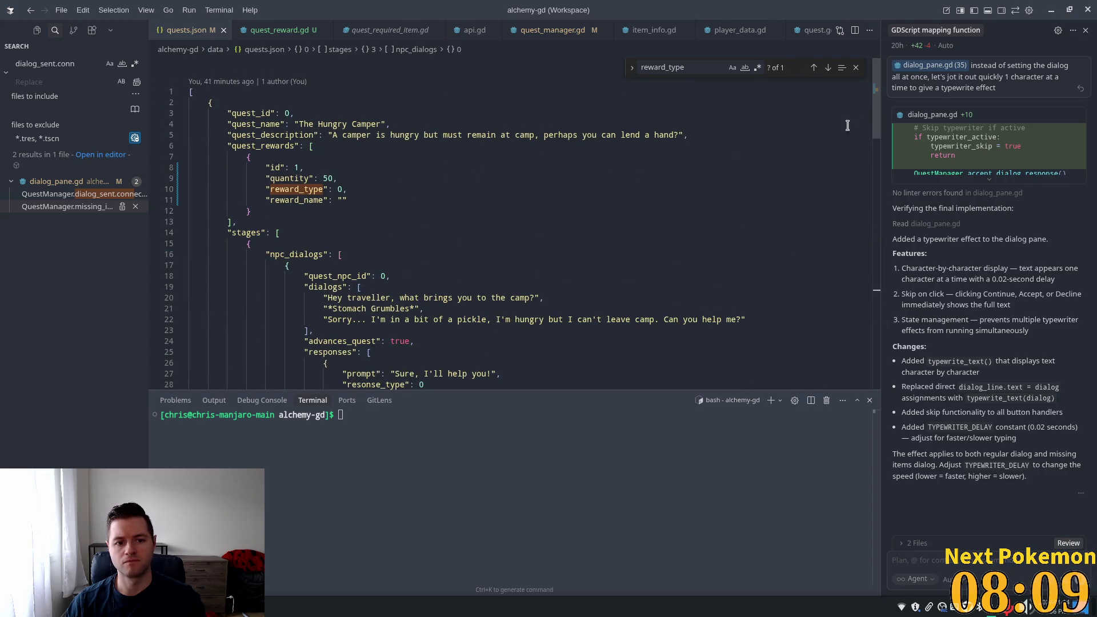
pyautogui.click(343, 200)
pyautogui.scroll(-1, 340, 176)
pyautogui.click(309, 141)
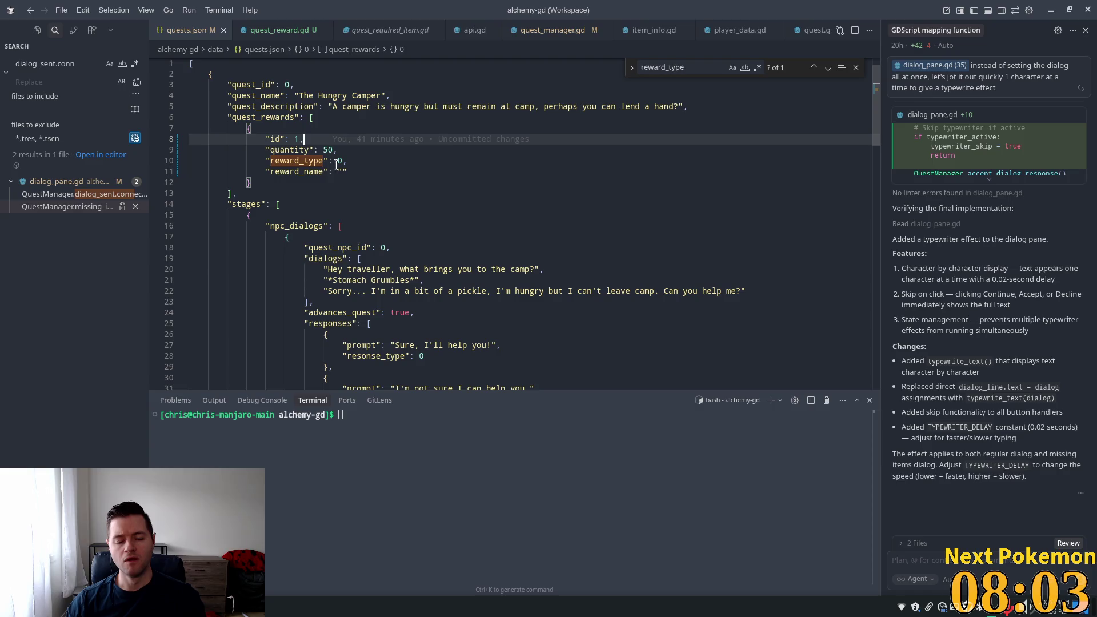
# In Godot, check the reward's Reward Type value, leaving it at 0
pyautogui.hotkey('alt', 'Tab')
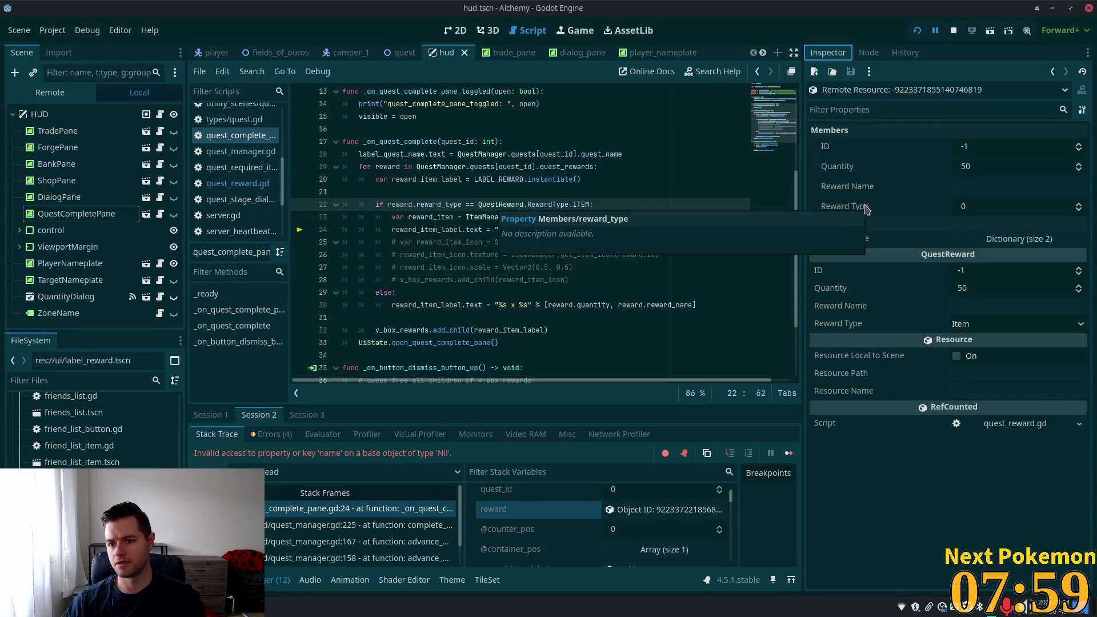
pyautogui.click(988, 212)
pyautogui.click(867, 173)
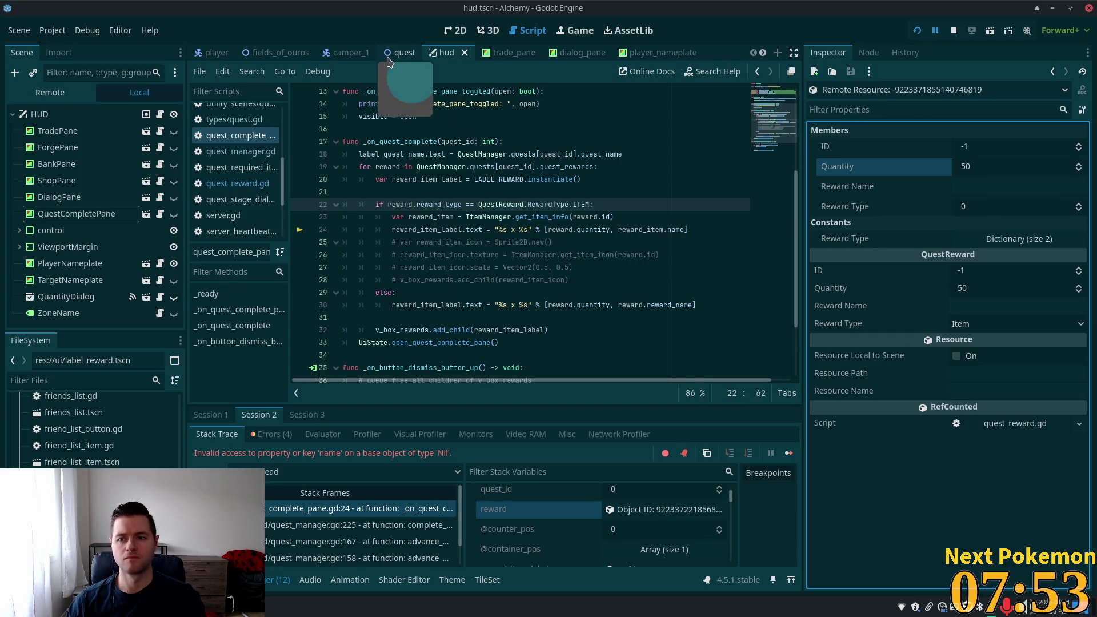
pyautogui.hotkey('alt', 'Tab')
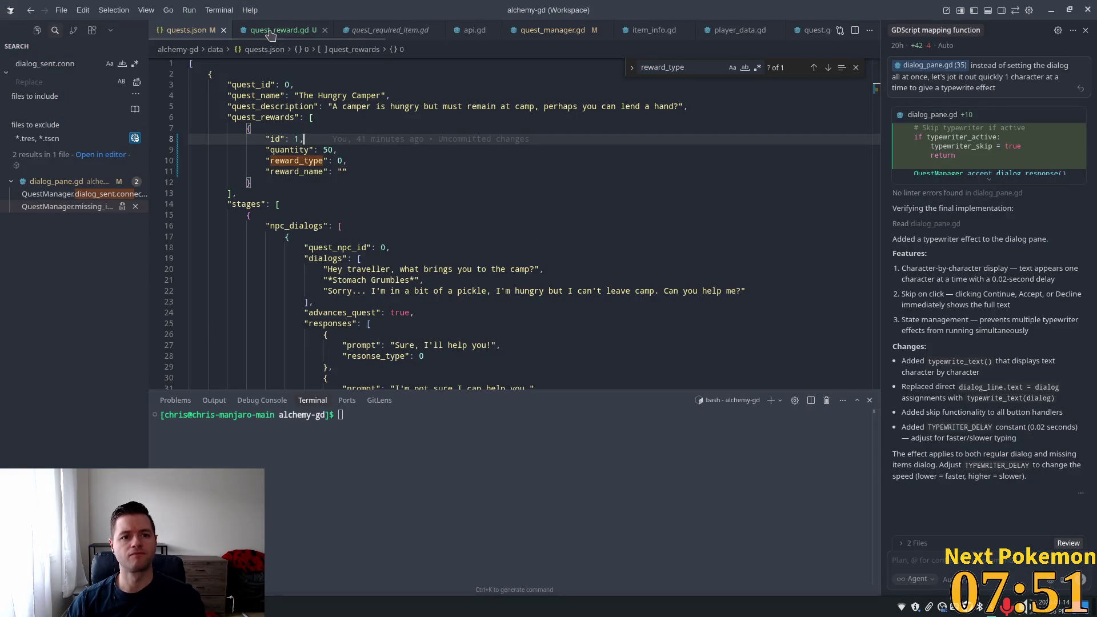
# Review how quest_manager.gd reads reward_type and item_id on lines 55–57
pyautogui.click(548, 33)
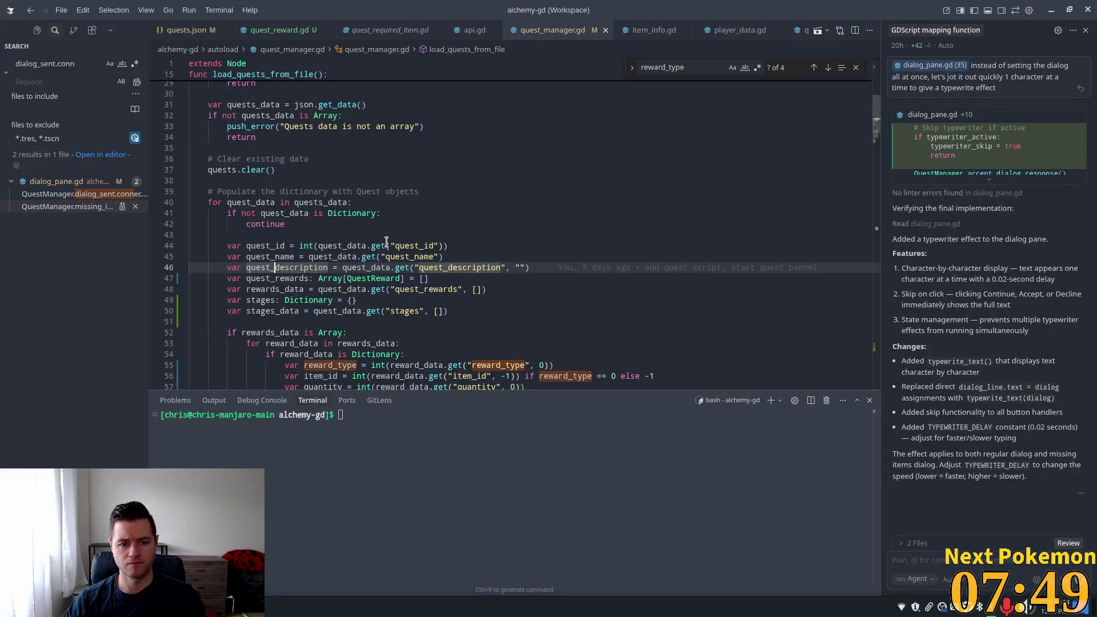
pyautogui.scroll(-3, 389, 242)
pyautogui.click(480, 279)
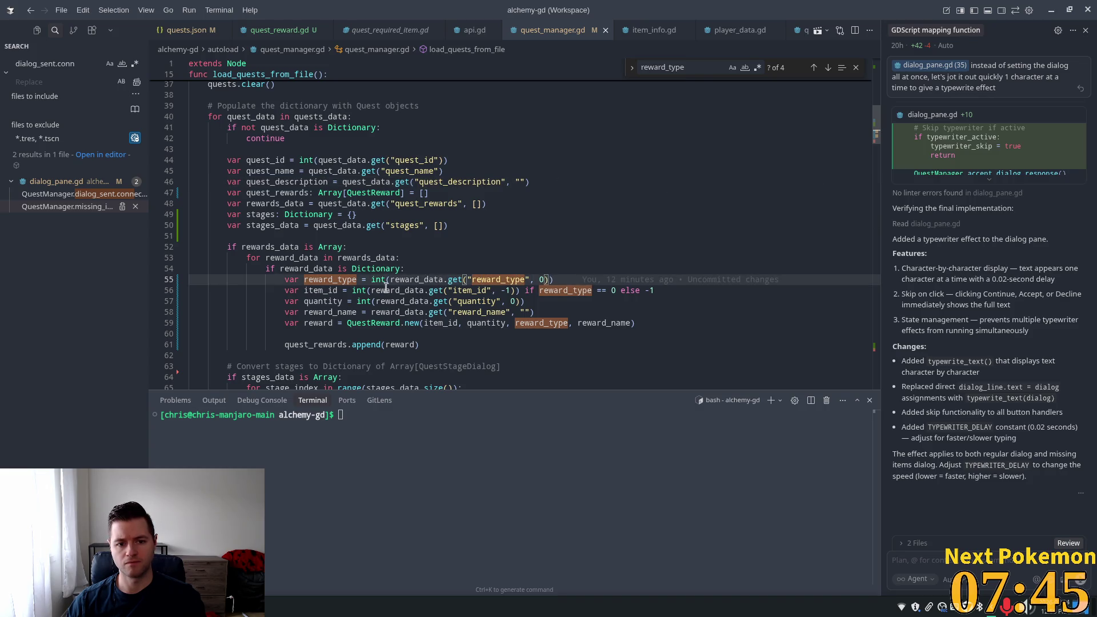
pyautogui.scroll(-2, 386, 287)
pyautogui.press('Down')
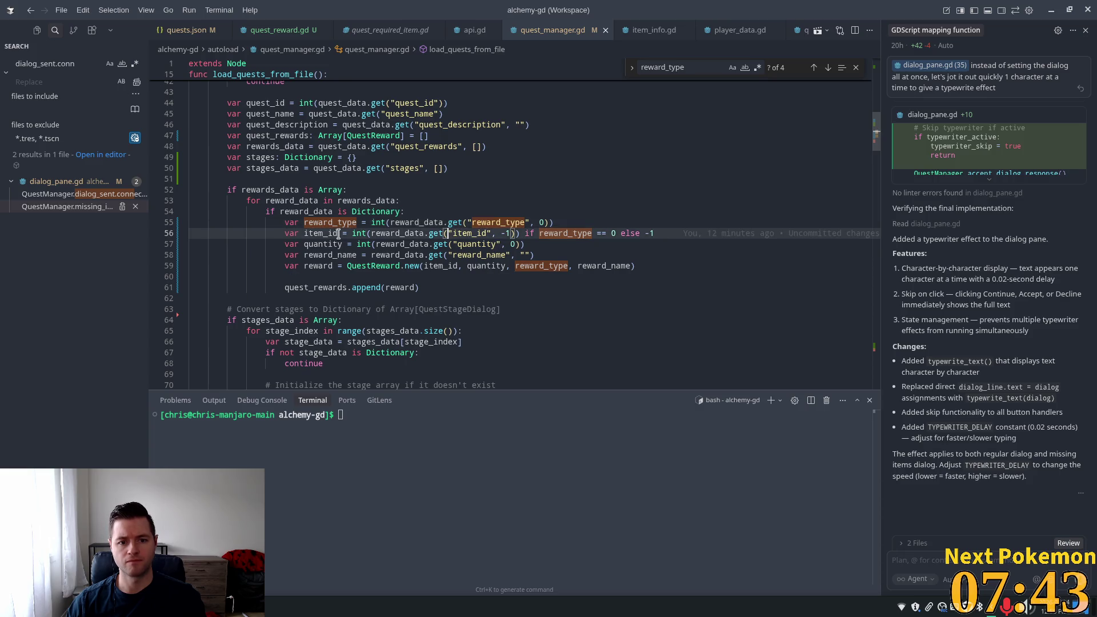
pyautogui.click(362, 234)
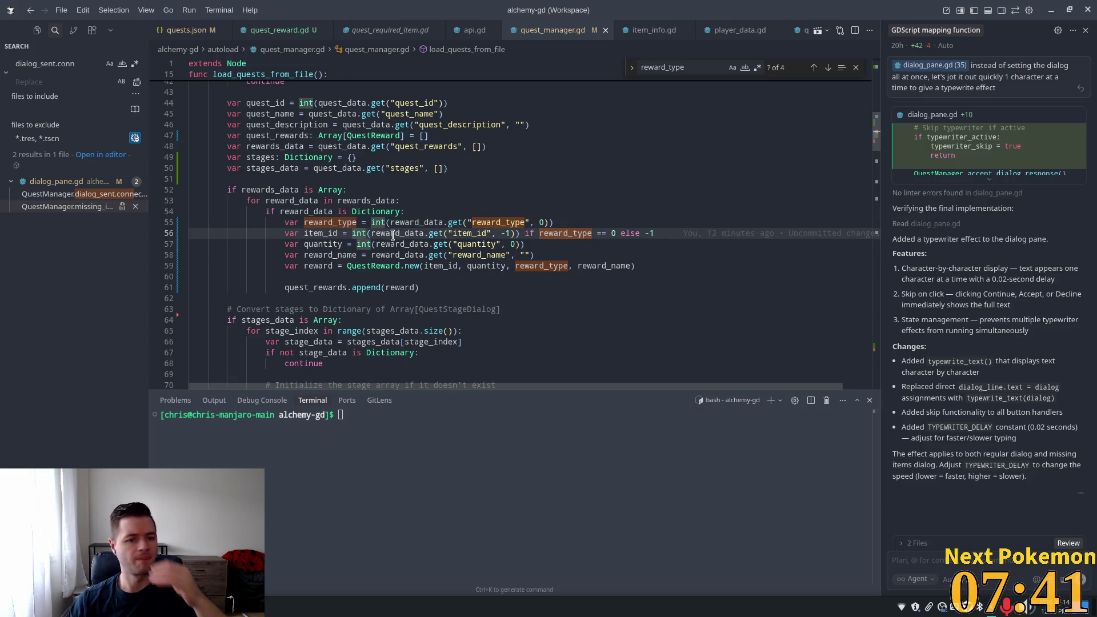
pyautogui.moveTo(372, 235)
pyautogui.hotkey('ctrl', 'Left')
pyautogui.hotkey('ctrl', 'Left')
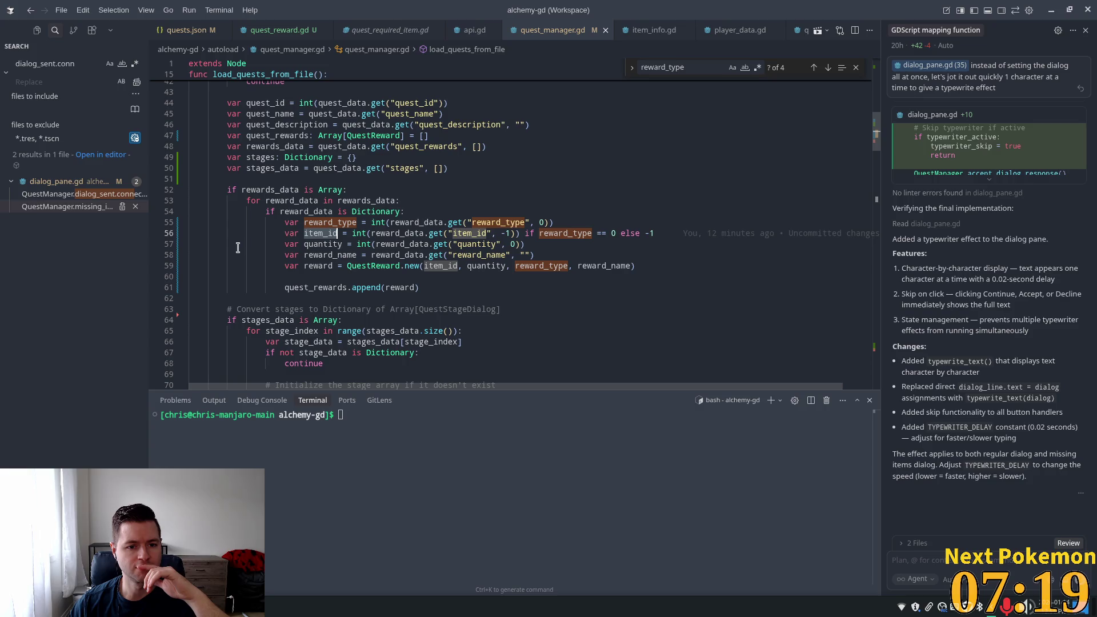
# Add a breakpoint on line 57, then launch the game from Godot in debug mode
pyautogui.click(157, 245)
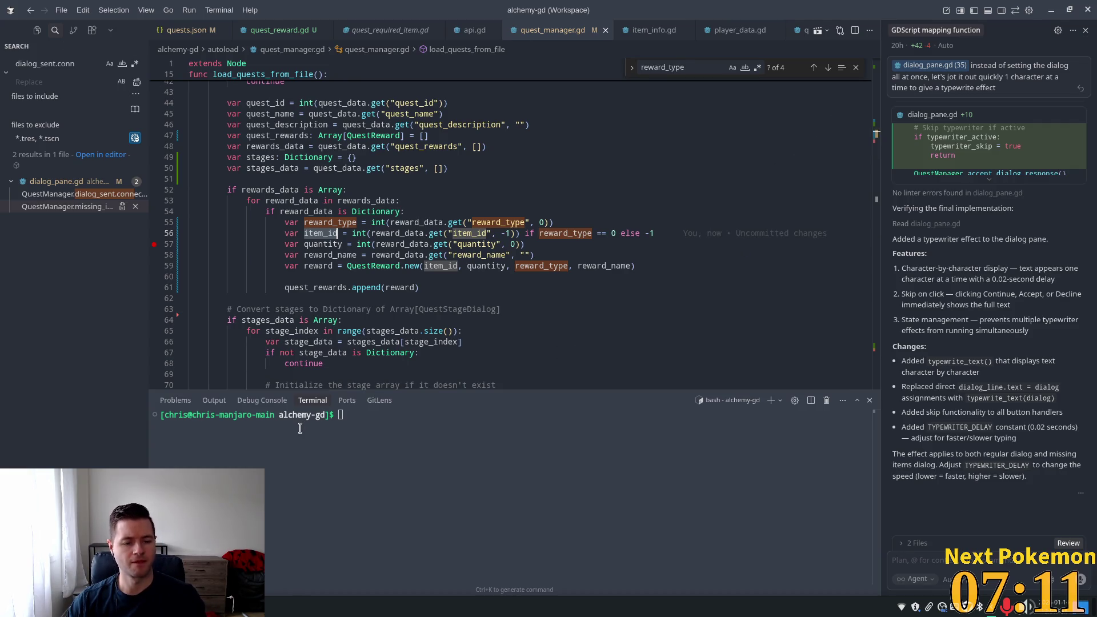
pyautogui.hotkey('alt', 'Tab')
pyautogui.press('F5')
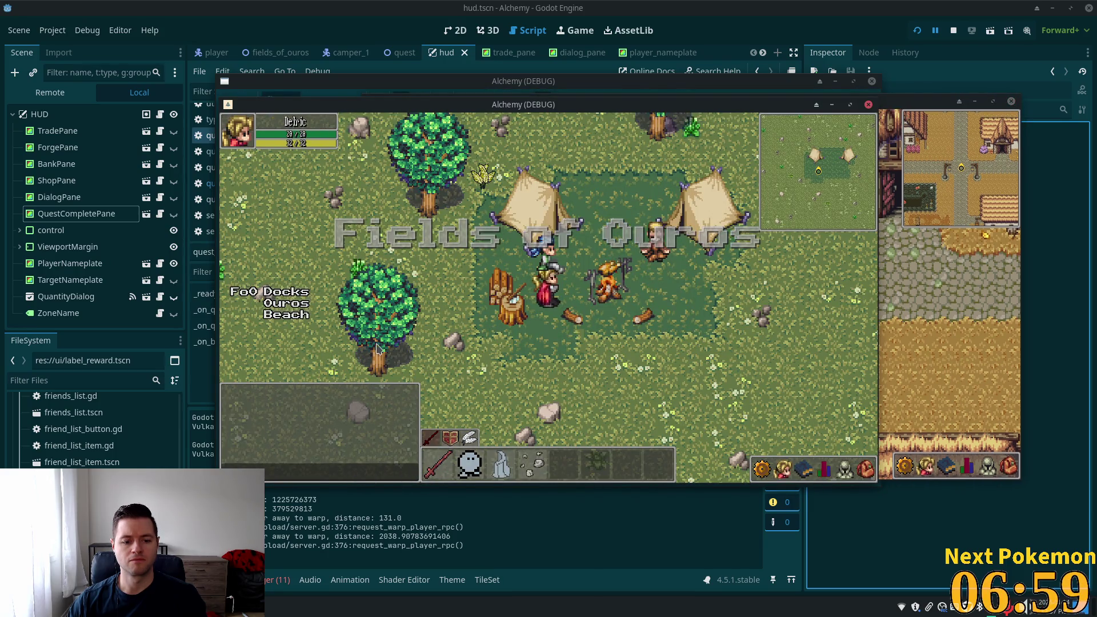
# Return to the Godot editor and open quest_manager.gd in the script editor
pyautogui.hotkey('alt', 'Tab')
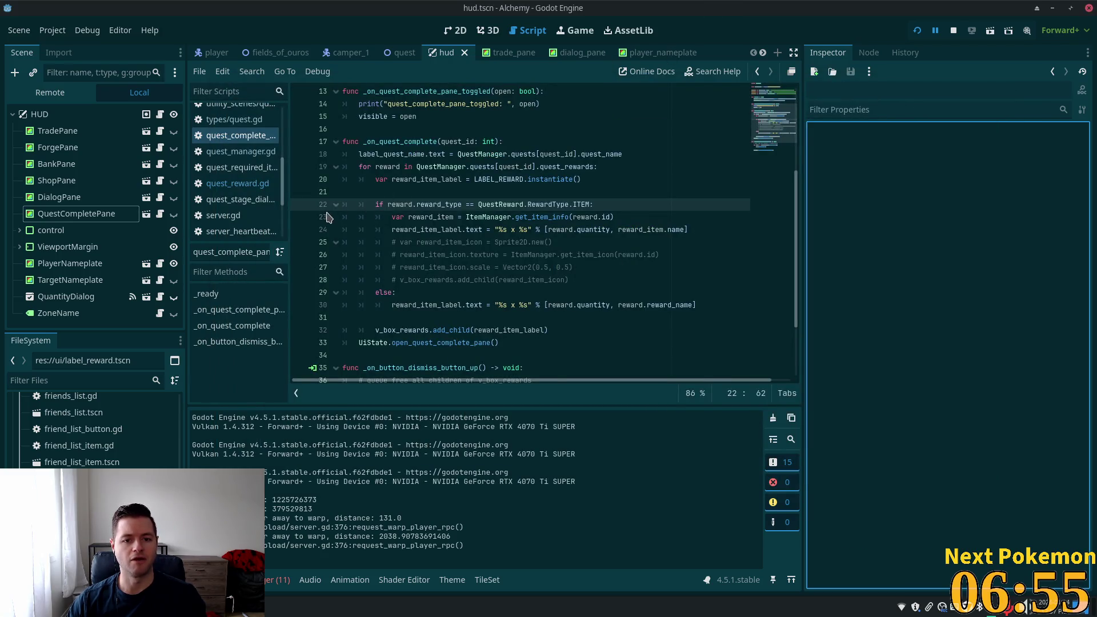
pyautogui.hotkey('alt', 'Tab')
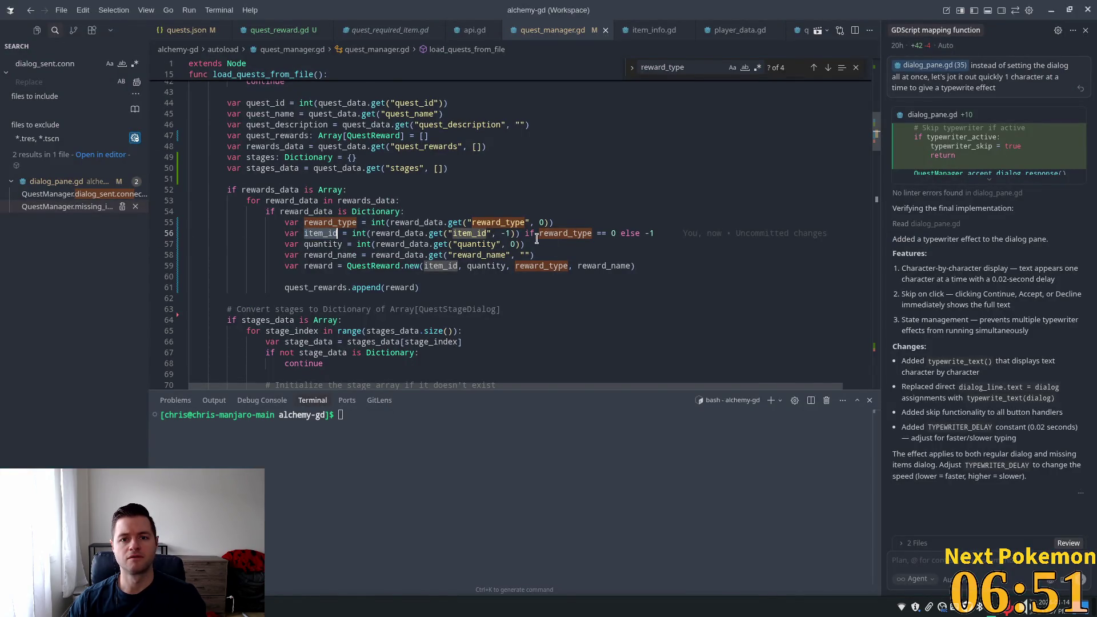
pyautogui.hotkey('alt', 'Tab')
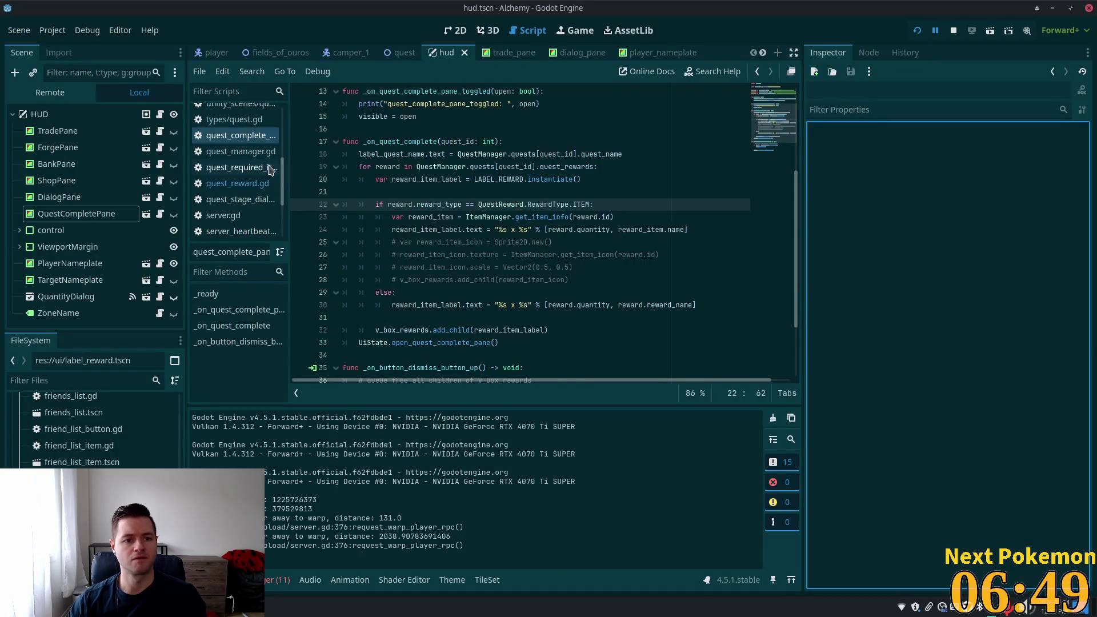
pyautogui.click(260, 155)
# Add a breakpoint on line 57 and rerun the game in debug mode
pyautogui.scroll(9, 775, 220)
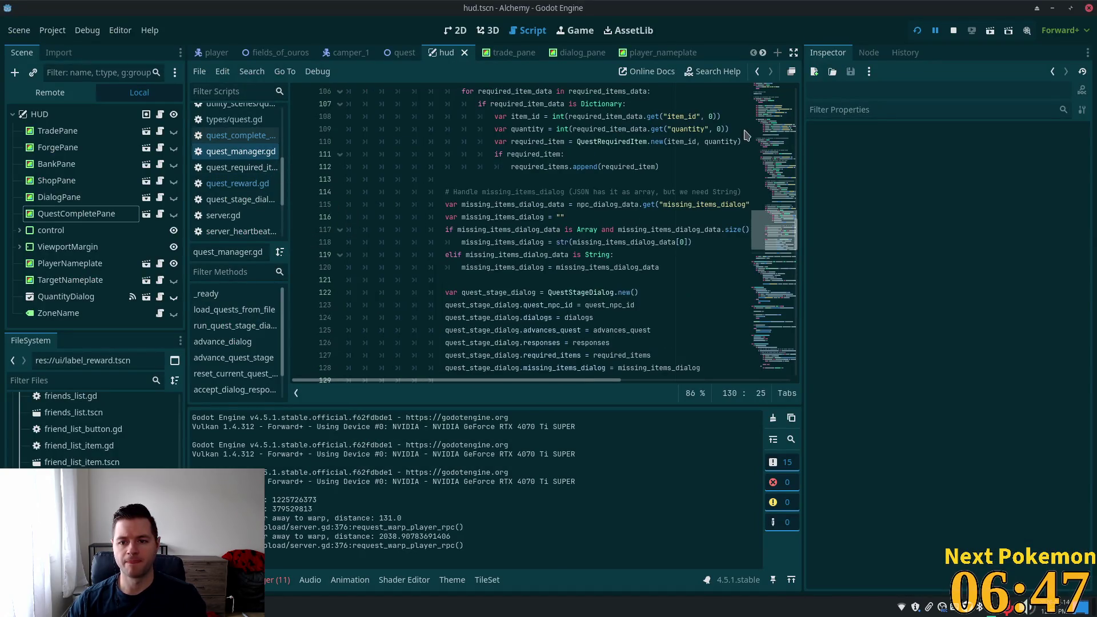
pyautogui.moveTo(775, 201); pyautogui.dragTo(778, 151)
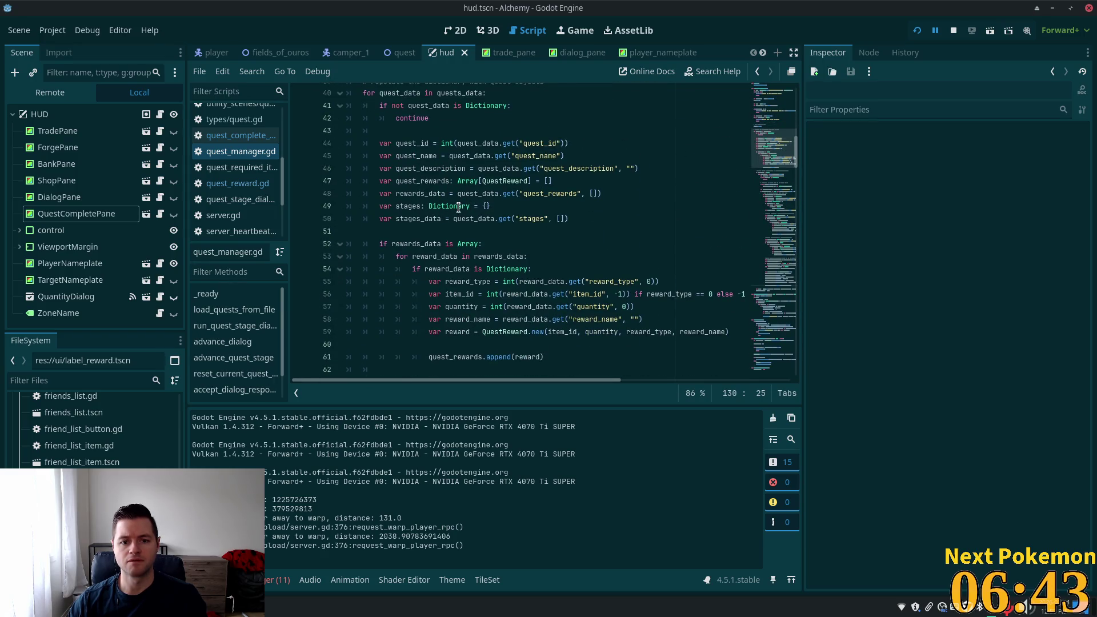
pyautogui.scroll(-3, 456, 217)
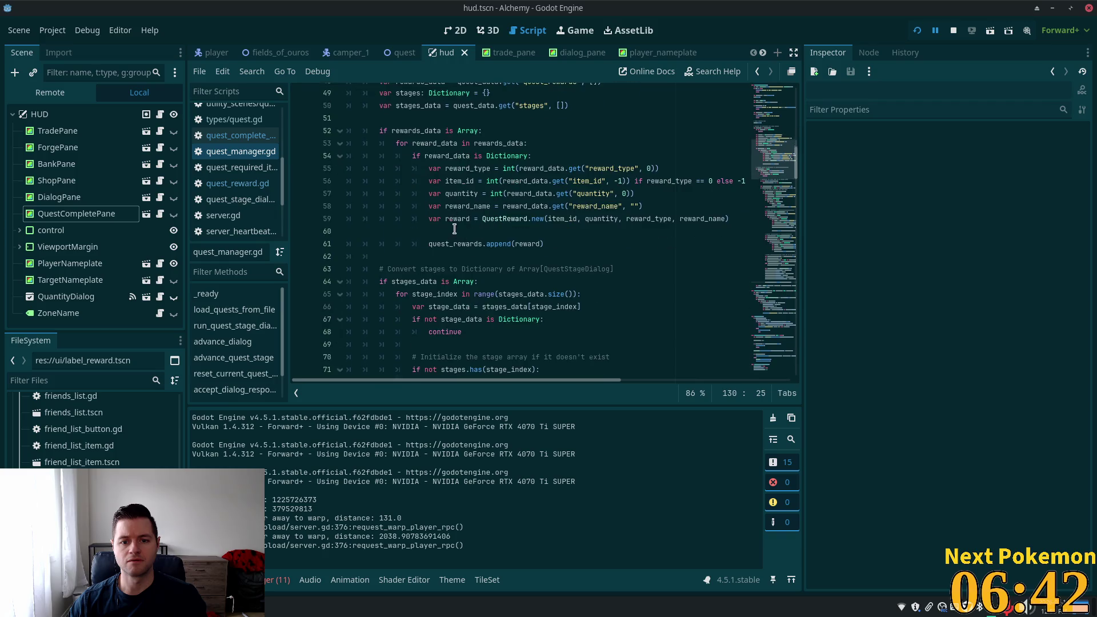
pyautogui.click(300, 194)
pyautogui.press('F5')
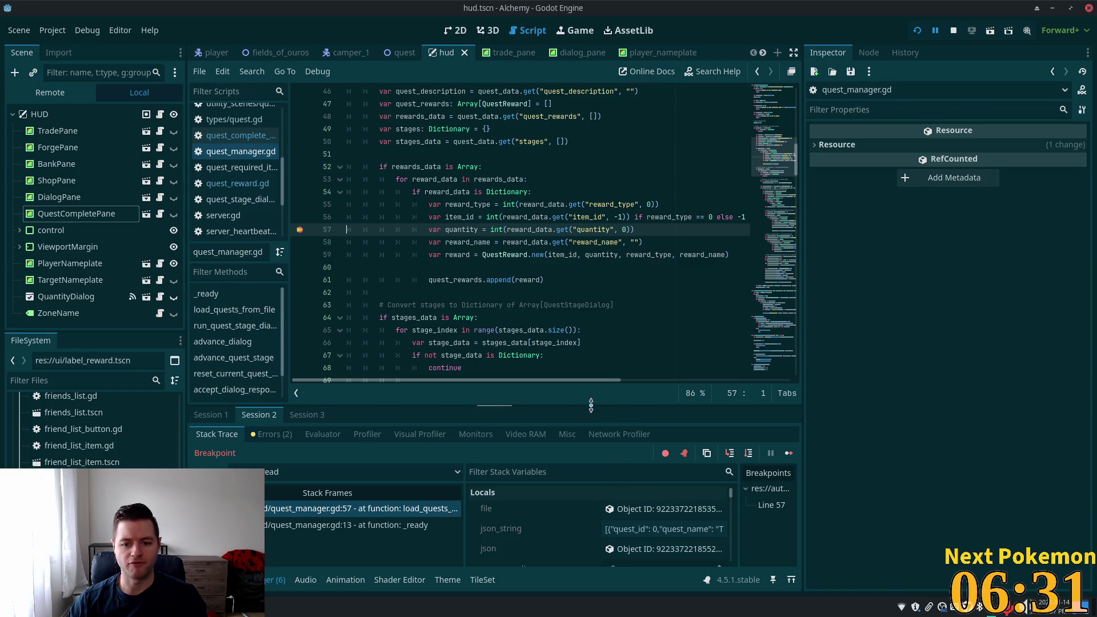
# Enlarge the Debugger panel to show the locals for The Hungry Camper, including quest_id 0
pyautogui.moveTo(592, 405); pyautogui.dragTo(591, 258)
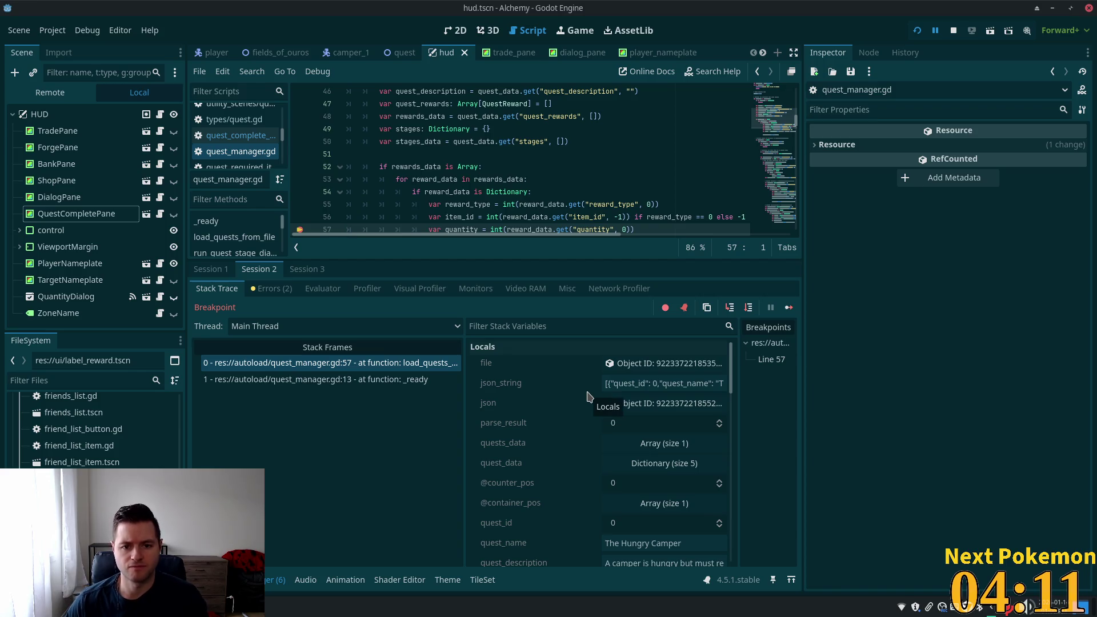
# Expand rewards_data and its first entry: id 1.0, quantity 50.0, reward_type 0.0, empty reward_name
pyautogui.scroll(-4, 631, 426)
pyautogui.scroll(3, 643, 416)
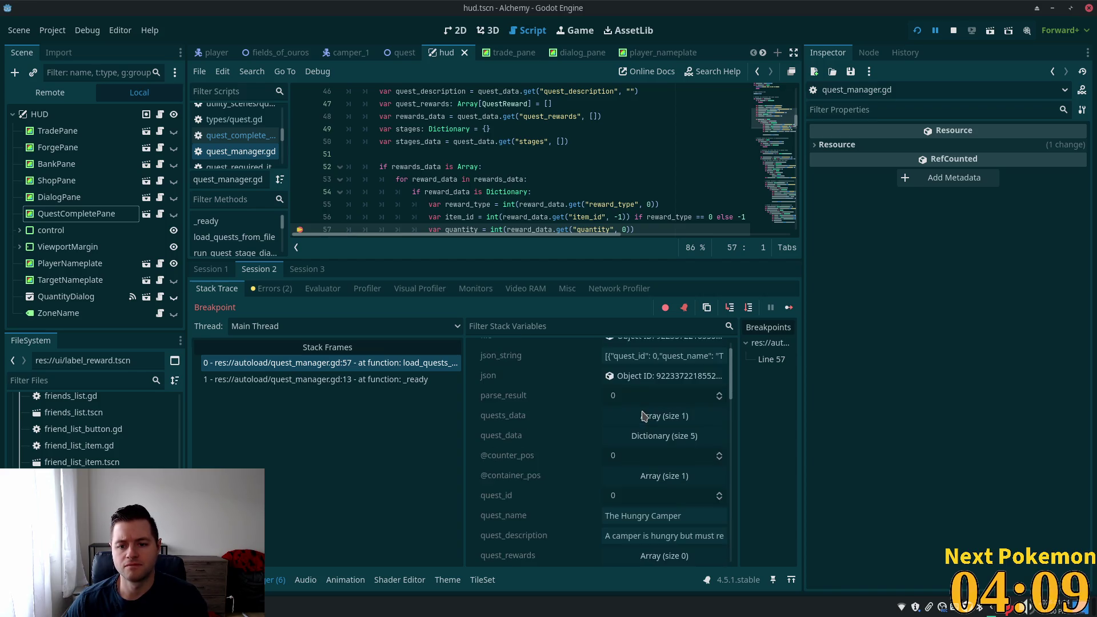
pyautogui.scroll(1, 642, 415)
pyautogui.scroll(-5, 642, 406)
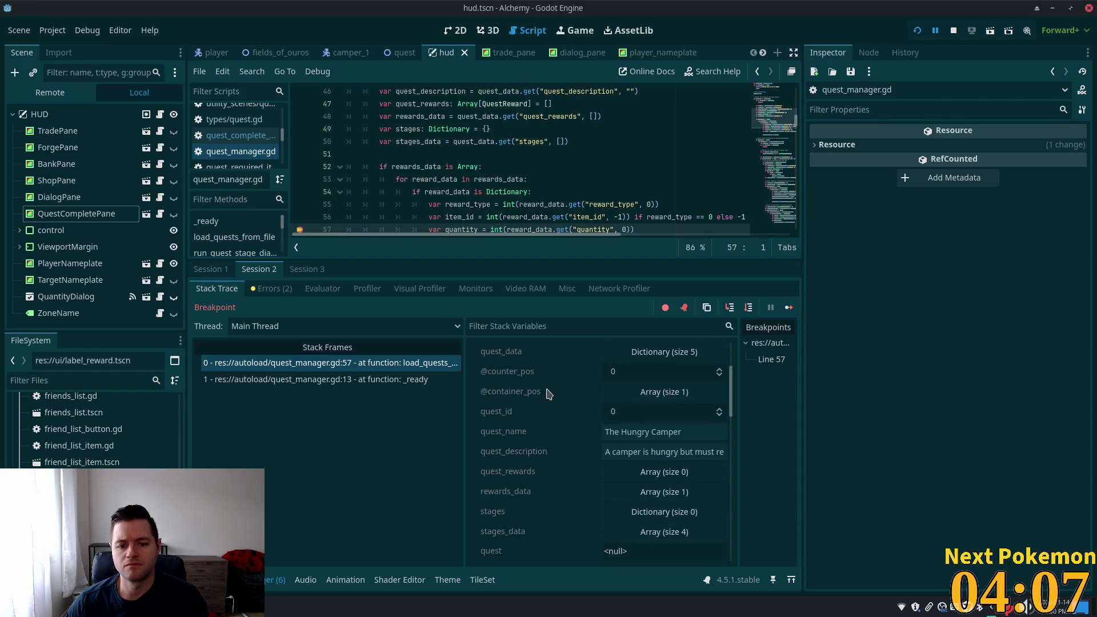
pyautogui.scroll(-4, 547, 393)
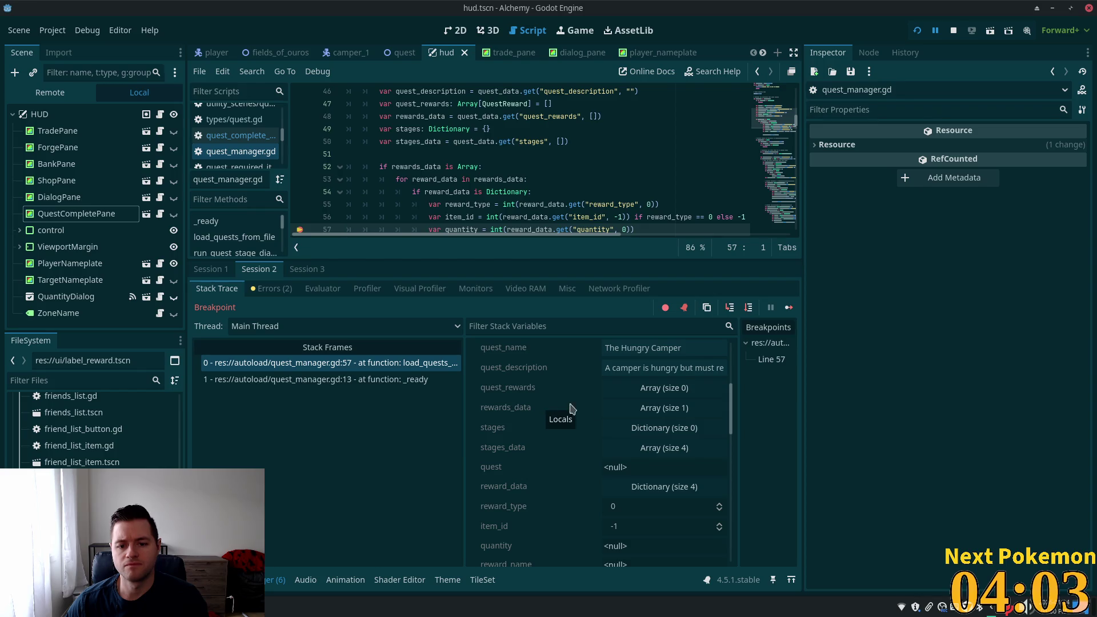
pyautogui.click(666, 408)
pyautogui.click(657, 450)
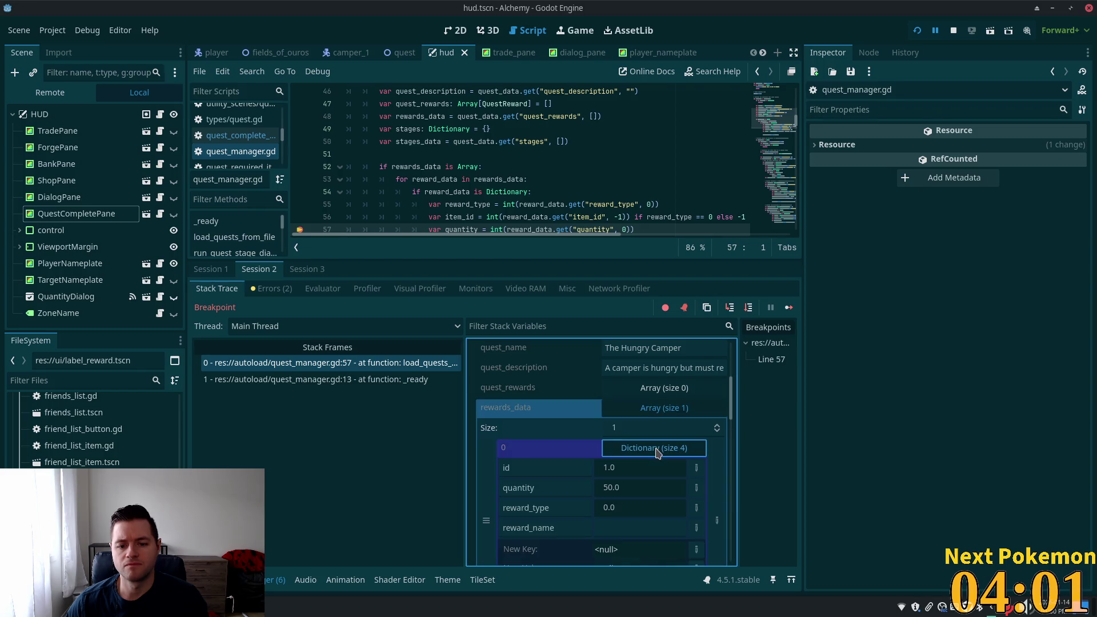
pyautogui.scroll(-1, 676, 443)
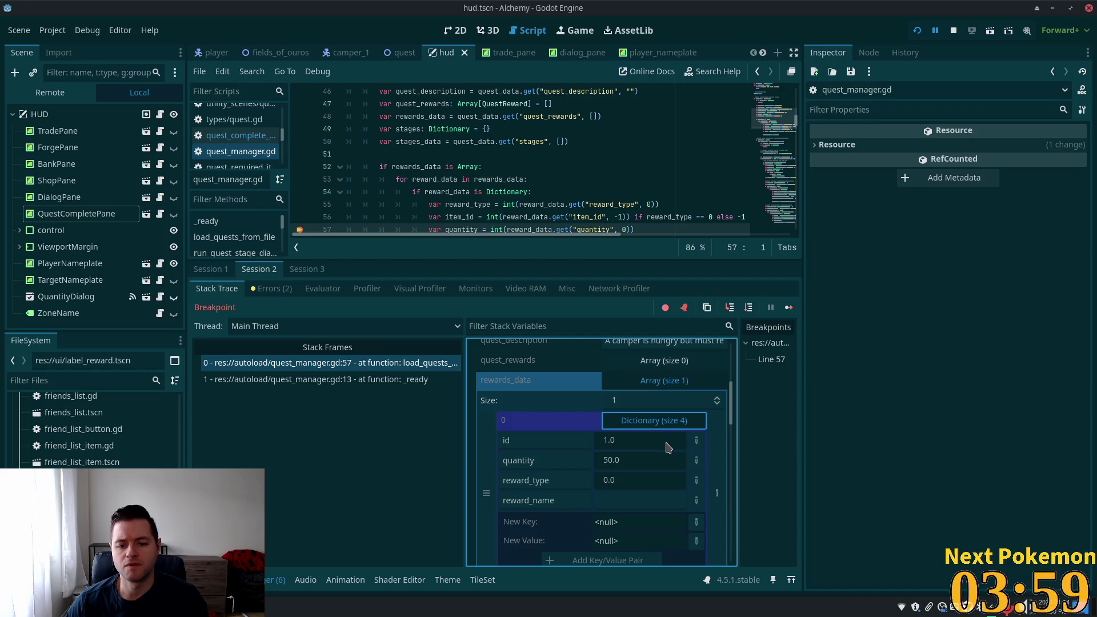
pyautogui.scroll(-1, 669, 447)
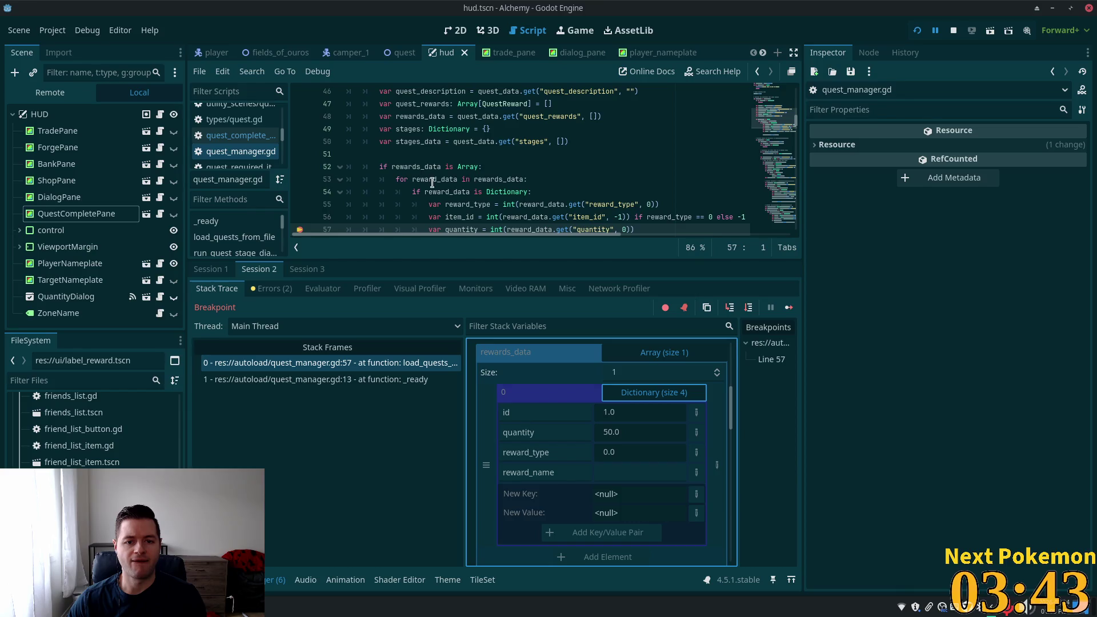
# Check the rewards_data, item_id and reward_type values on lines 53–56 of the script
pyautogui.click(475, 178)
pyautogui.moveTo(496, 178)
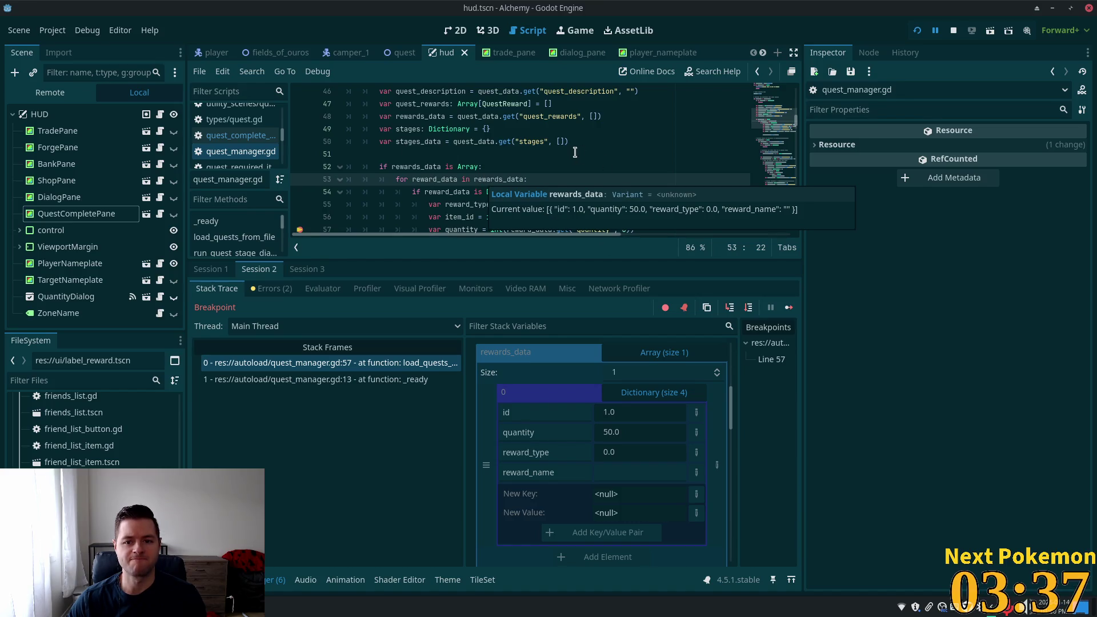
pyautogui.click(571, 154)
pyautogui.scroll(-1, 704, 218)
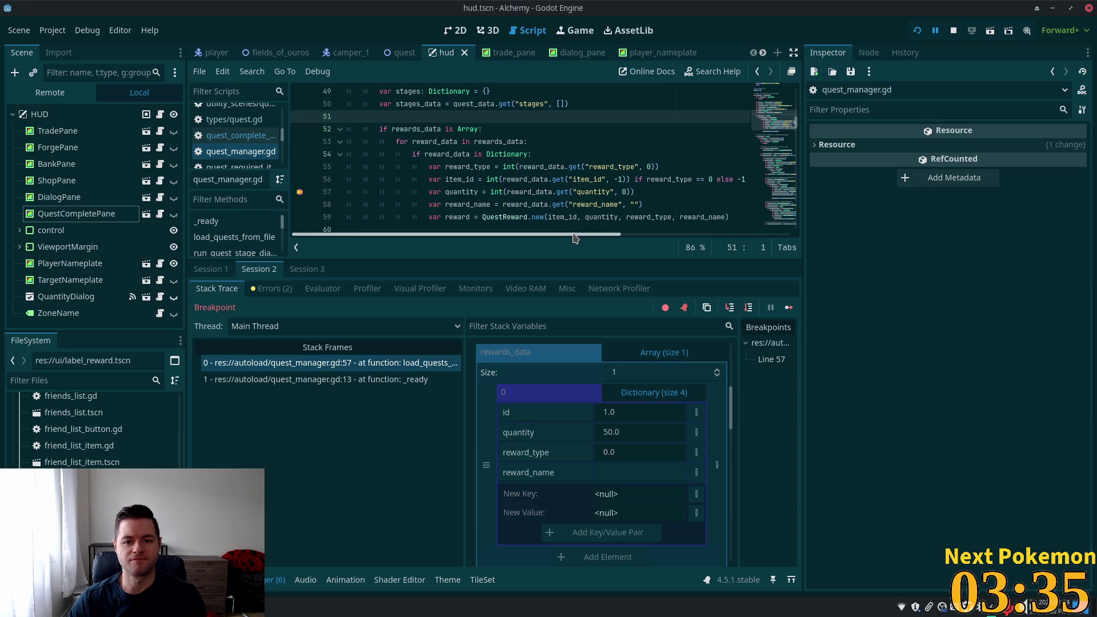
pyautogui.moveTo(572, 235); pyautogui.dragTo(613, 234)
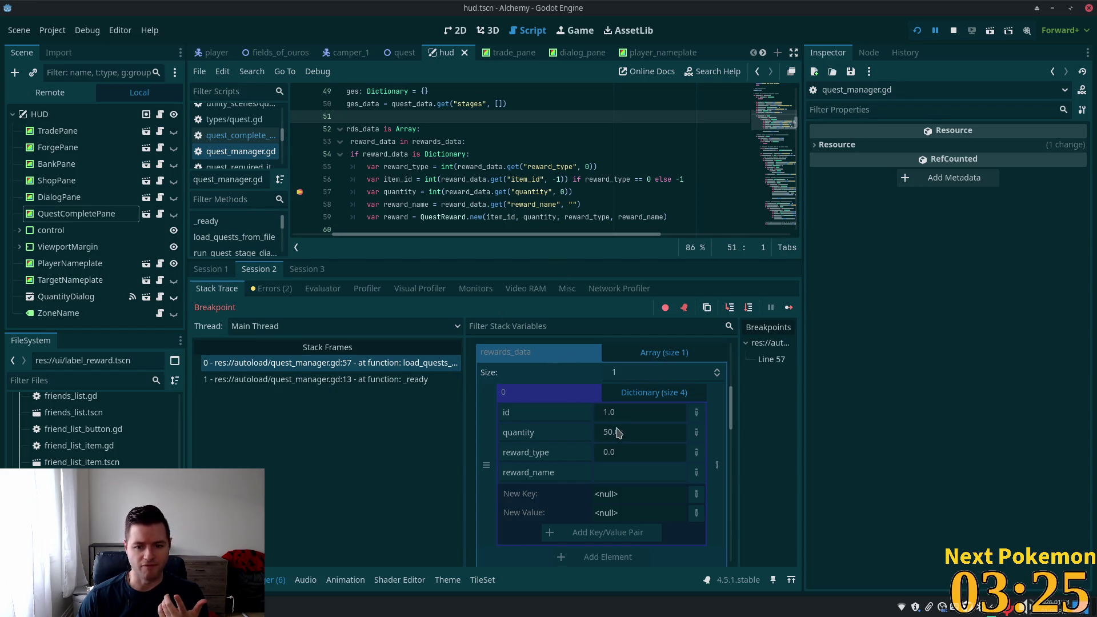
pyautogui.scroll(5, 618, 433)
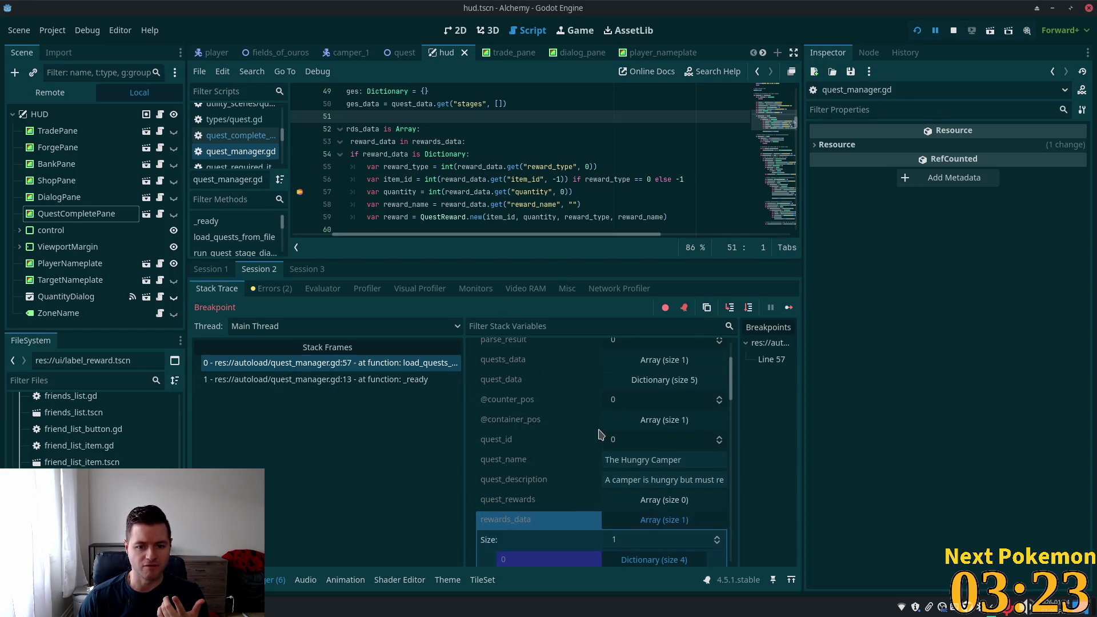
pyautogui.scroll(-8, 600, 434)
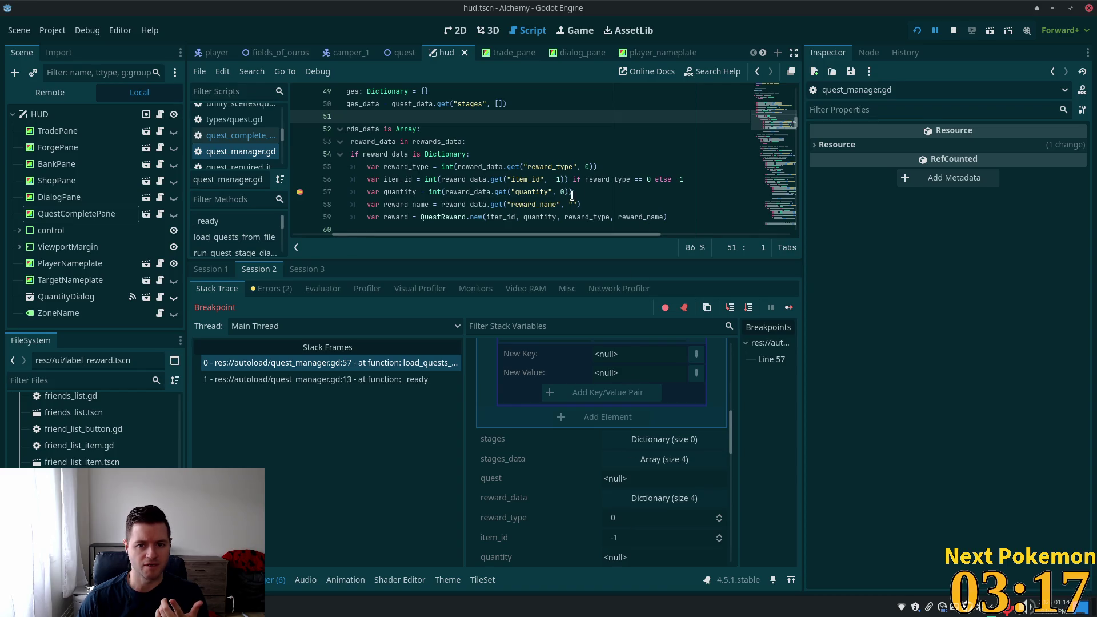
pyautogui.moveTo(535, 180)
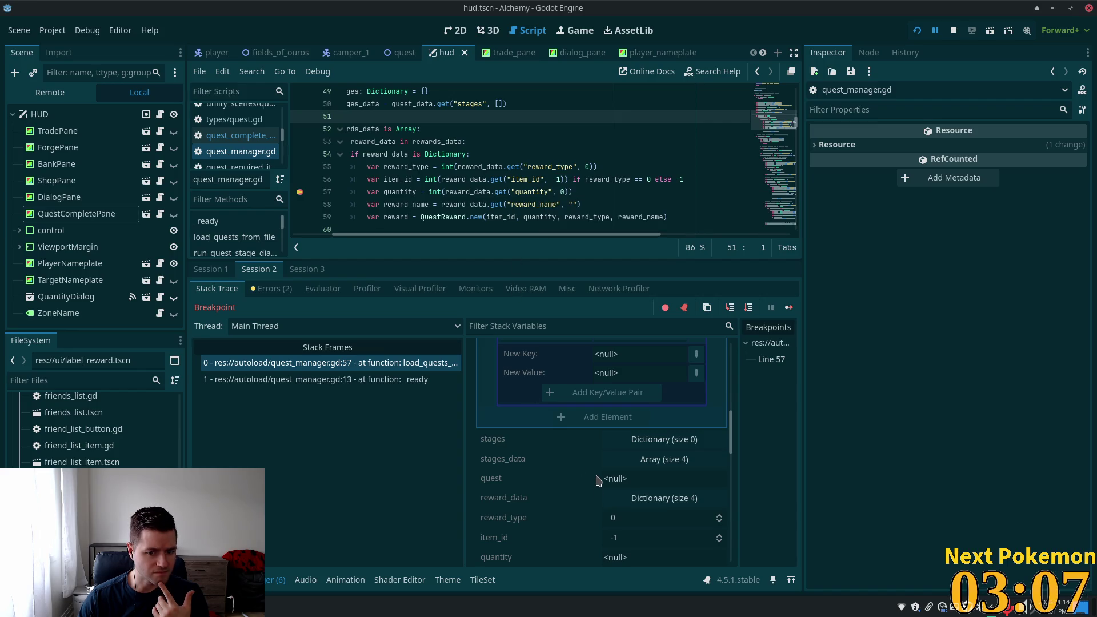
pyautogui.scroll(-1, 597, 480)
pyautogui.moveTo(632, 520)
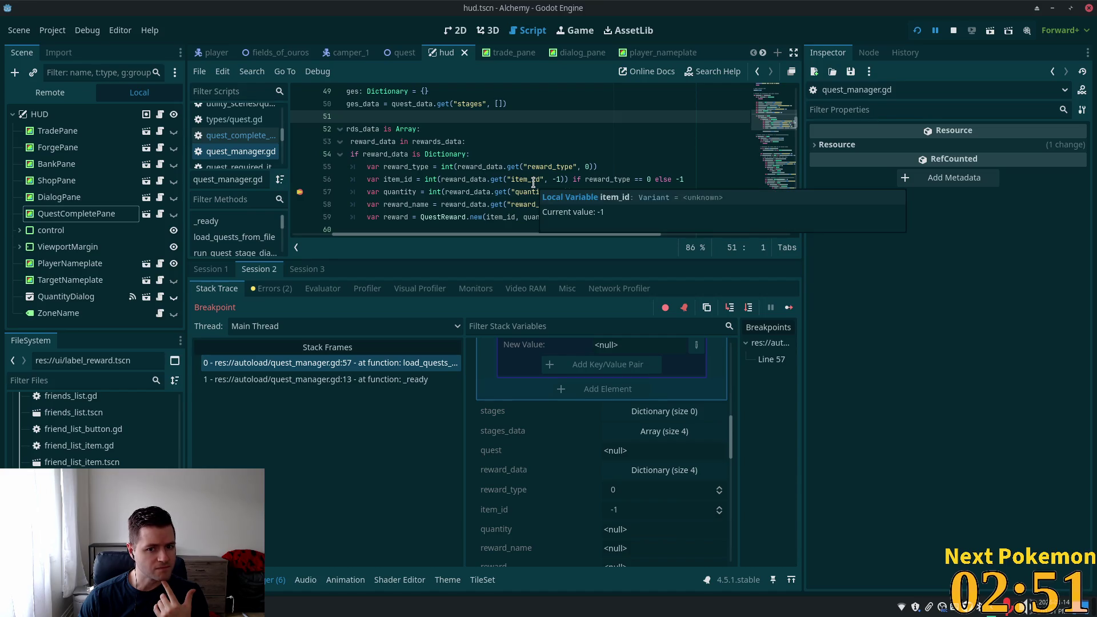
pyautogui.click(503, 171)
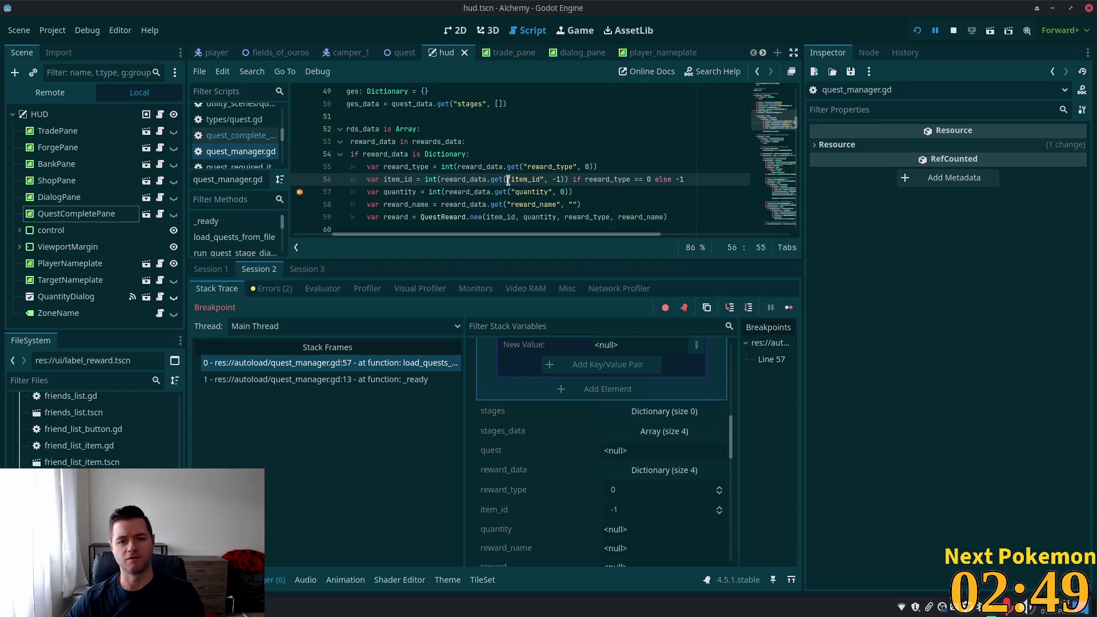
pyautogui.click(508, 179)
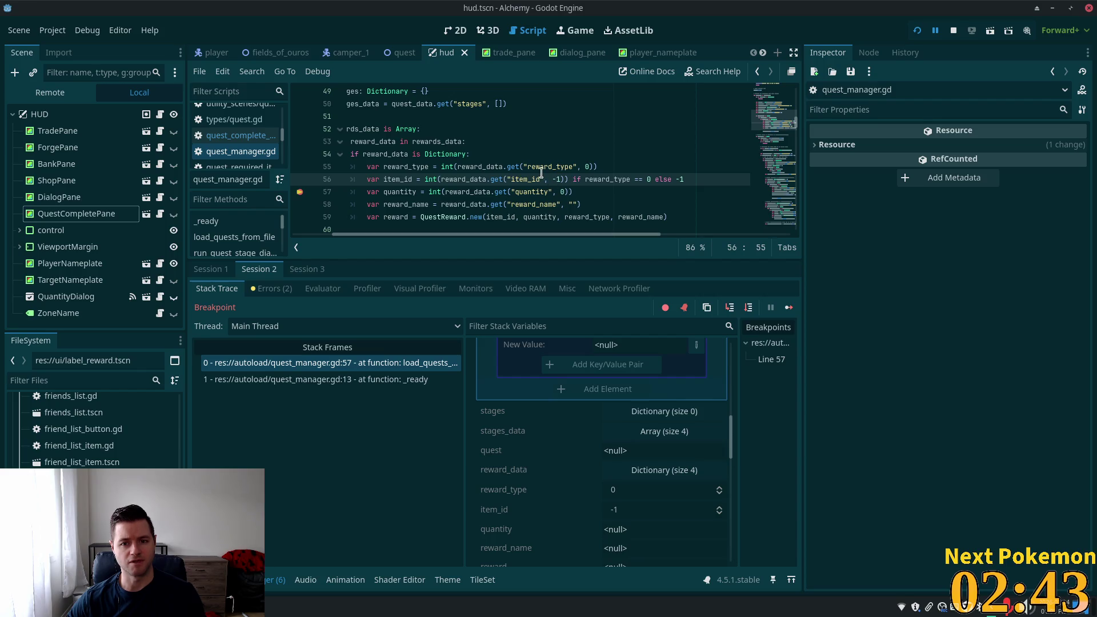
pyautogui.click(541, 172)
# Remove the get() call and the 0 default from the reward_type lookup on line 55
pyautogui.scroll(1, 536, 172)
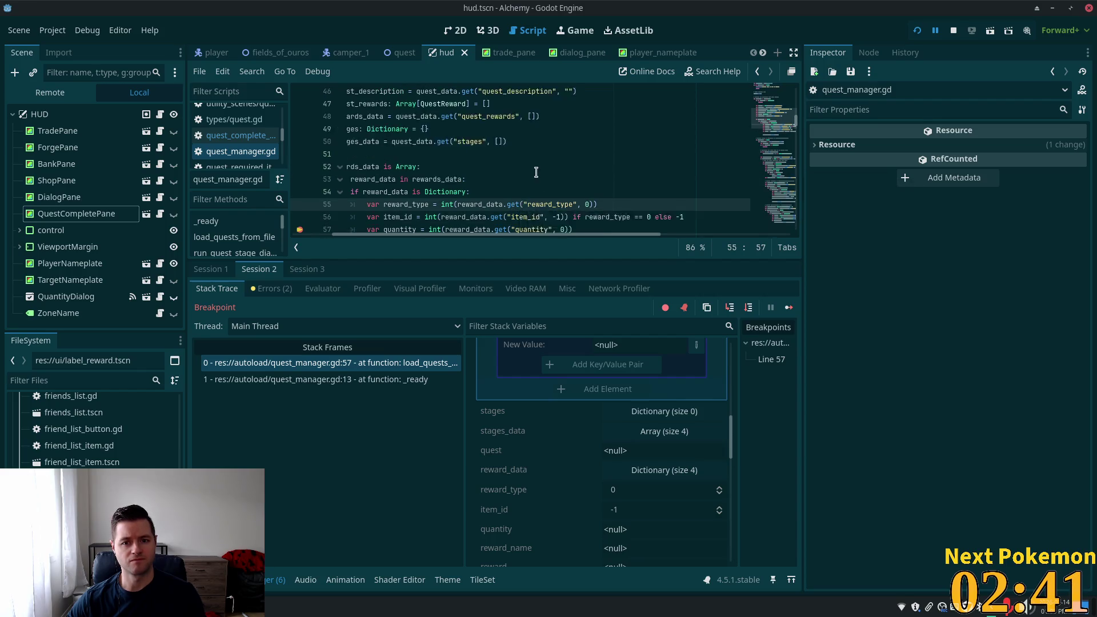
pyautogui.scroll(-3, 536, 173)
pyautogui.scroll(1, 512, 117)
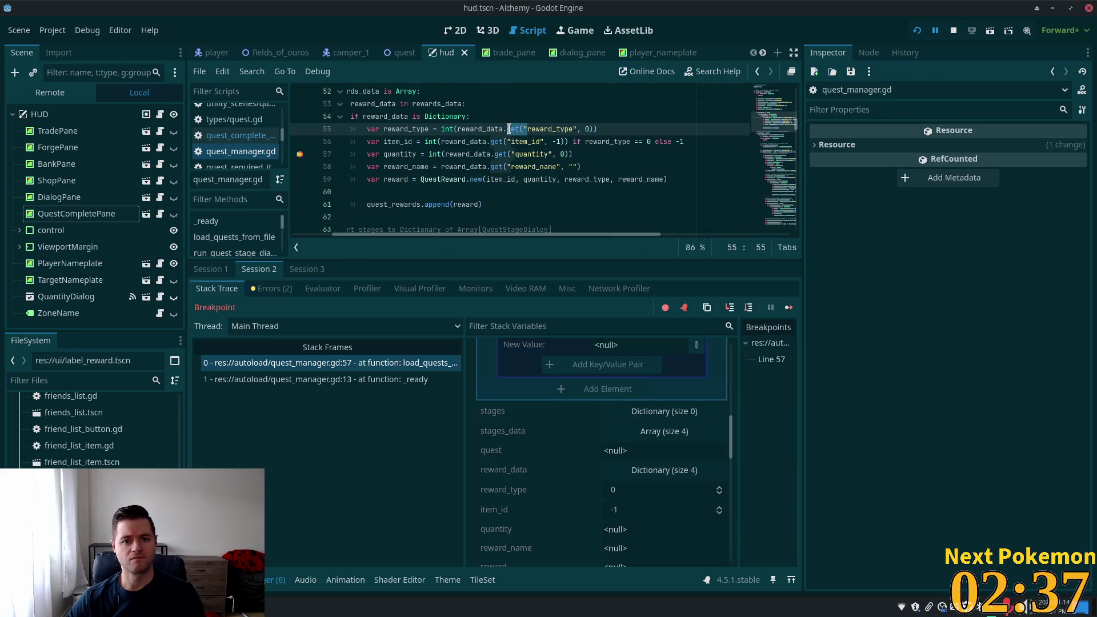
pyautogui.click(496, 129)
pyautogui.moveTo(507, 129); pyautogui.dragTo(527, 129)
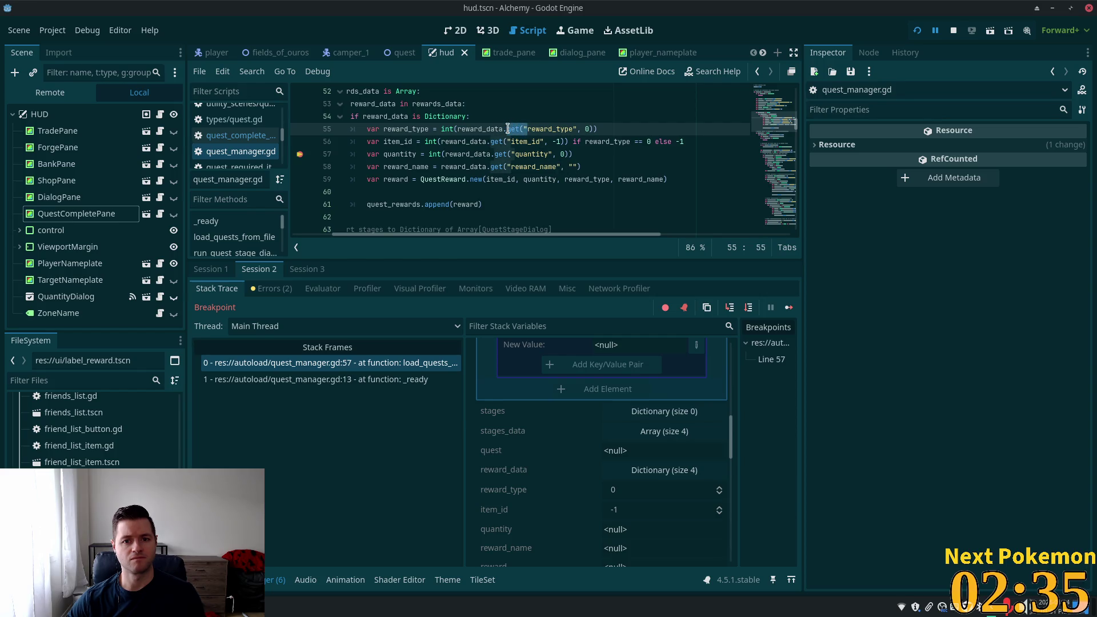
pyautogui.press('BackSpace')
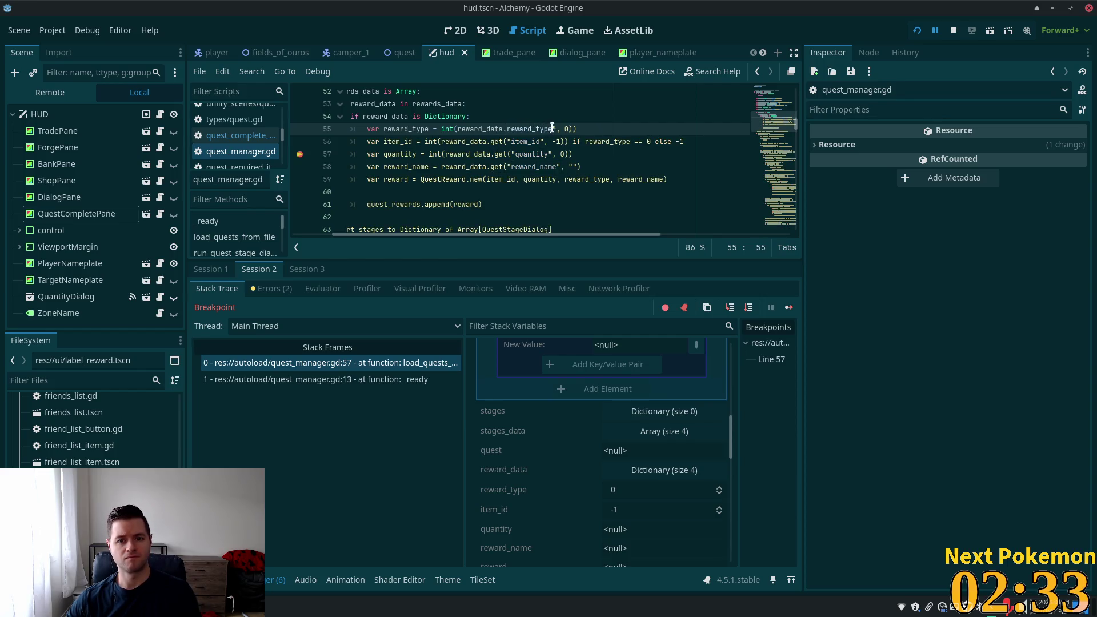
pyautogui.click(552, 129)
pyautogui.press('Delete')
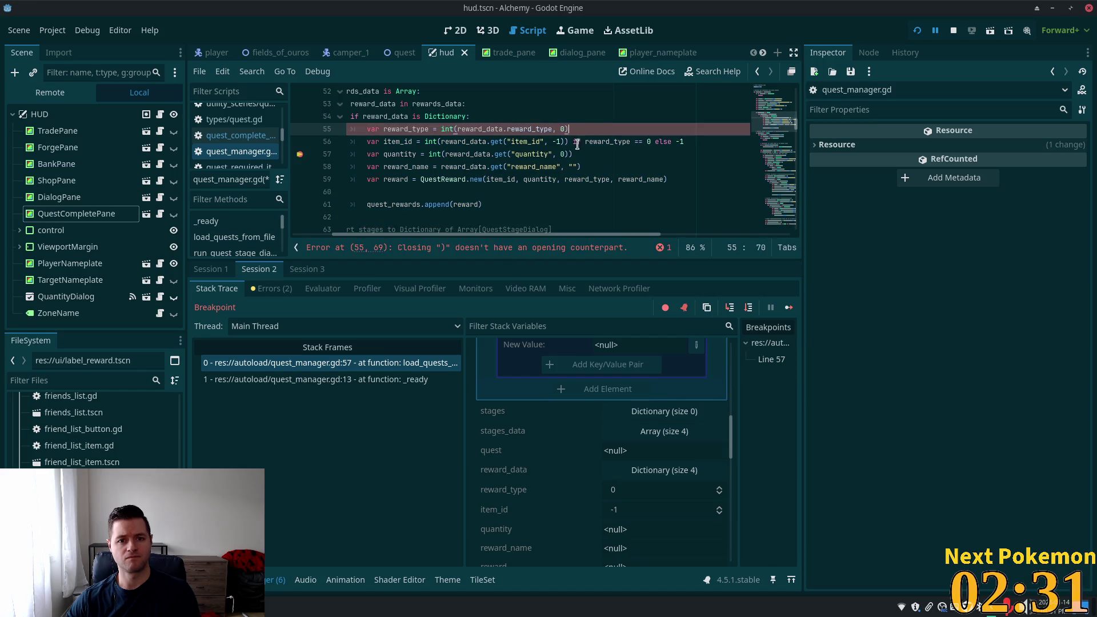
pyautogui.click(560, 129)
pyautogui.press('Delete')
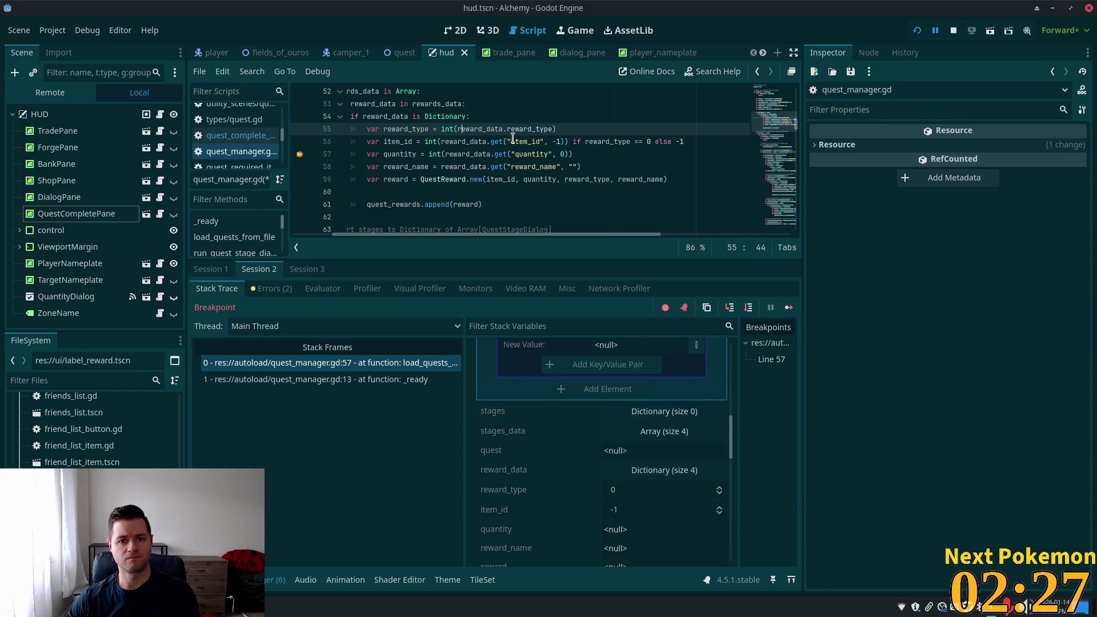
# Remove the get() call and the -1 default from the item_id lookup on line 56
pyautogui.click(487, 141)
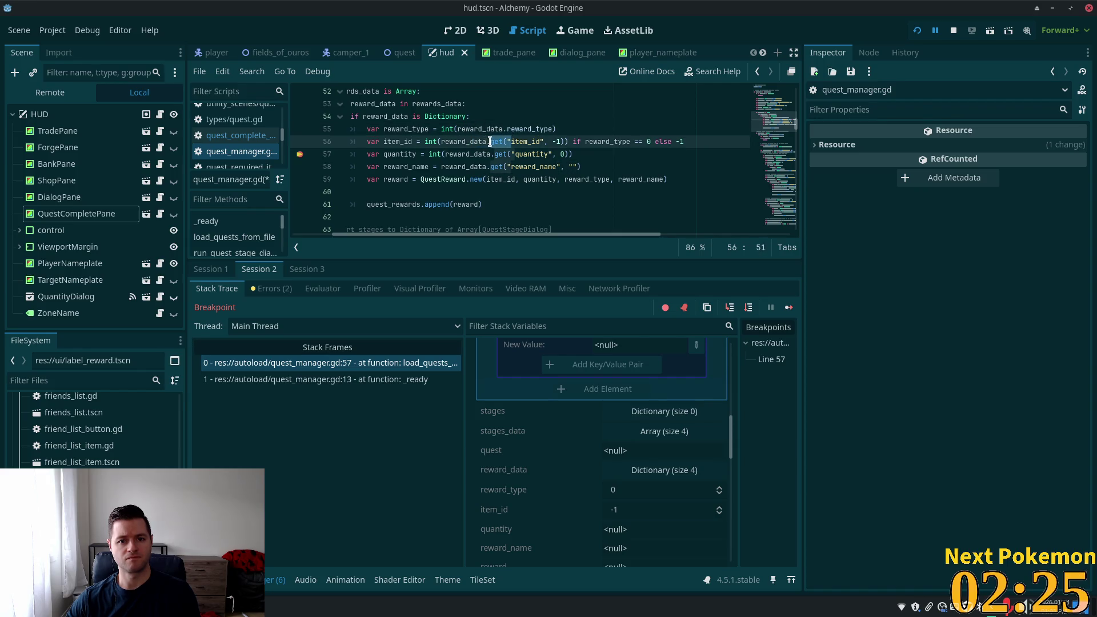
pyautogui.press('BackSpace')
pyautogui.press('Right')
pyautogui.press('Delete')
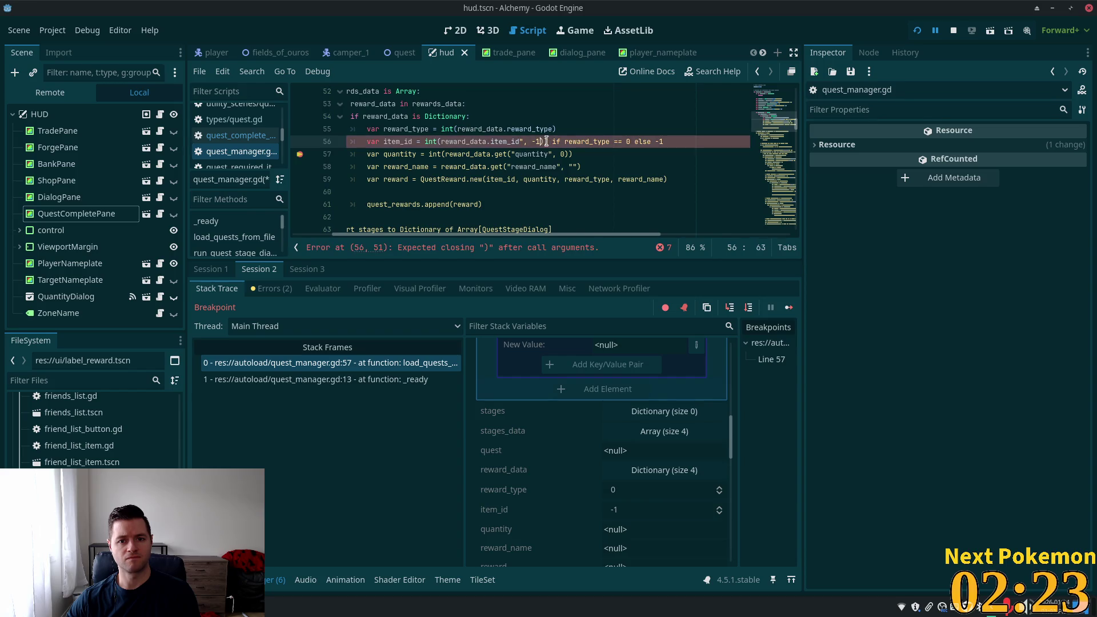
pyautogui.press('BackSpace')
pyautogui.press('BackSpace')
pyautogui.press('BackSpace')
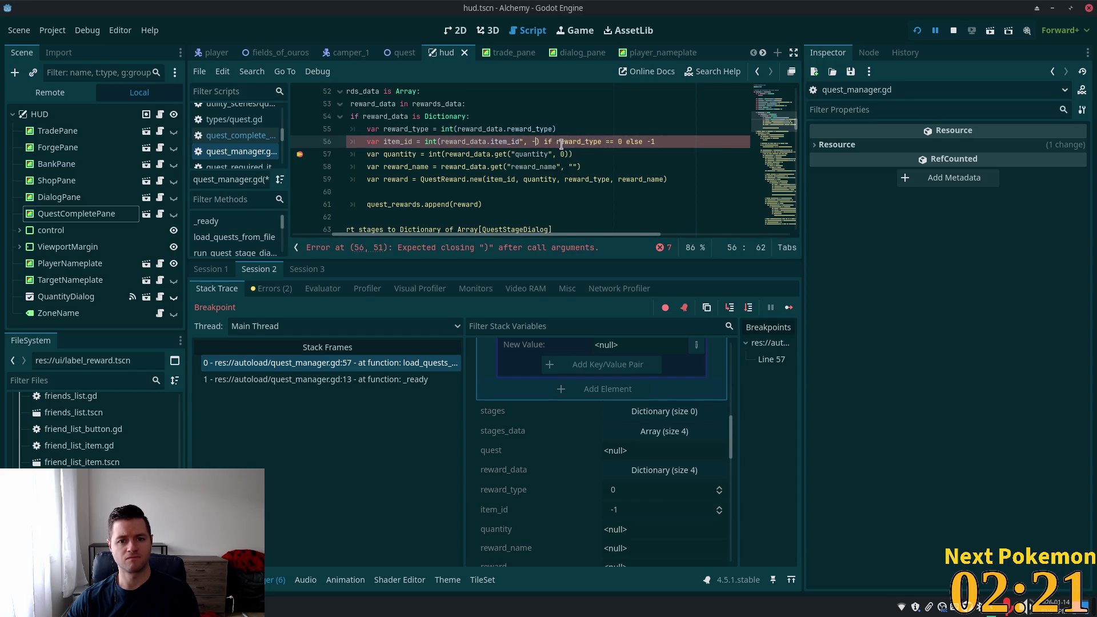
# Rewrite the quantity lookup on line 57 as int(reward_data.quantity)
pyautogui.click(518, 153)
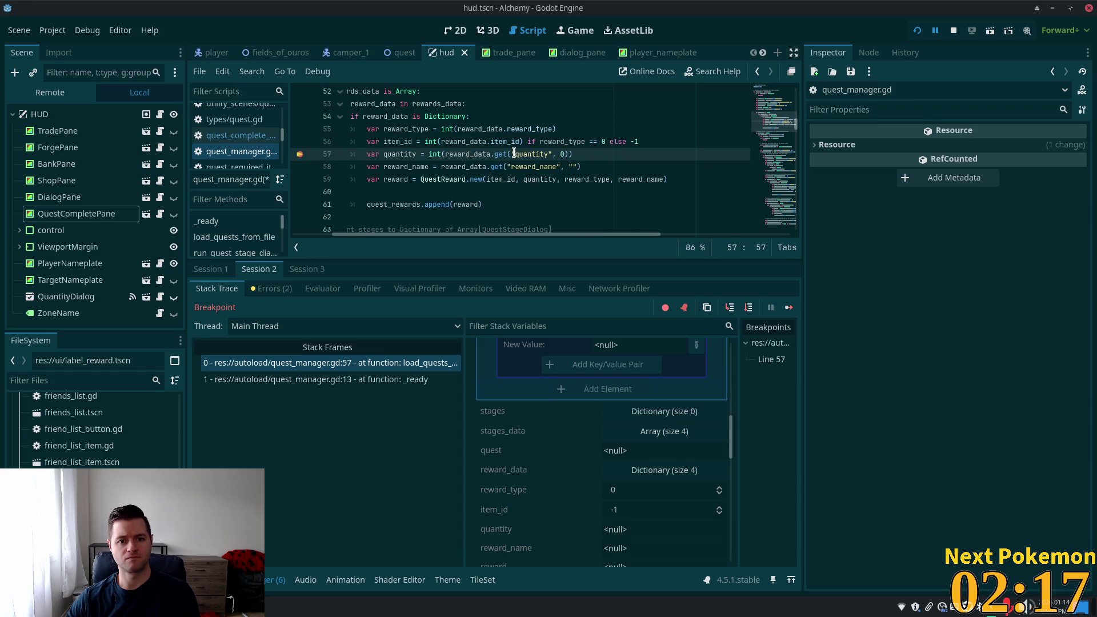
pyautogui.press('Left')
pyautogui.press('Left')
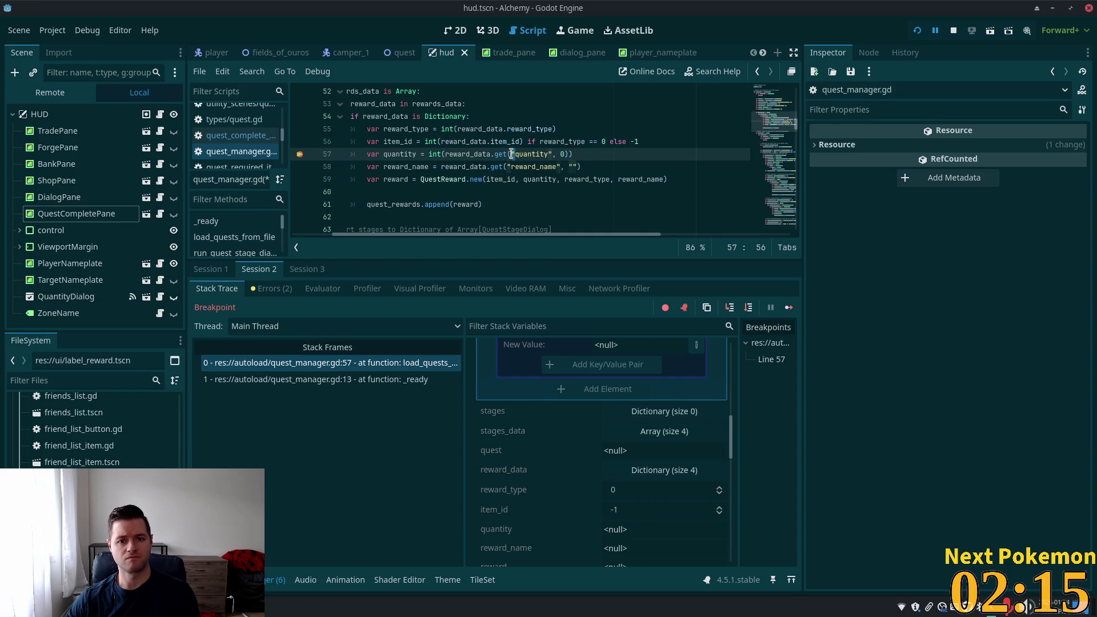
pyautogui.moveTo(512, 154); pyautogui.dragTo(479, 155)
pyautogui.press('BackSpace')
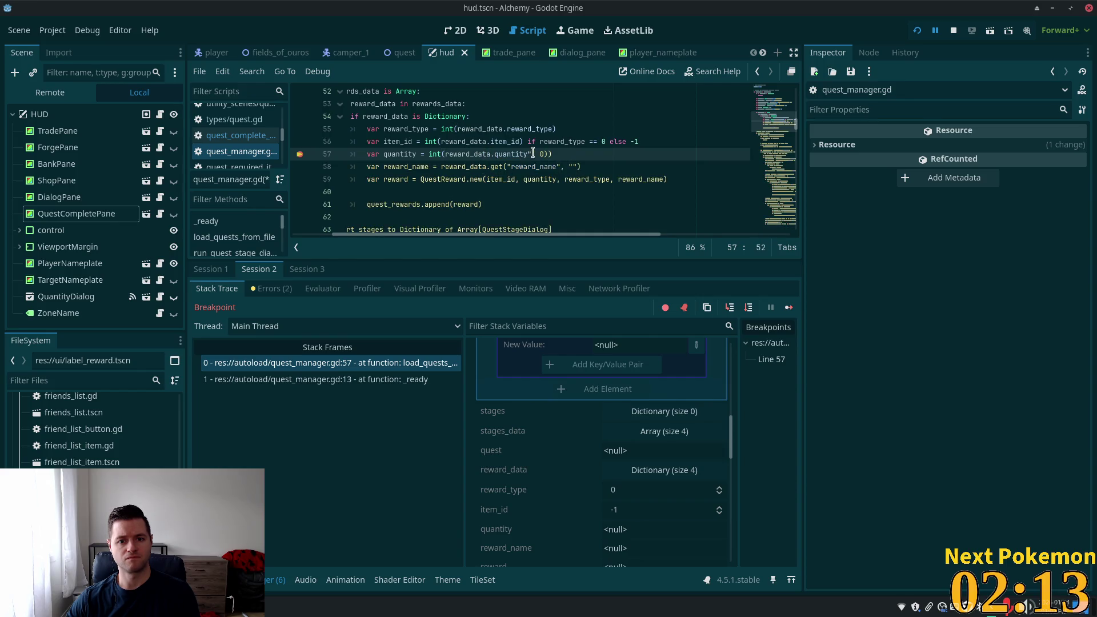
pyautogui.click(533, 153)
pyautogui.write(',')
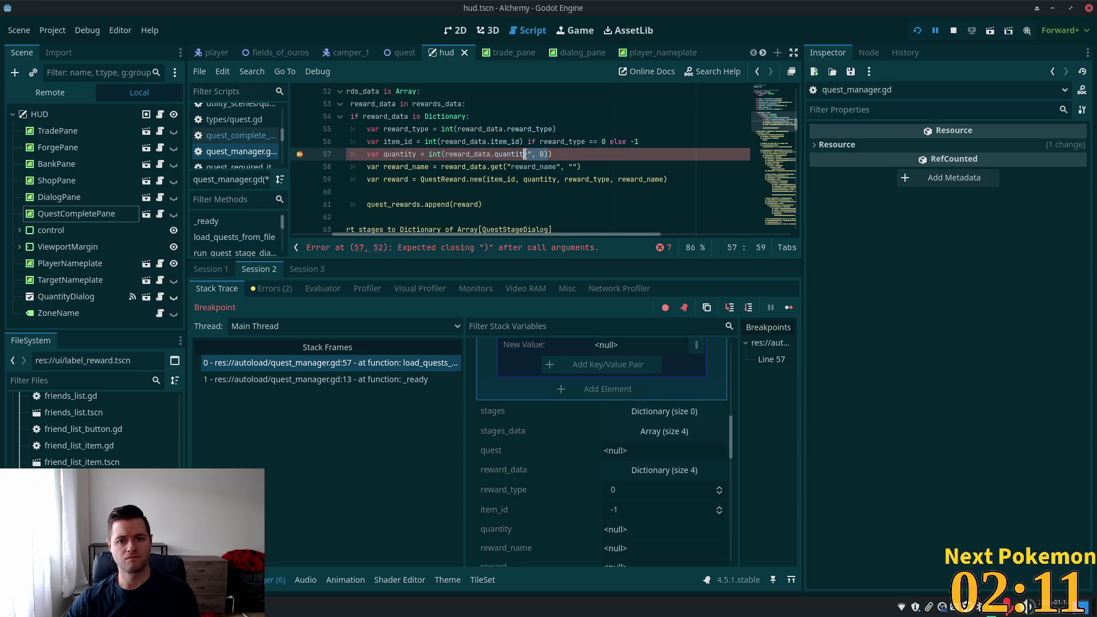
pyautogui.press('Delete')
pyautogui.write('y')
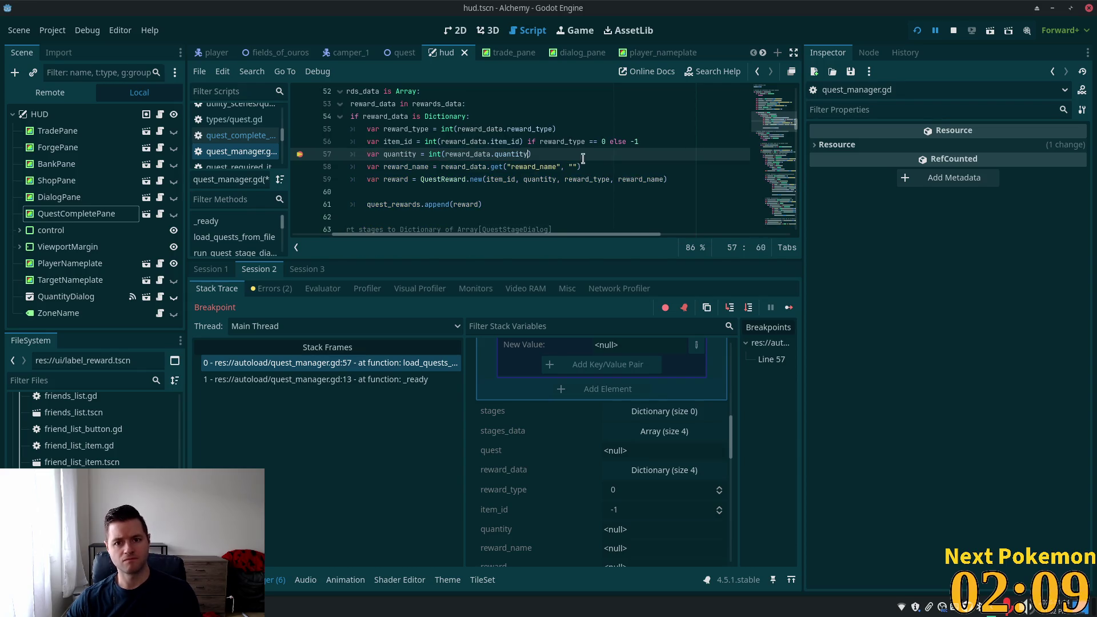
pyautogui.click(562, 154)
# Shorten line 58 to reward_data.reward_name by deleting get(" and the default argument
pyautogui.click(484, 167)
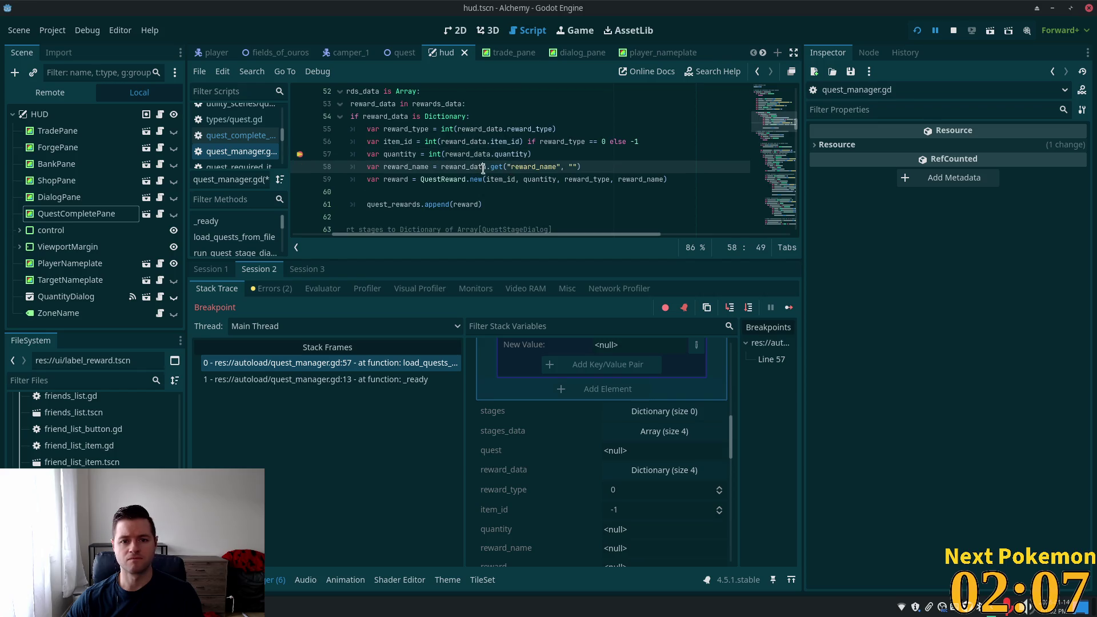
pyautogui.click(512, 167)
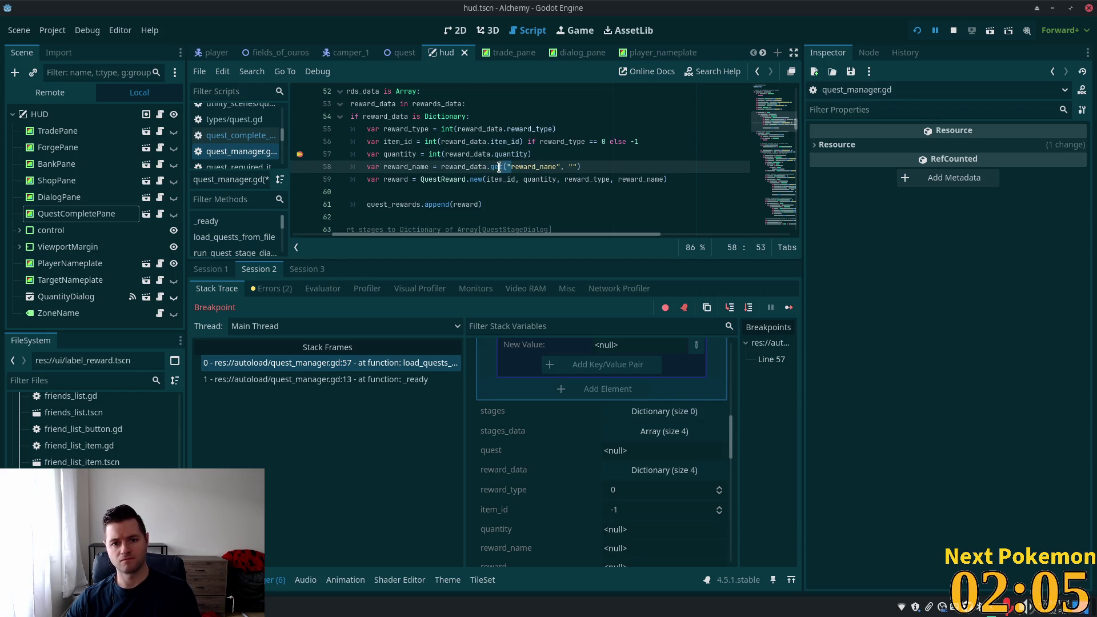
pyautogui.press('BackSpace')
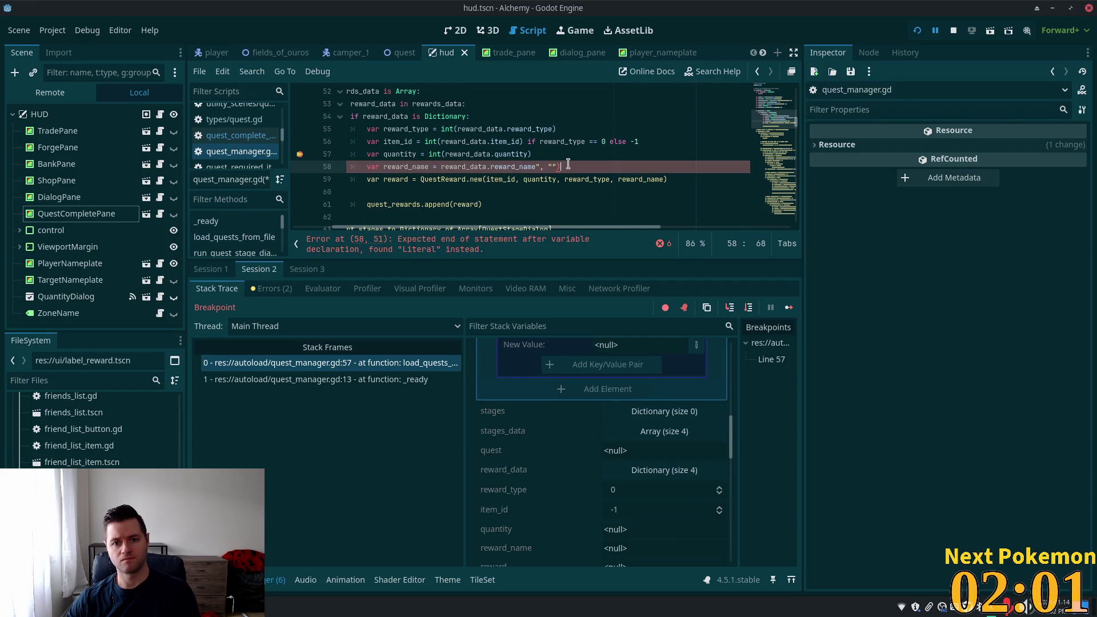
pyautogui.moveTo(566, 167); pyautogui.dragTo(540, 168)
pyautogui.press('BackSpace')
pyautogui.click(563, 141)
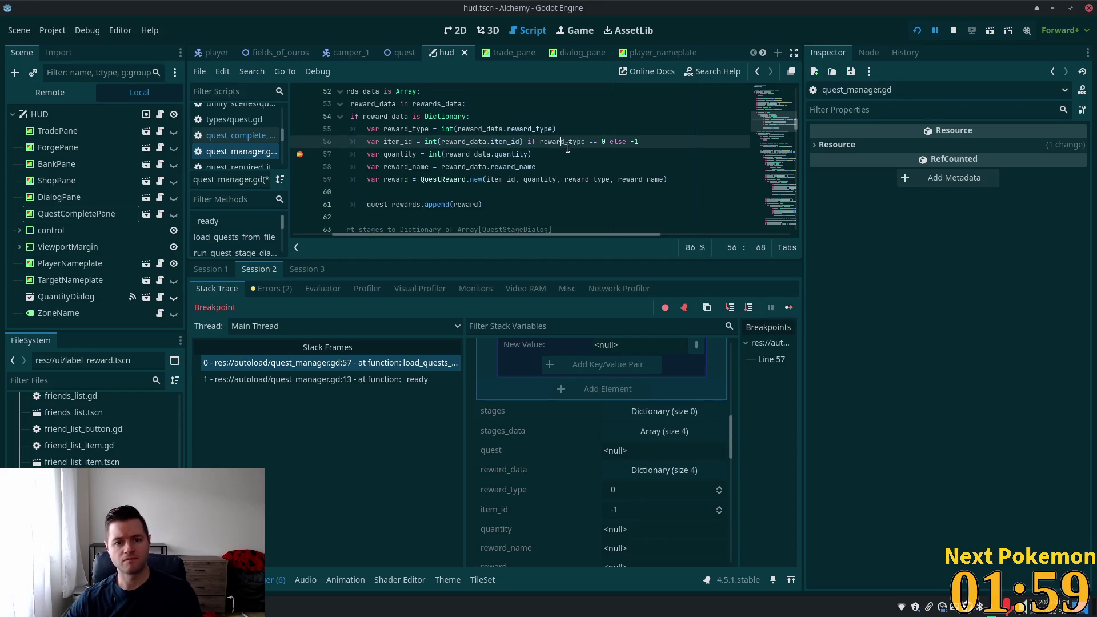
# Restart the debug run and expand reward_data to inspect its keys
pyautogui.click(919, 31)
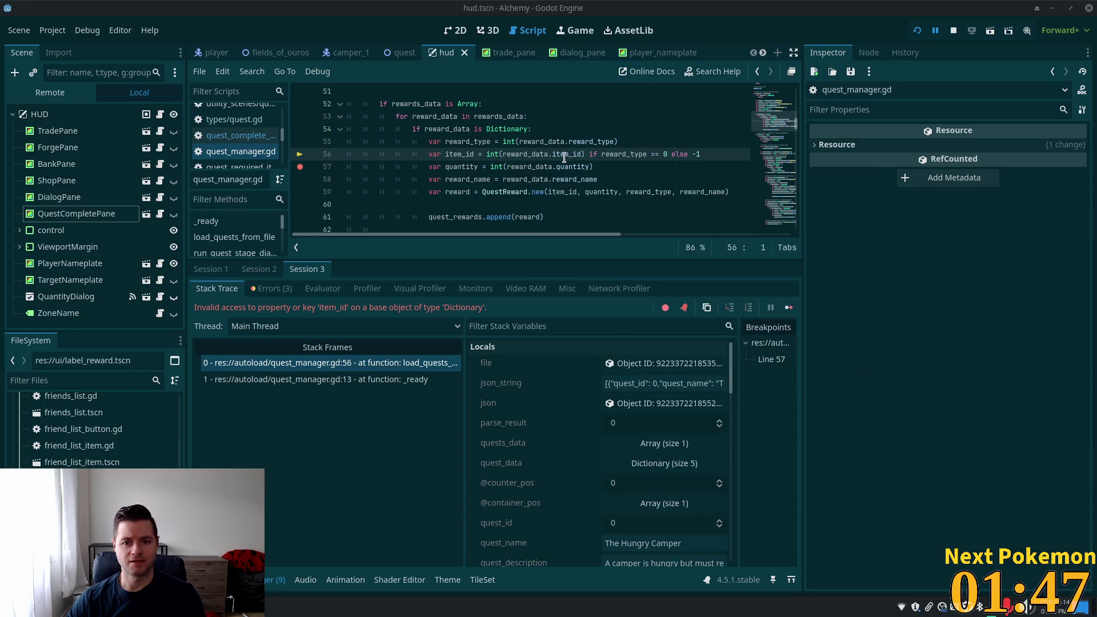
pyautogui.moveTo(566, 156)
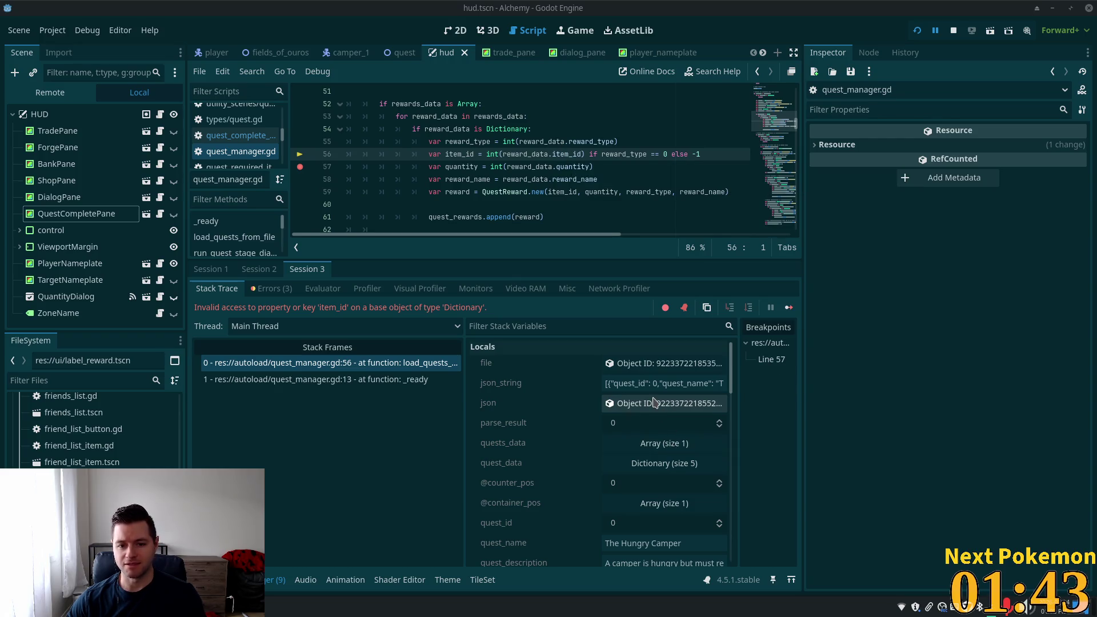
pyautogui.scroll(-3, 655, 406)
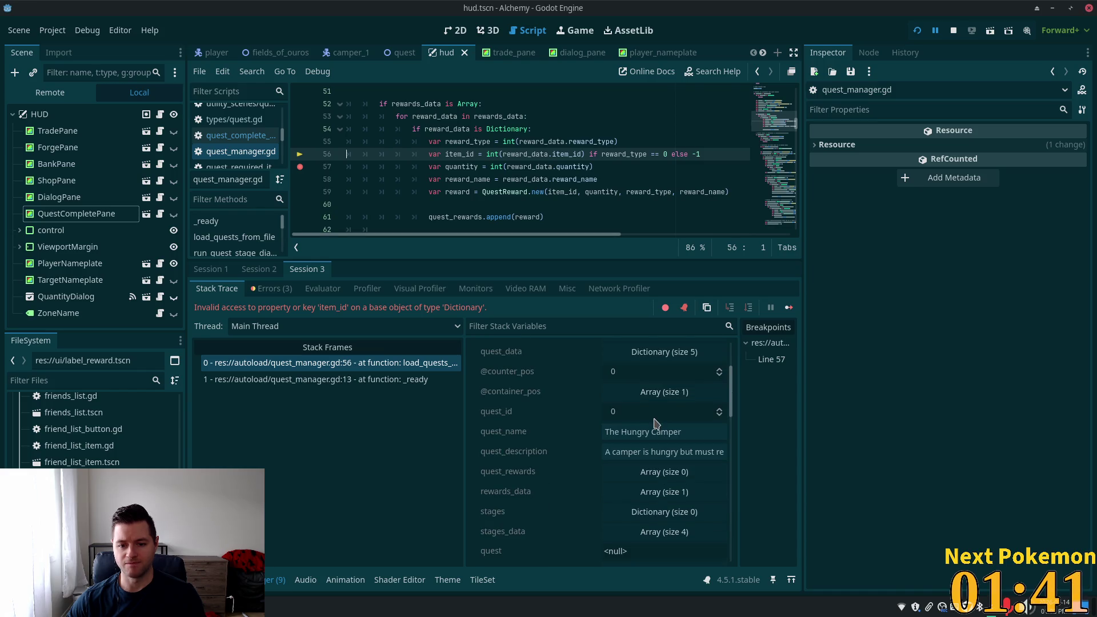
pyautogui.scroll(-3, 655, 424)
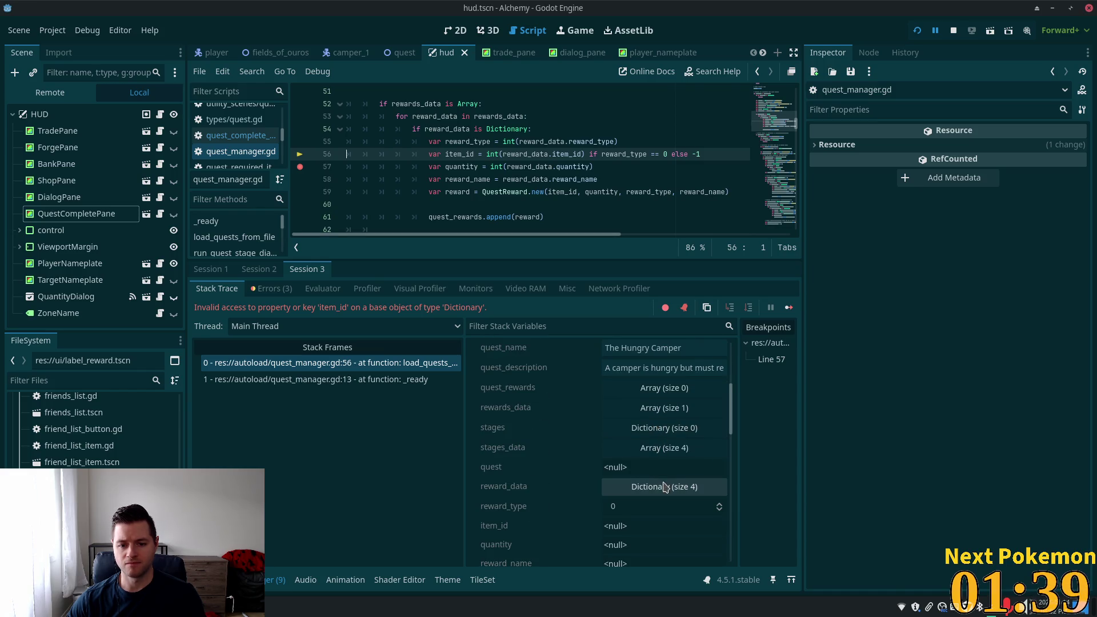
pyautogui.click(653, 487)
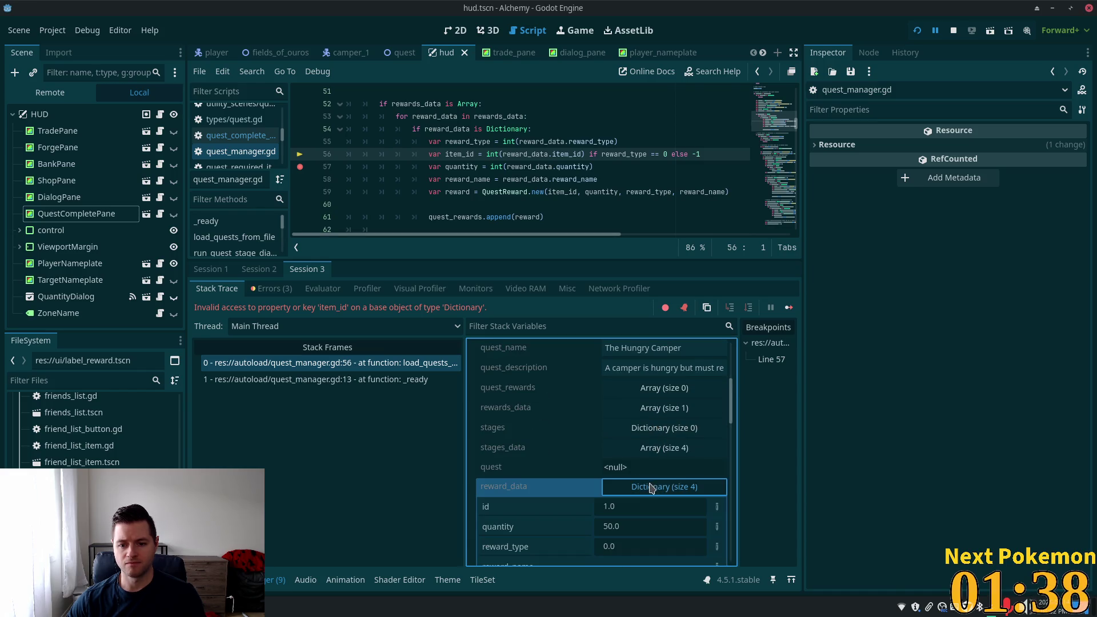
# Change the item_id lookup on line 56 to int(reward_data.id) and save quest_manager.gd
pyautogui.click(573, 155)
pyautogui.click(568, 155)
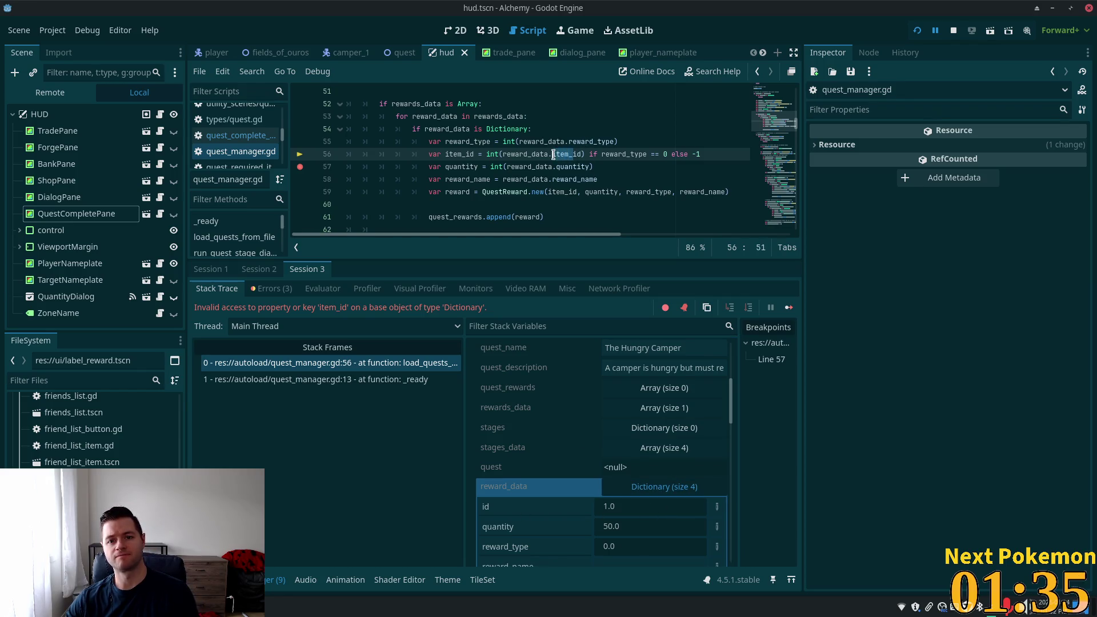
pyautogui.press('BackSpace')
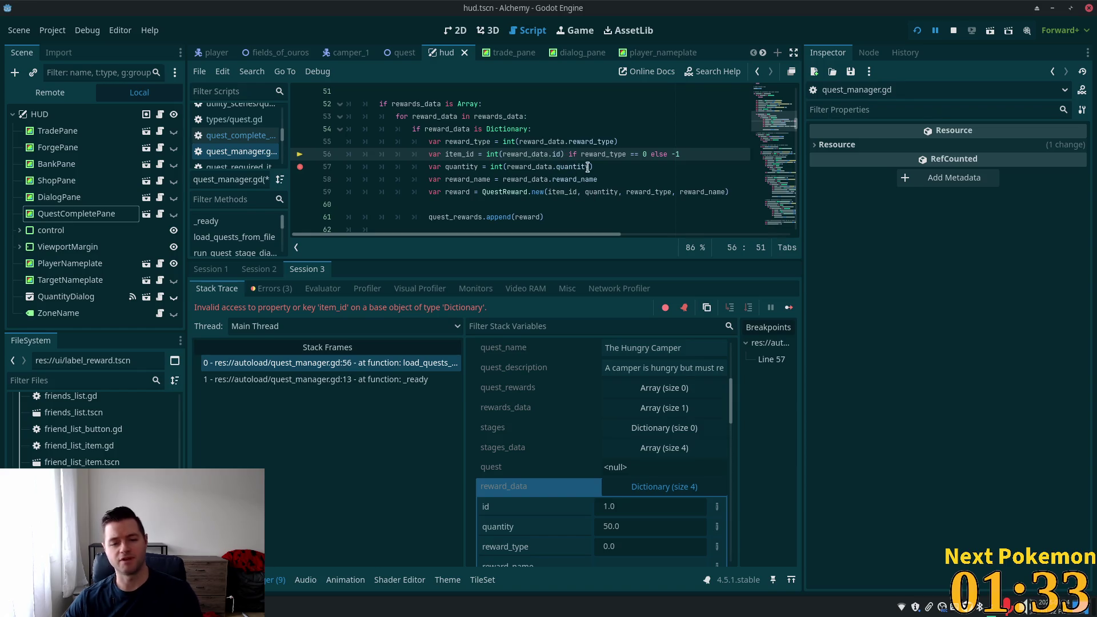
pyautogui.click(616, 180)
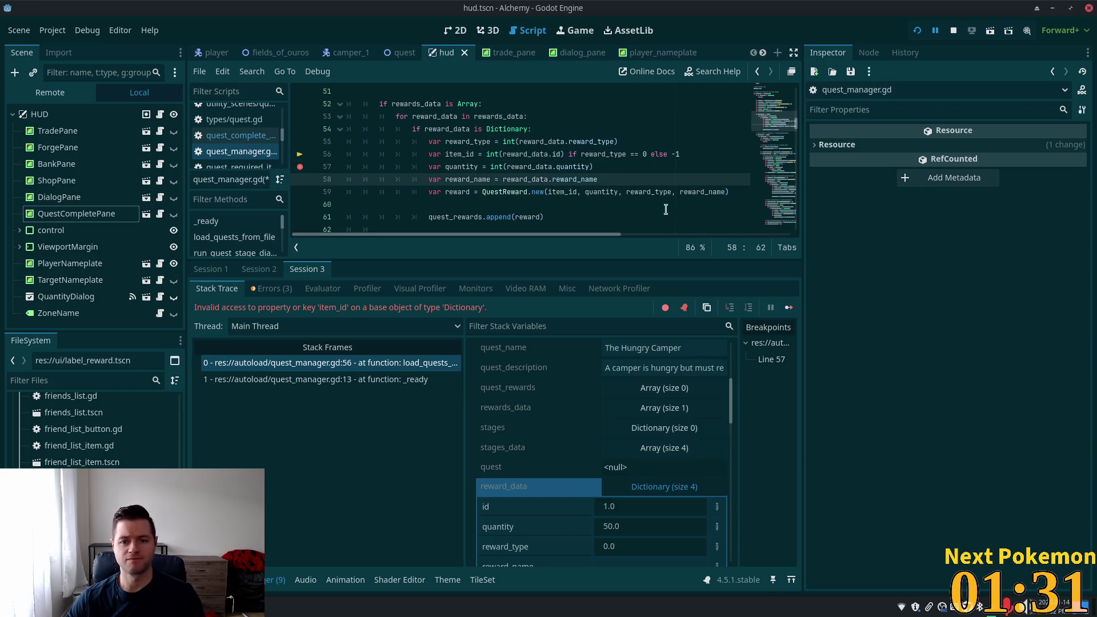
pyautogui.click(630, 153)
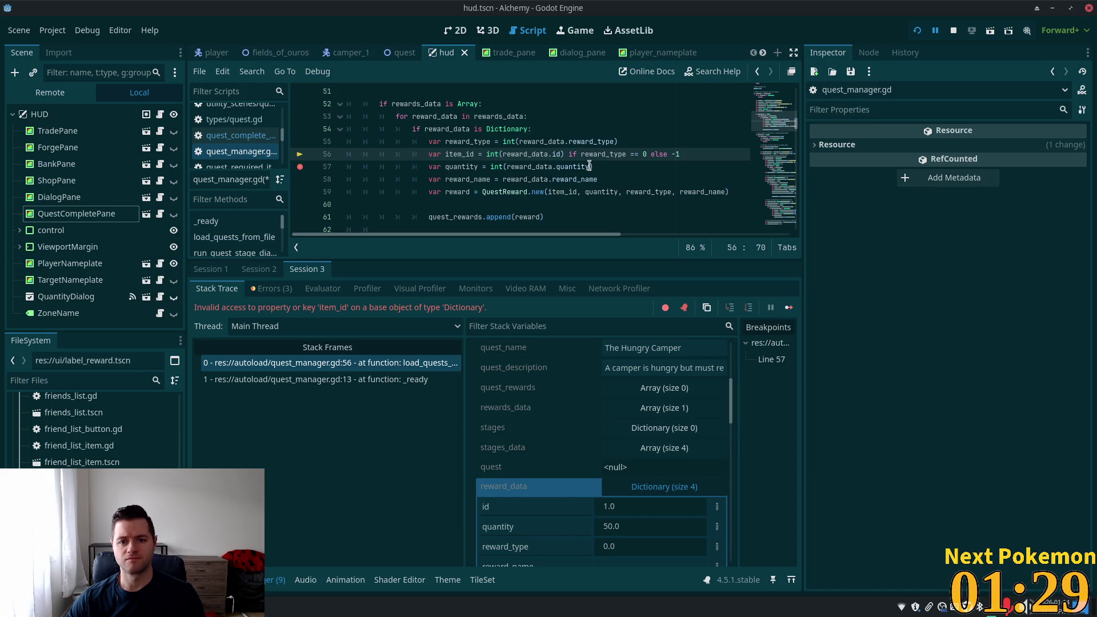
pyautogui.hotkey('ctrl', 's')
pyautogui.click(582, 143)
# Relaunch, confirm item_id now resolves to 1 in the locals, and clear the line-57 breakpoint
pyautogui.click(916, 35)
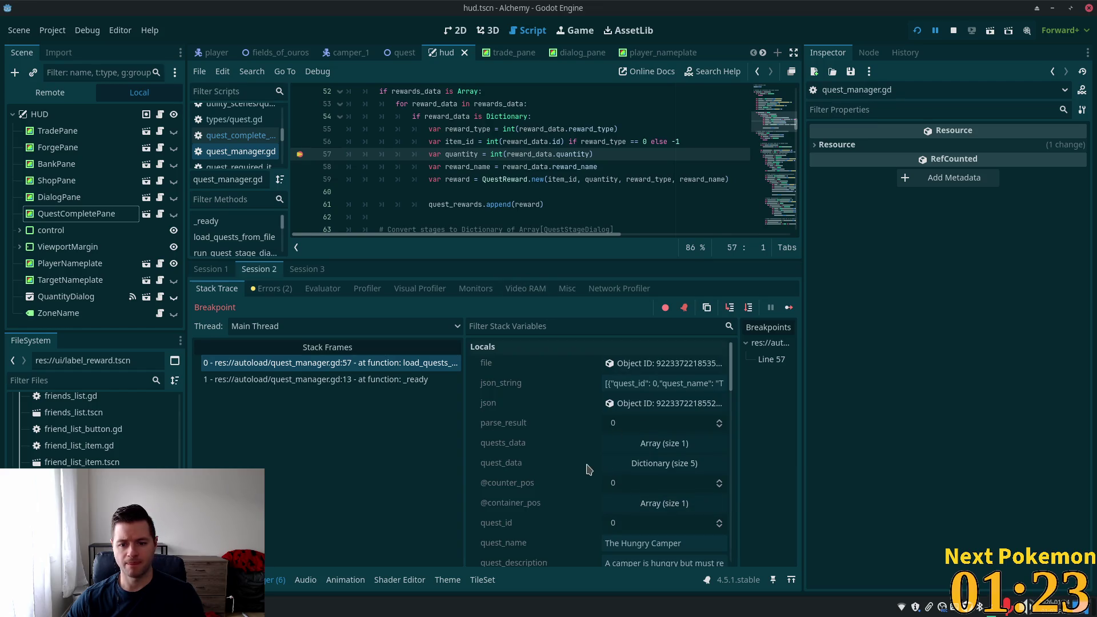
pyautogui.scroll(-3, 594, 472)
pyautogui.click(624, 489)
pyautogui.scroll(-2, 624, 483)
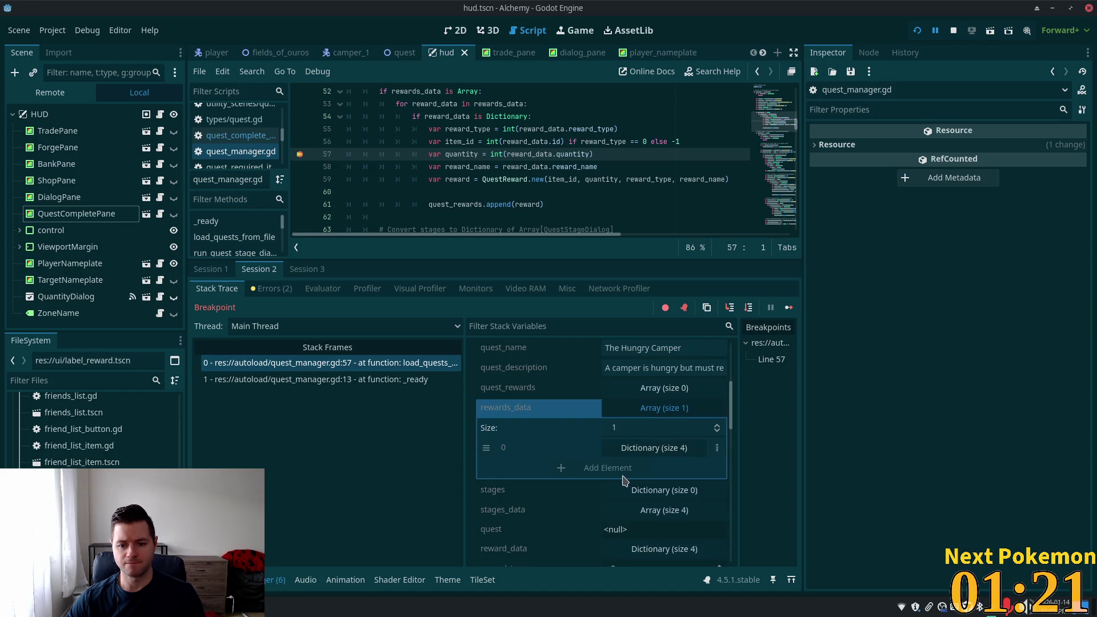
pyautogui.scroll(-2, 651, 506)
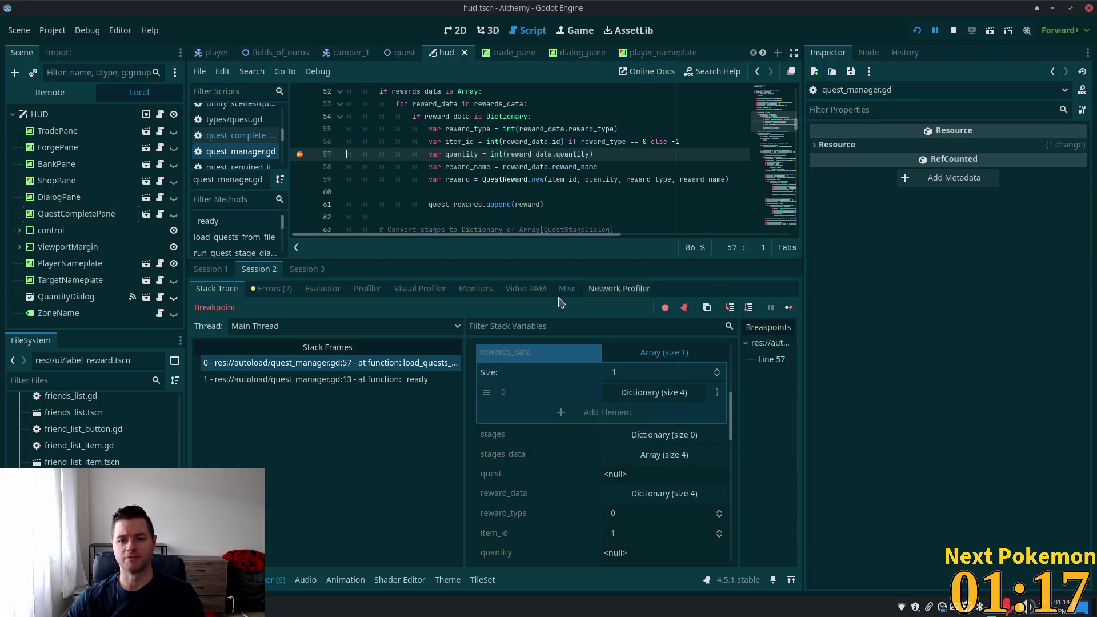
pyautogui.click(299, 154)
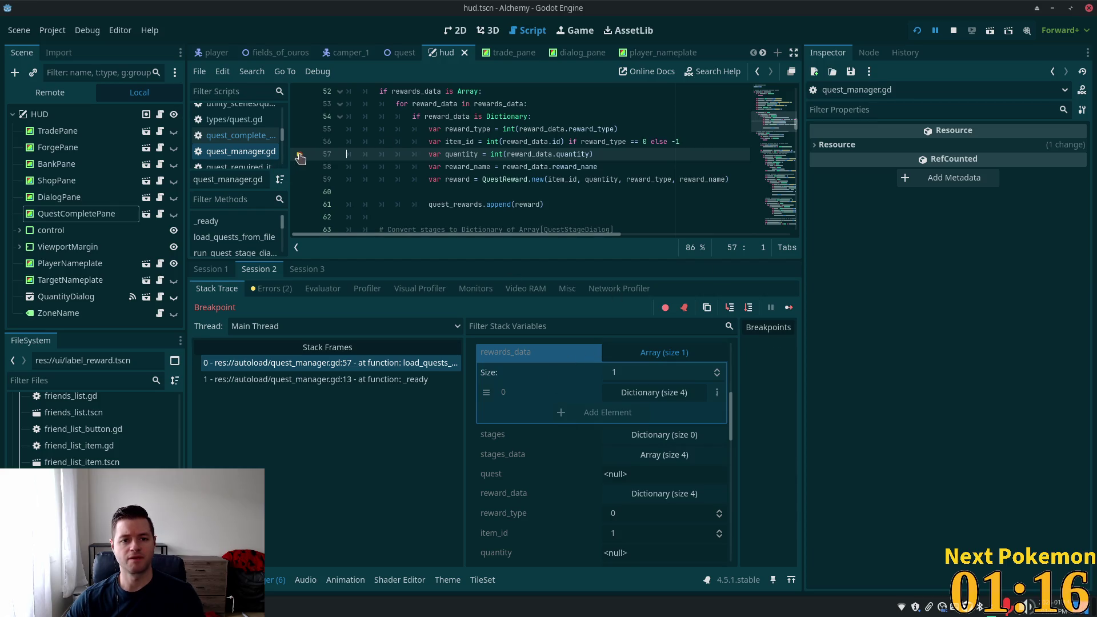
# Restart the game, place the two game windows side by side, quick-log in and target the Camper
pyautogui.click(917, 30)
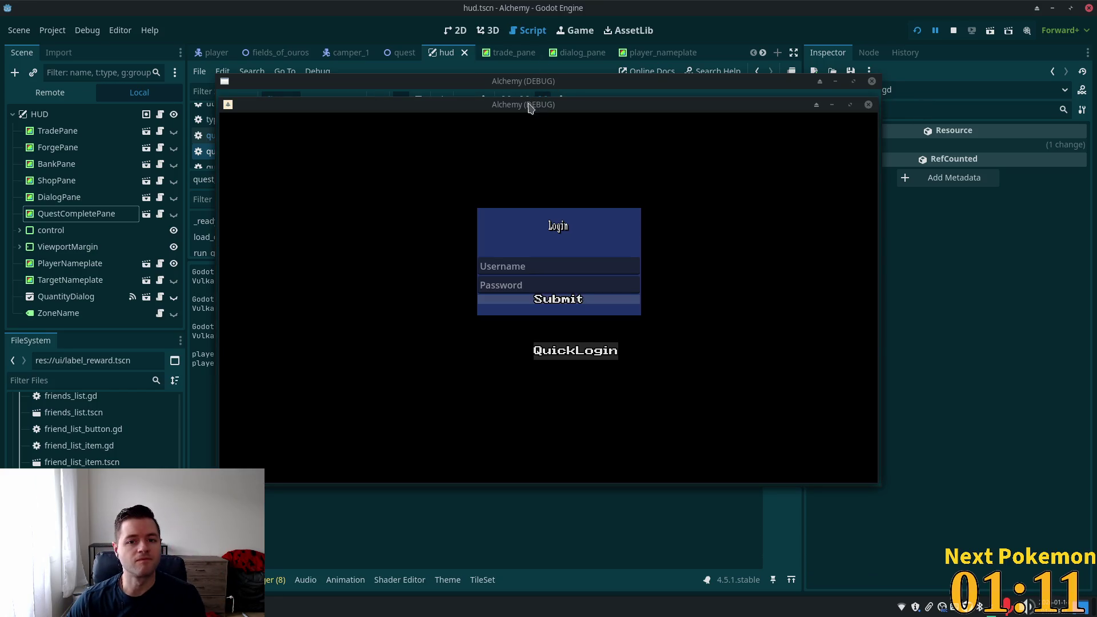
pyautogui.moveTo(530, 106)
pyautogui.mouseDown()
pyautogui.moveTo(709, 158)
pyautogui.moveTo(440, 134)
pyautogui.moveTo(336, 162)
pyautogui.mouseUp()
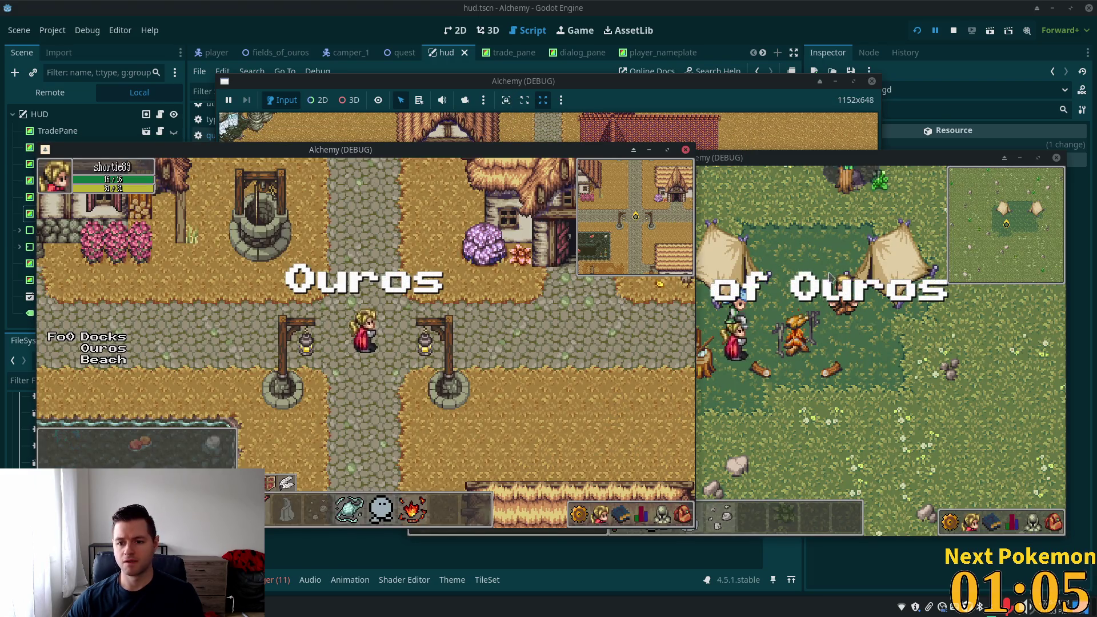
pyautogui.click(806, 289)
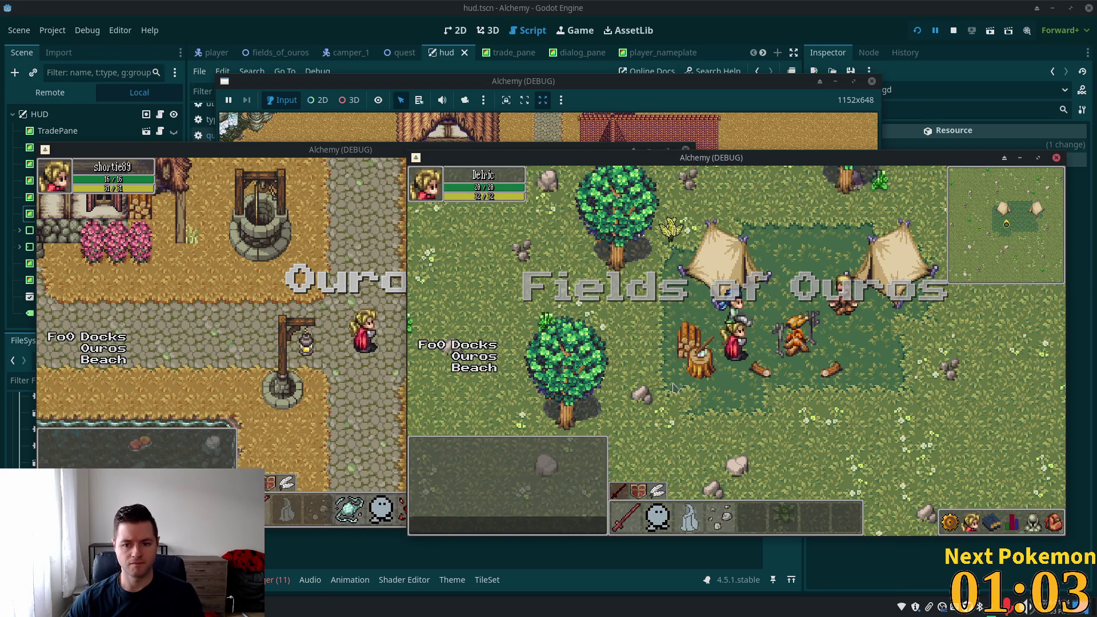
pyautogui.click(731, 300)
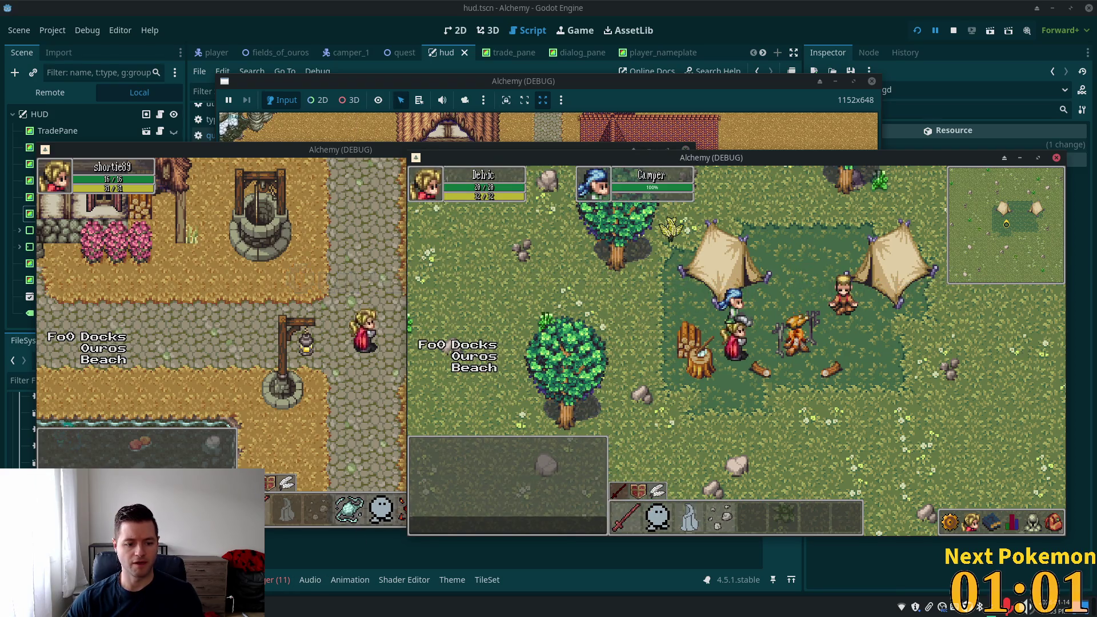
# In phpMyAdmin set the player's quest stage in player_quests to 3, then rerun the game
pyautogui.hotkey('alt', 'Tab')
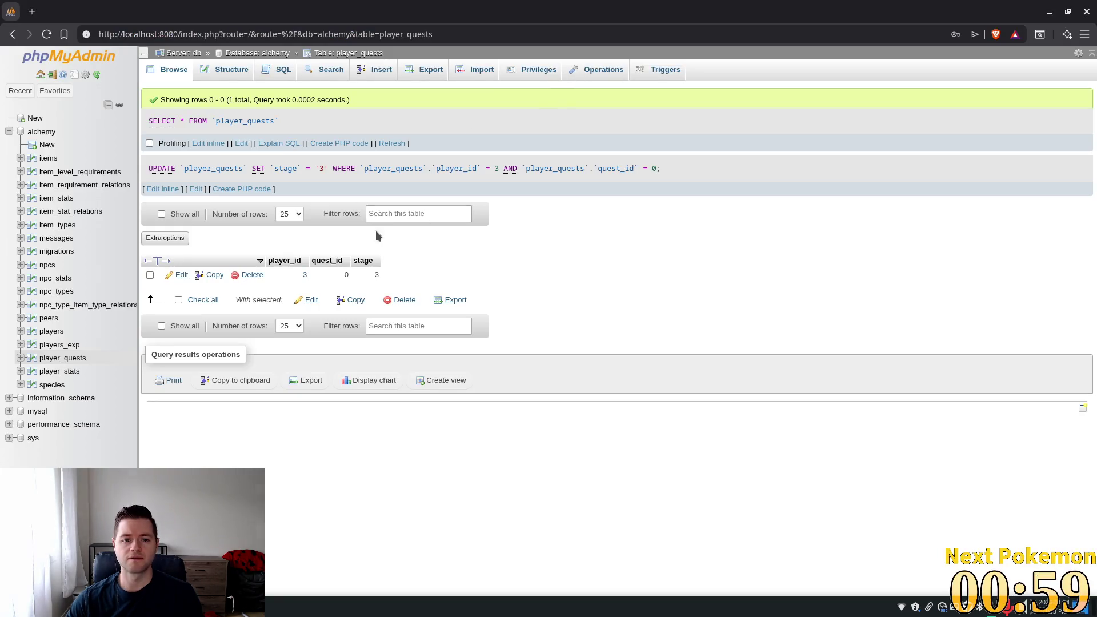
pyautogui.click(394, 143)
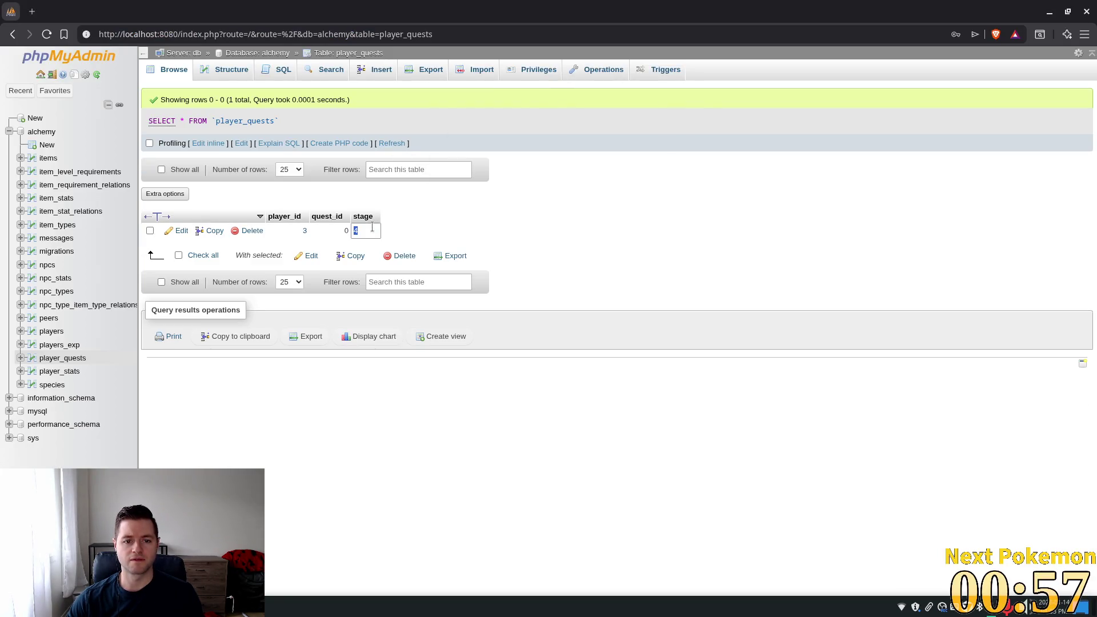
pyautogui.doubleClick(365, 230)
pyautogui.write('3')
pyautogui.press('Return')
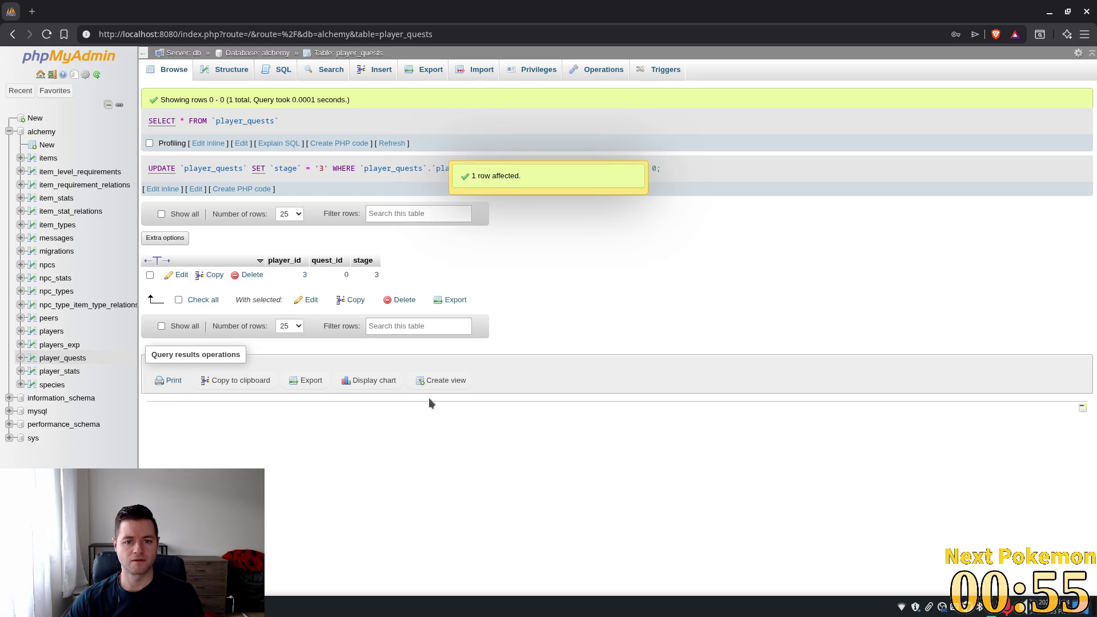
pyautogui.hotkey('alt', 'Tab')
pyautogui.click(917, 30)
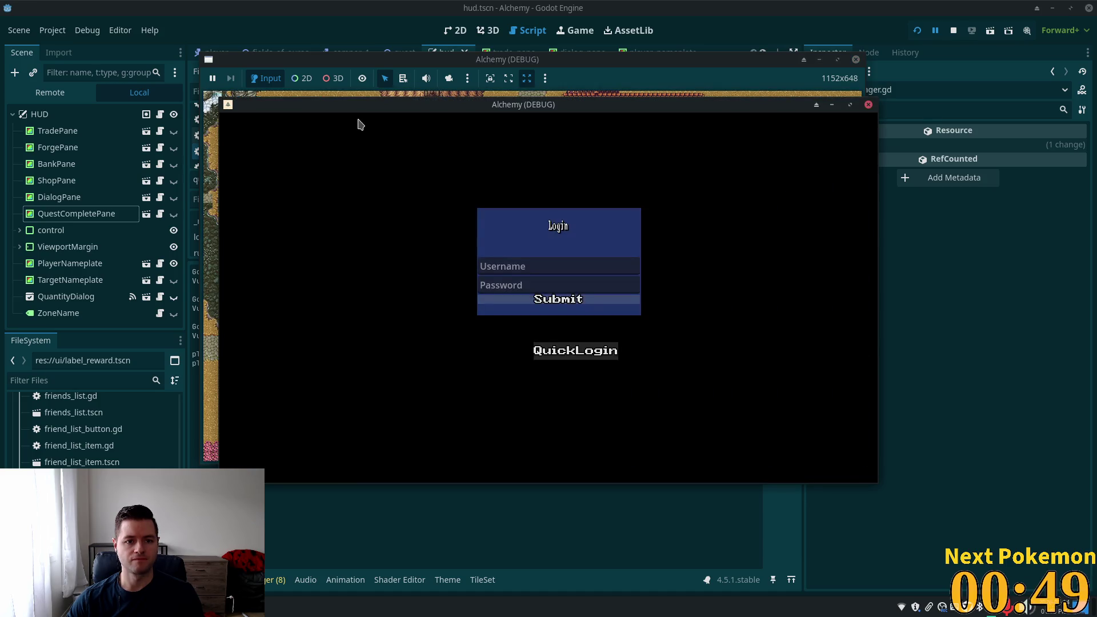
# Quick-log in, talk to the Camper and continue the dialog to receive 50 x Gold Coin
pyautogui.moveTo(358, 117); pyautogui.dragTo(227, 136)
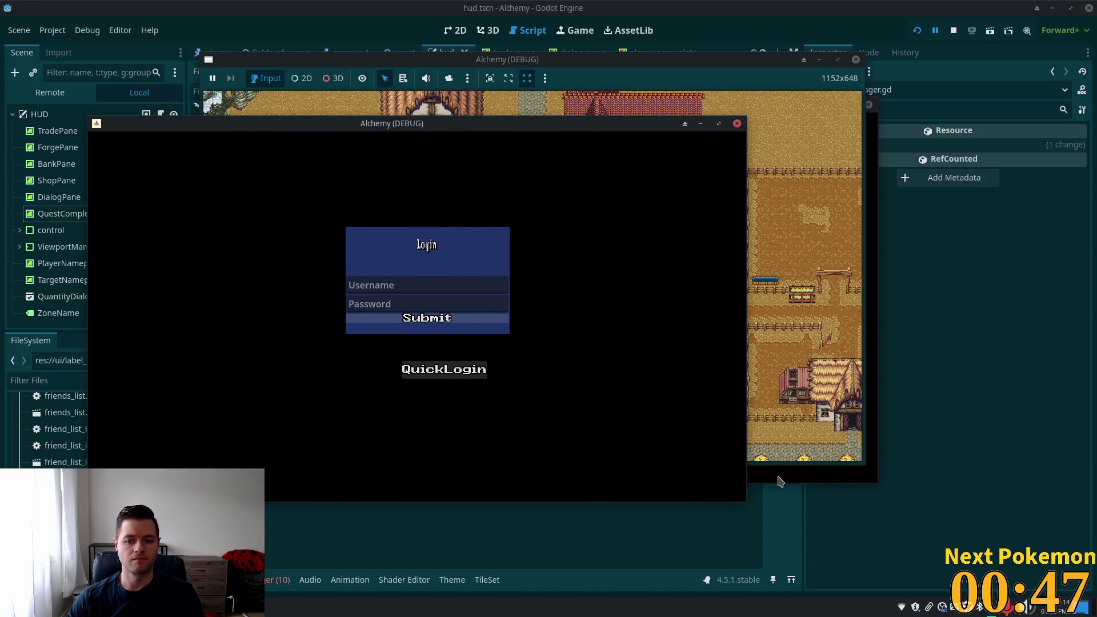
pyautogui.click(444, 369)
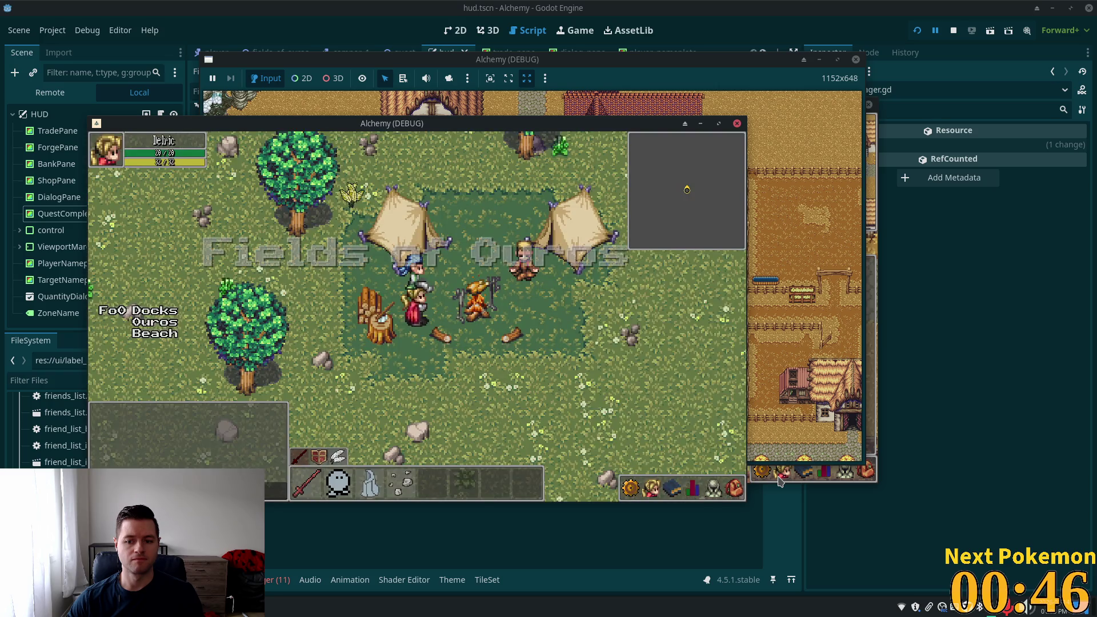
pyautogui.click(398, 276)
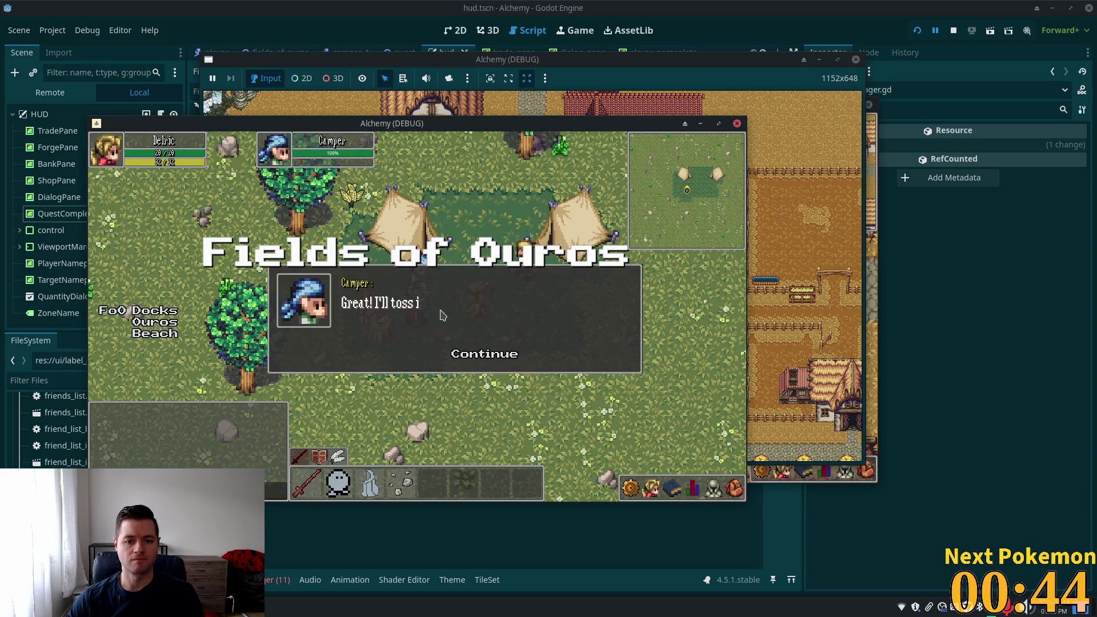
pyautogui.click(459, 360)
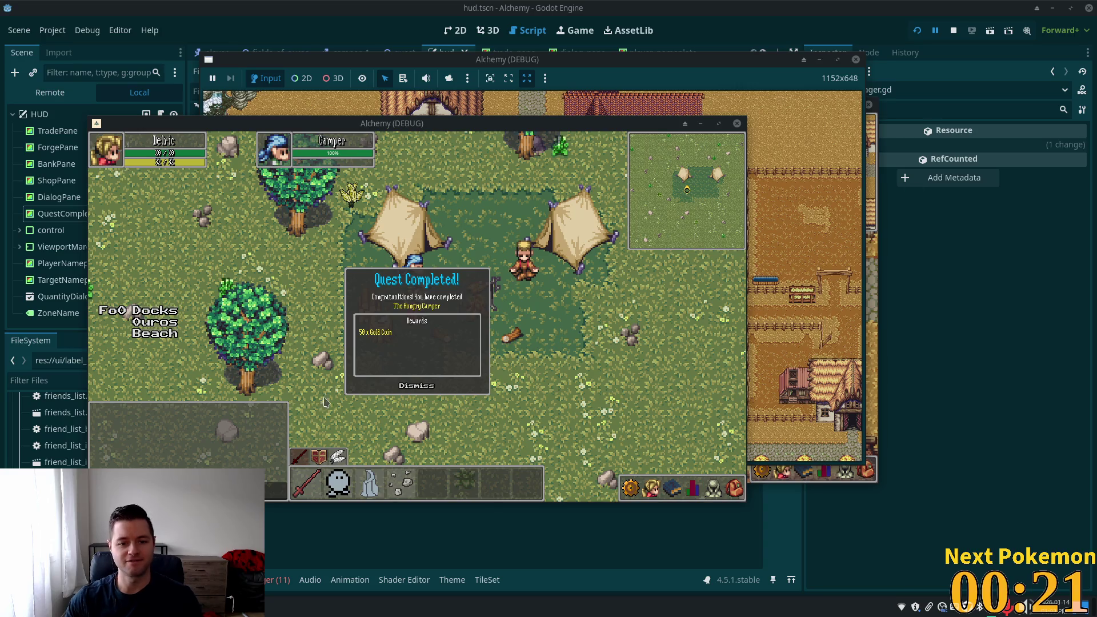
# Close the Quest Completed pane, walk the player around the camp, then close the game window
pyautogui.click(419, 387)
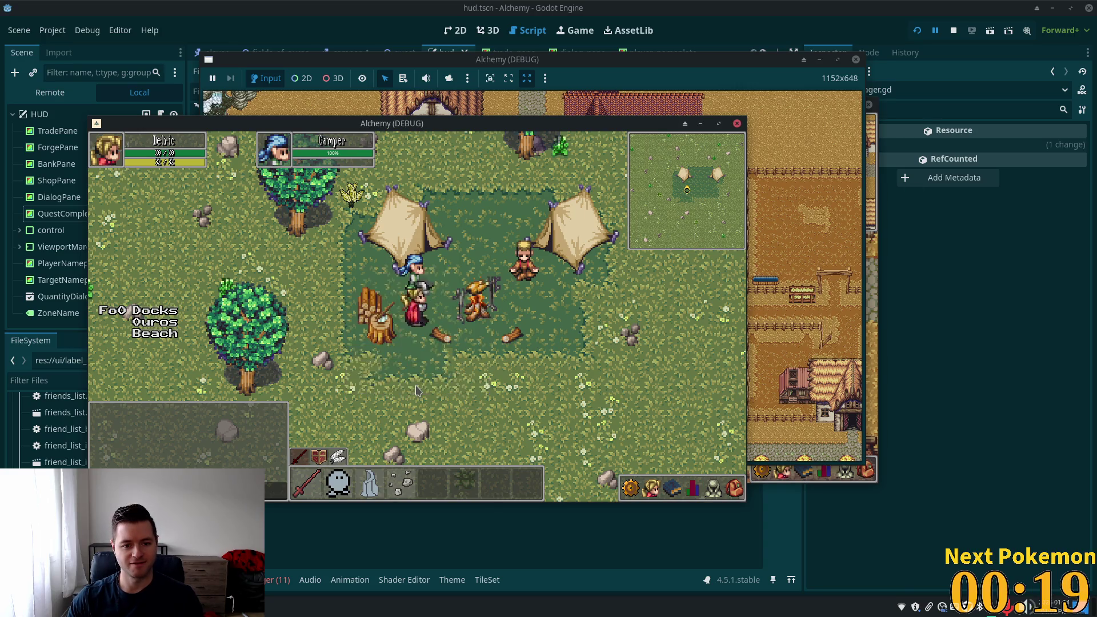
pyautogui.press('s')
pyautogui.press('d')
pyautogui.press('w')
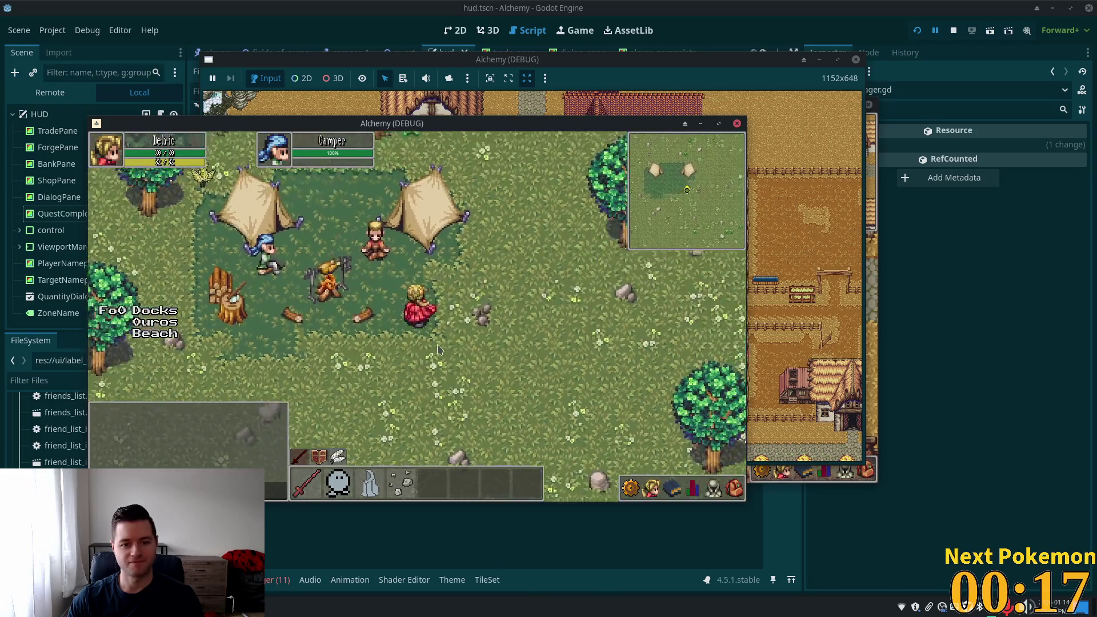
pyautogui.press('a')
pyautogui.press('s')
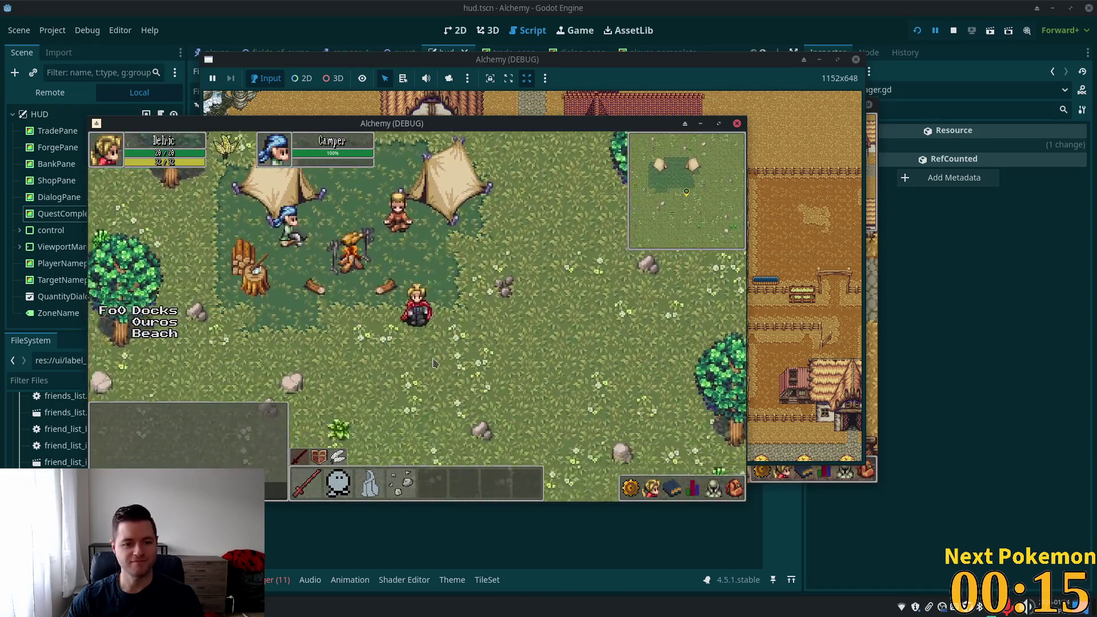
pyautogui.press('w')
pyautogui.press('a')
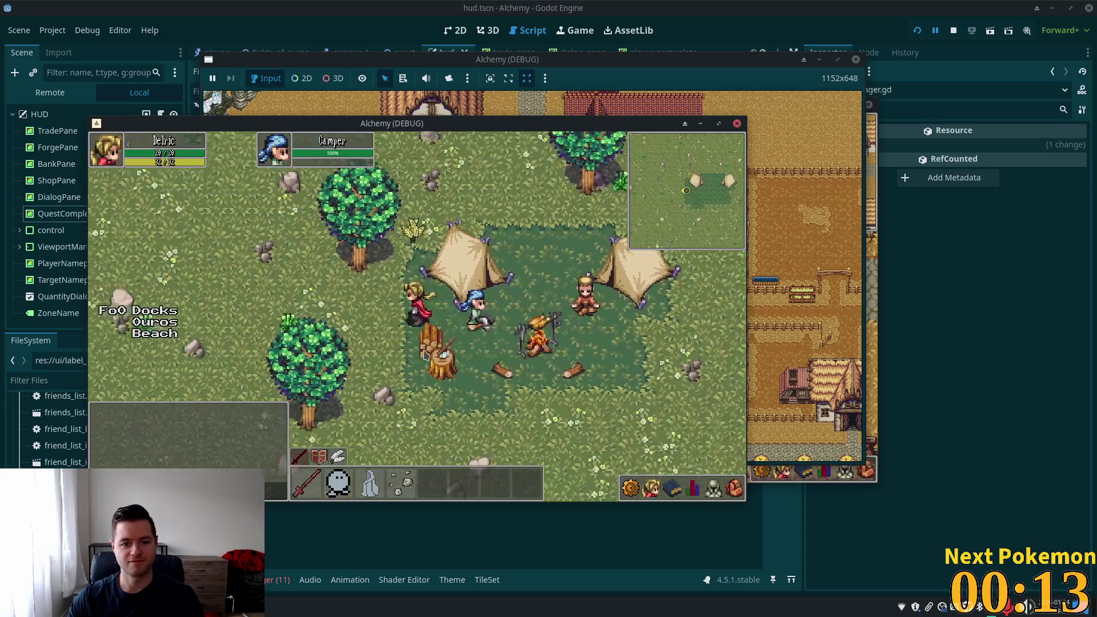
pyautogui.press('d')
pyautogui.press('s')
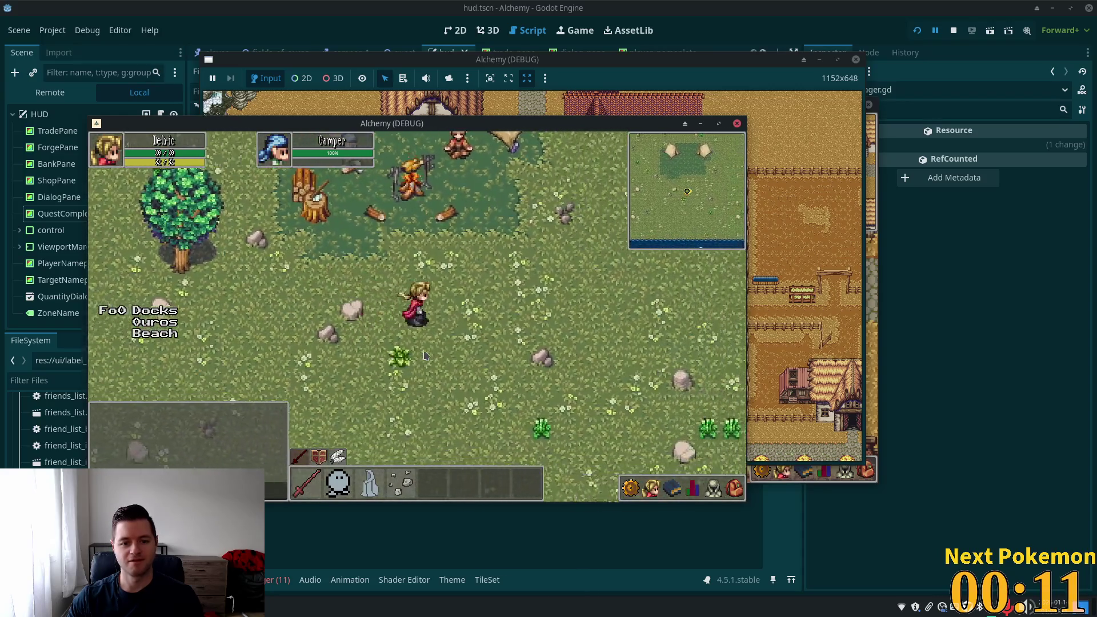
pyautogui.press('w')
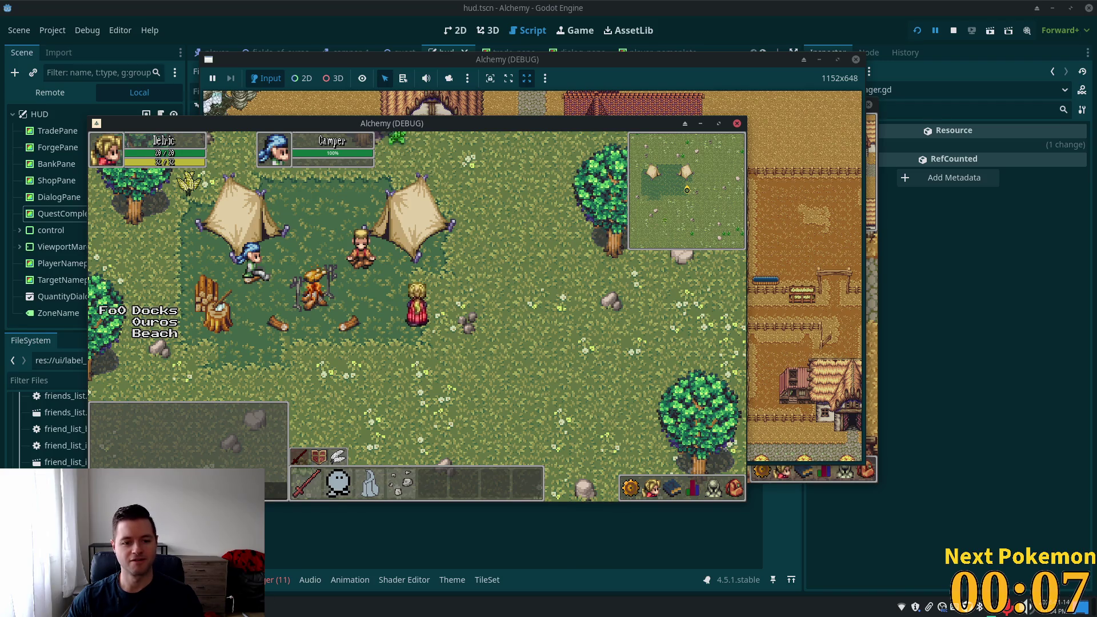
pyautogui.hotkey('alt', 'F4')
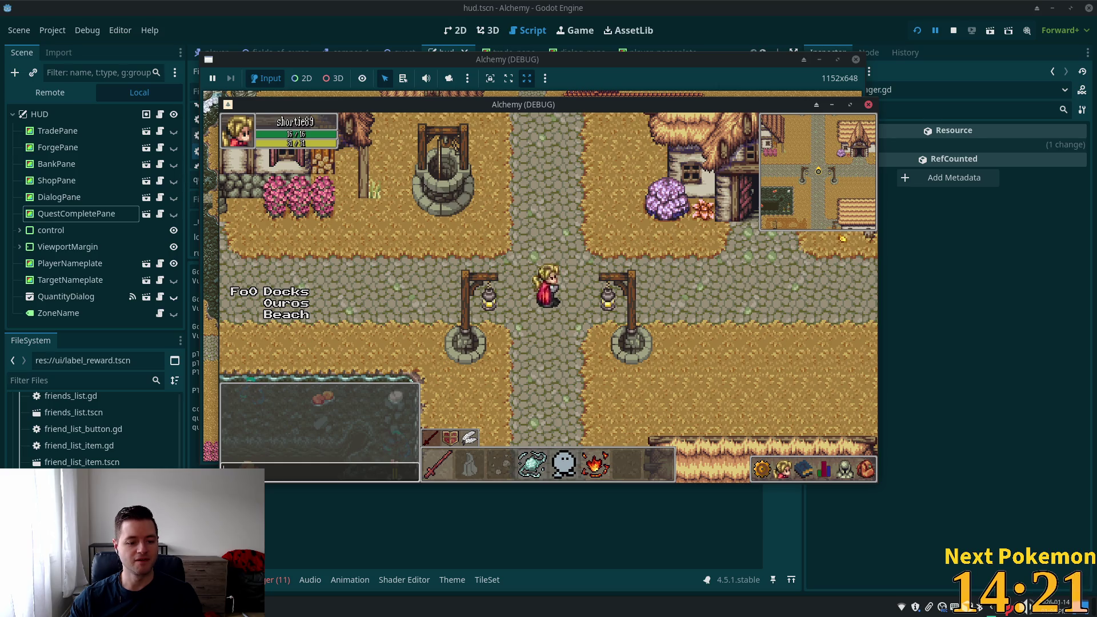
# Delete the player's quest row from the player_quests table in phpMyAdmin
pyautogui.hotkey('alt', 'Tab')
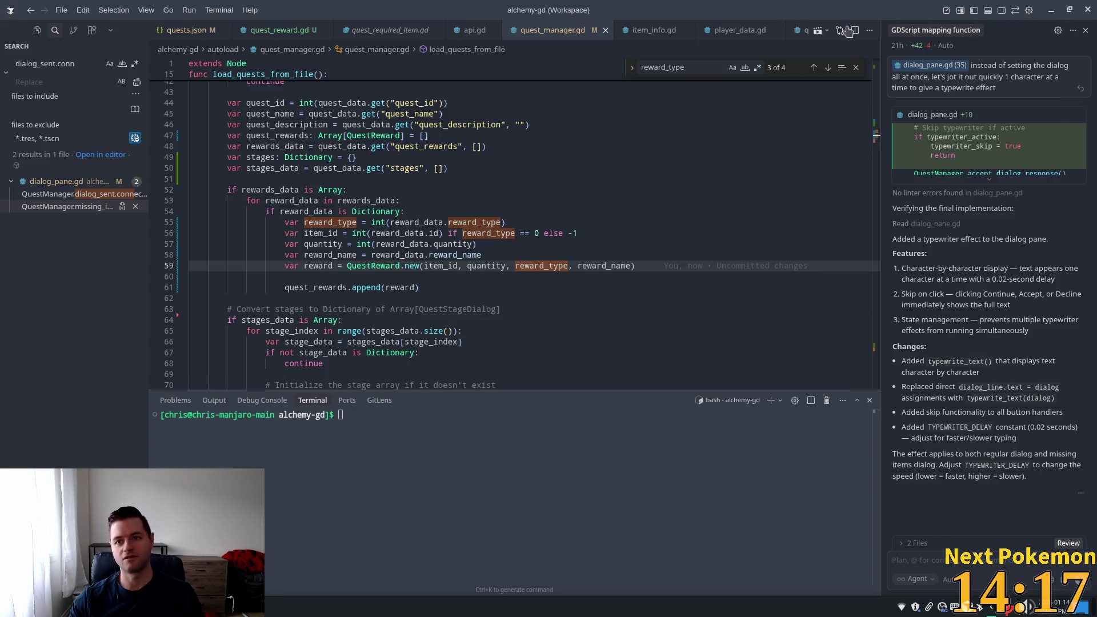
pyautogui.hotkey('alt', 'Tab')
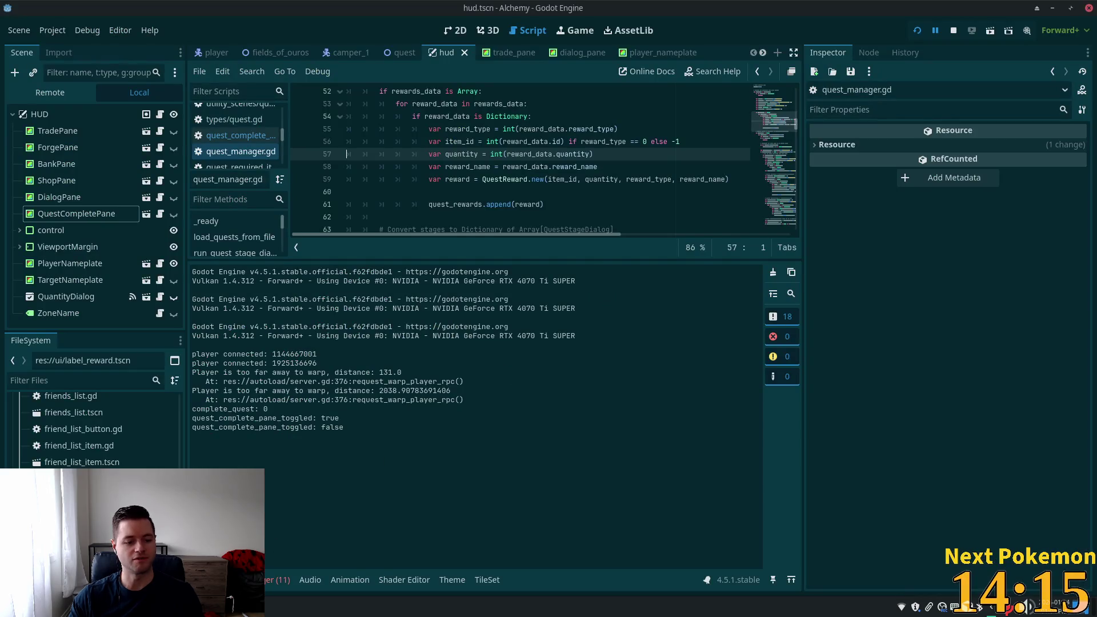
pyautogui.hotkey('alt', 'Tab')
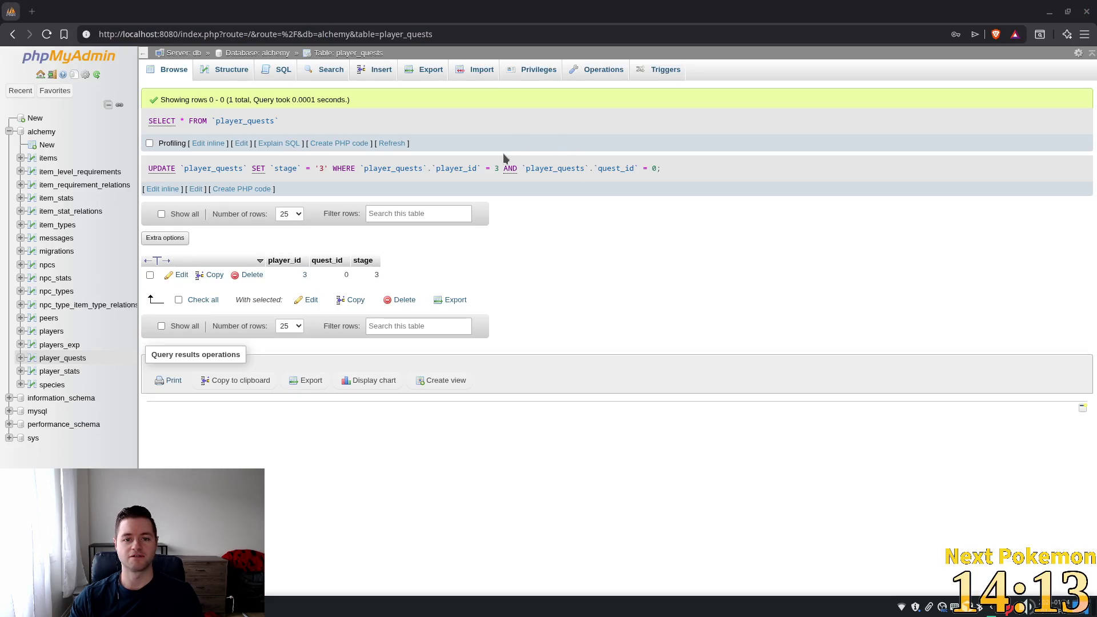
pyautogui.click(393, 143)
pyautogui.doubleClick(377, 231)
pyautogui.write('4')
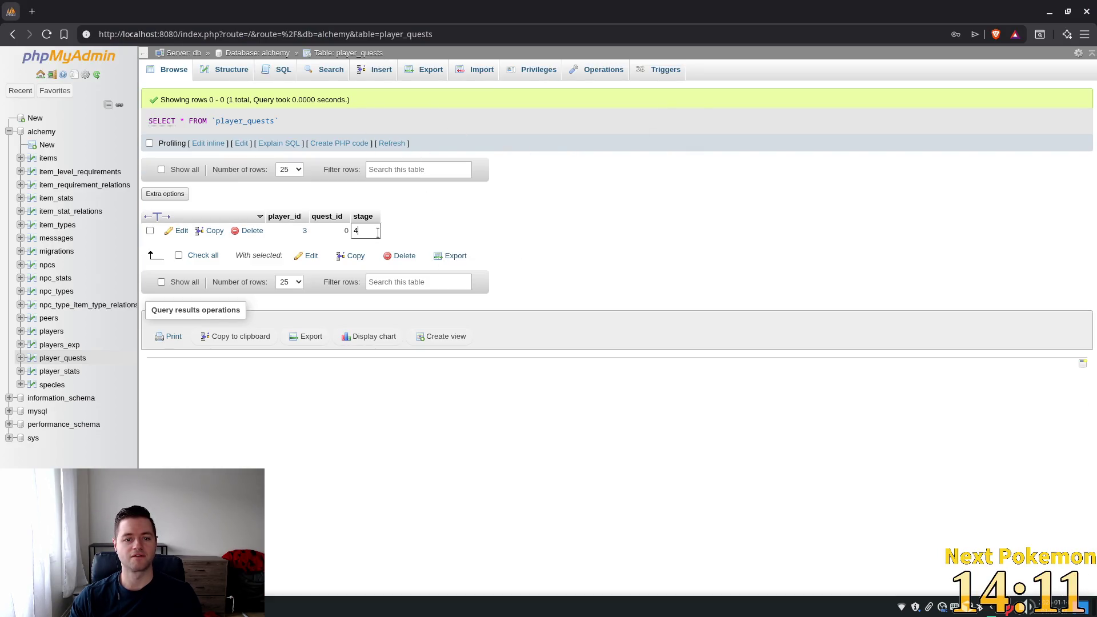
pyautogui.click(252, 231)
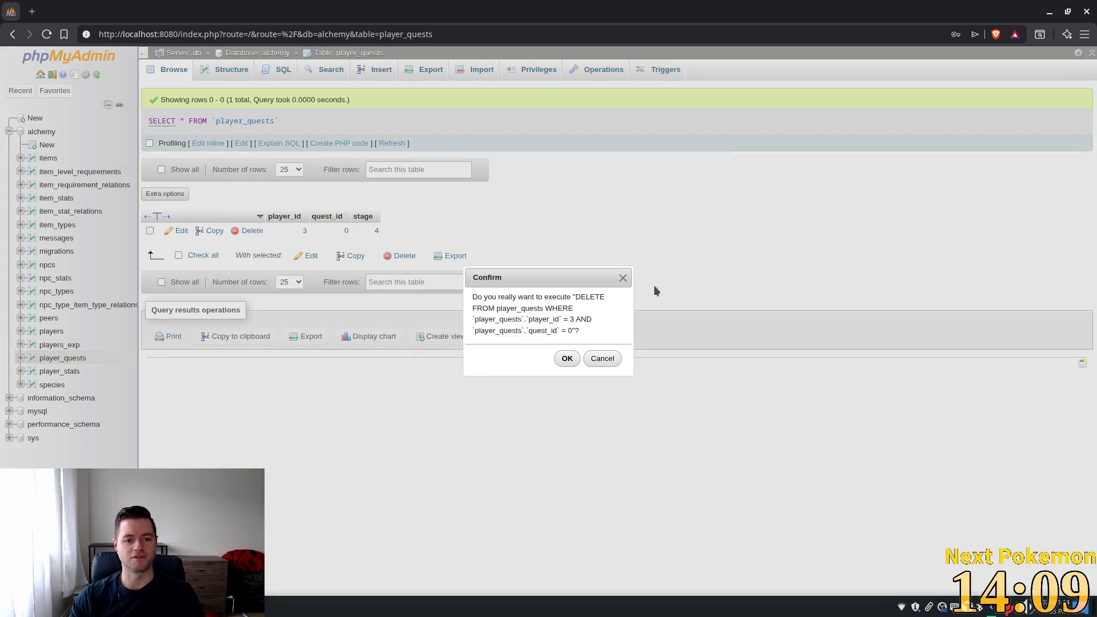
pyautogui.click(565, 360)
# Go back to the Godot editor and relaunch the game
pyautogui.hotkey('alt', 'Tab')
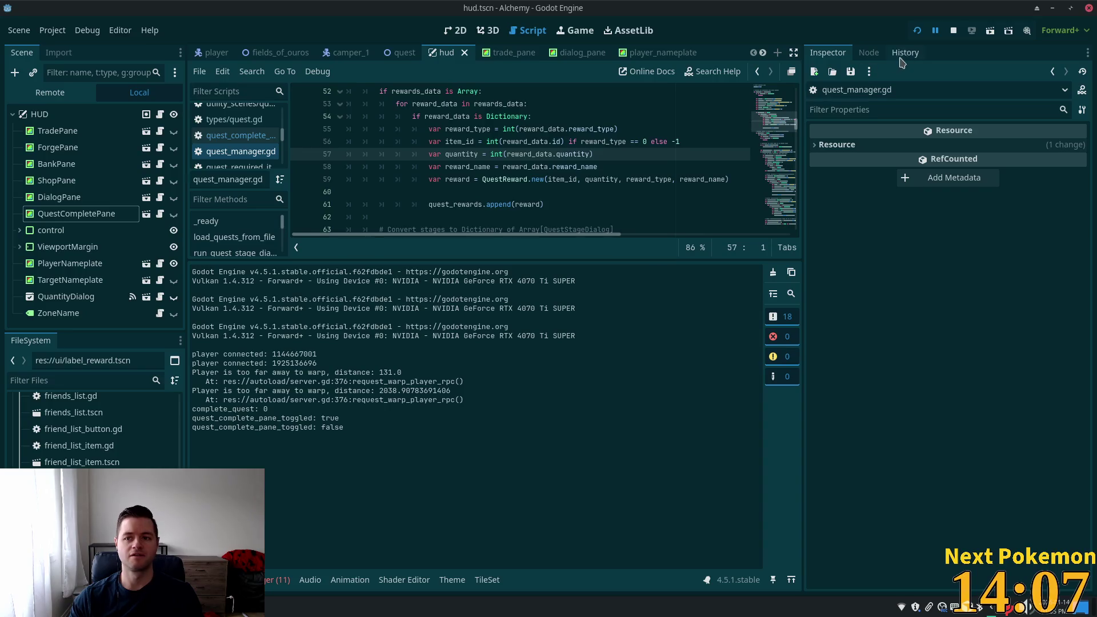
pyautogui.click(917, 30)
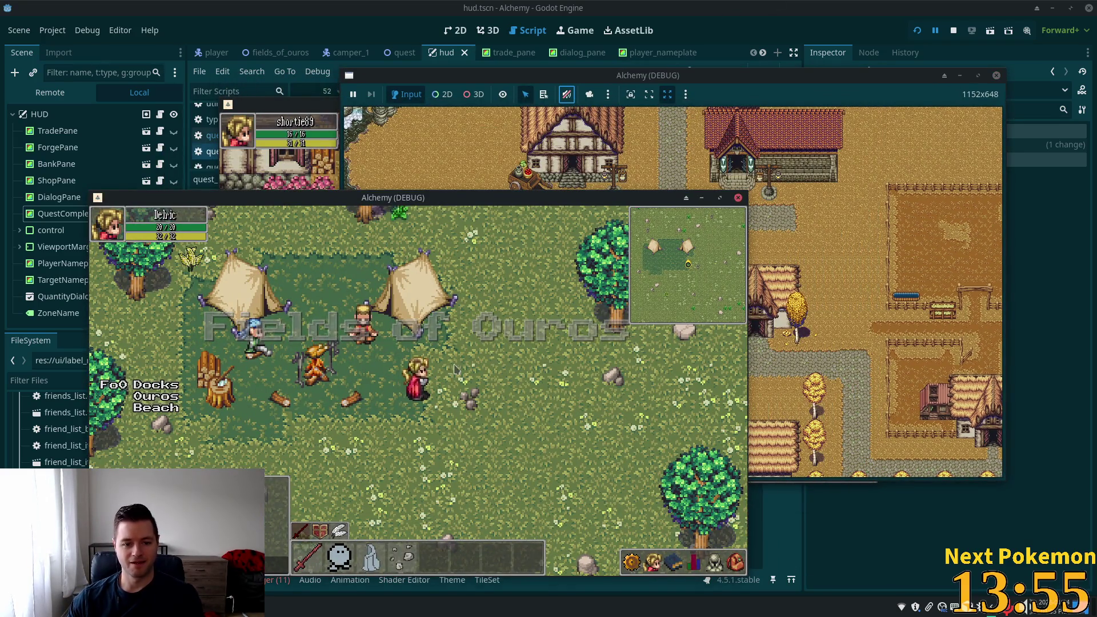
# Glance at the inventory, then walk back between the tents to the campfire
pyautogui.press('i')
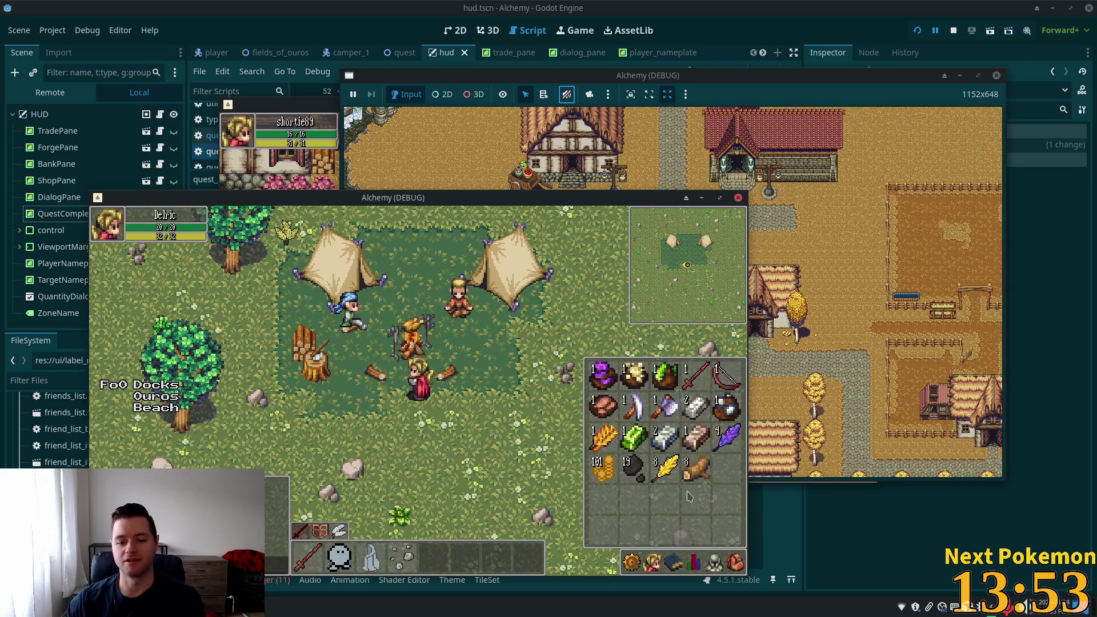
pyautogui.press('i')
pyautogui.press('d')
pyautogui.press('w')
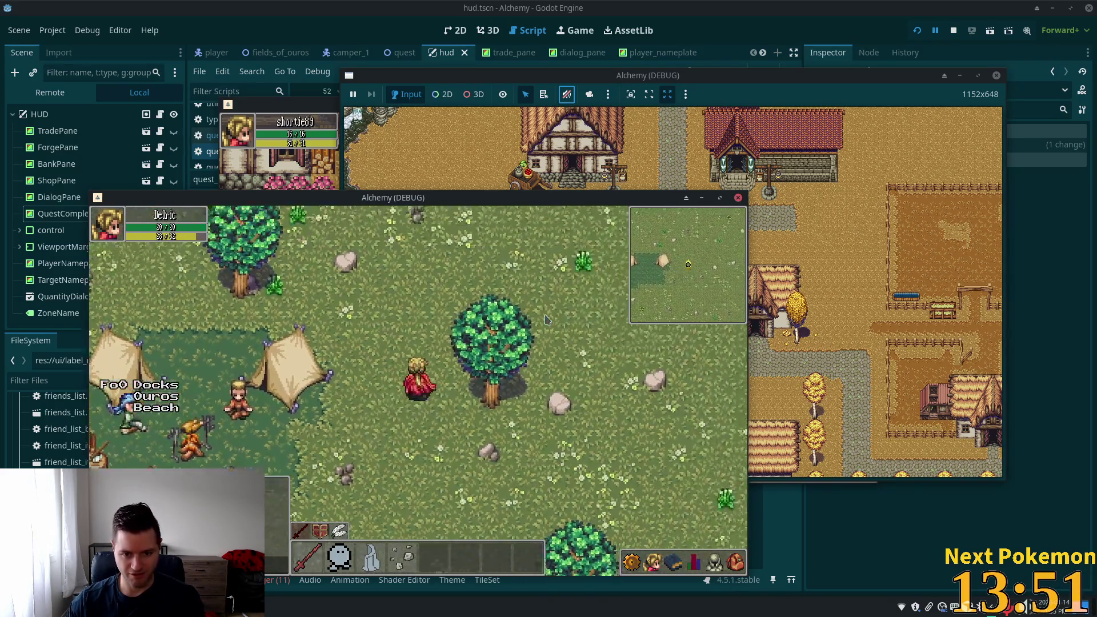
pyautogui.press('s')
pyautogui.press('a')
pyautogui.press('w')
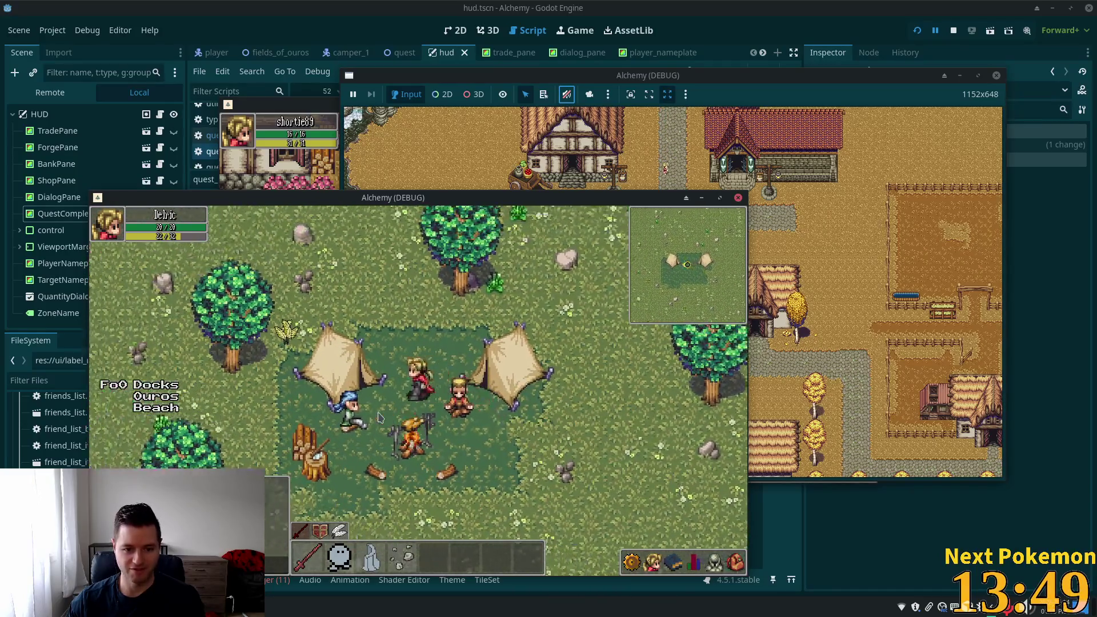
pyautogui.press('s')
# Talk to the Camper and agree to bring him raw beef with 'Sure, I'll help you!'
pyautogui.click(377, 398)
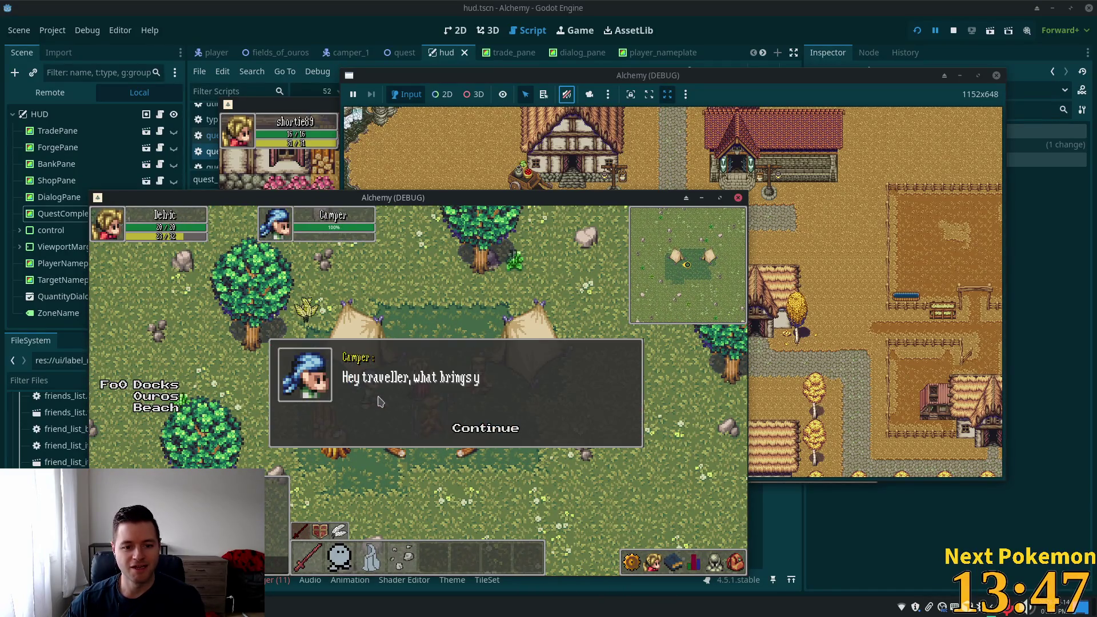
pyautogui.click(474, 434)
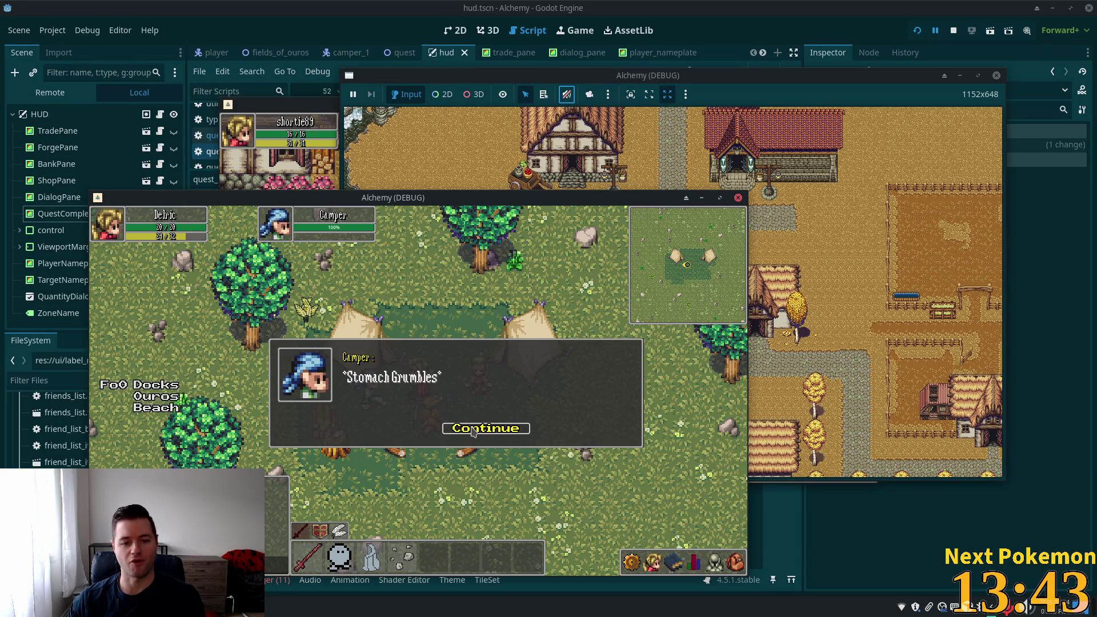
pyautogui.click(474, 432)
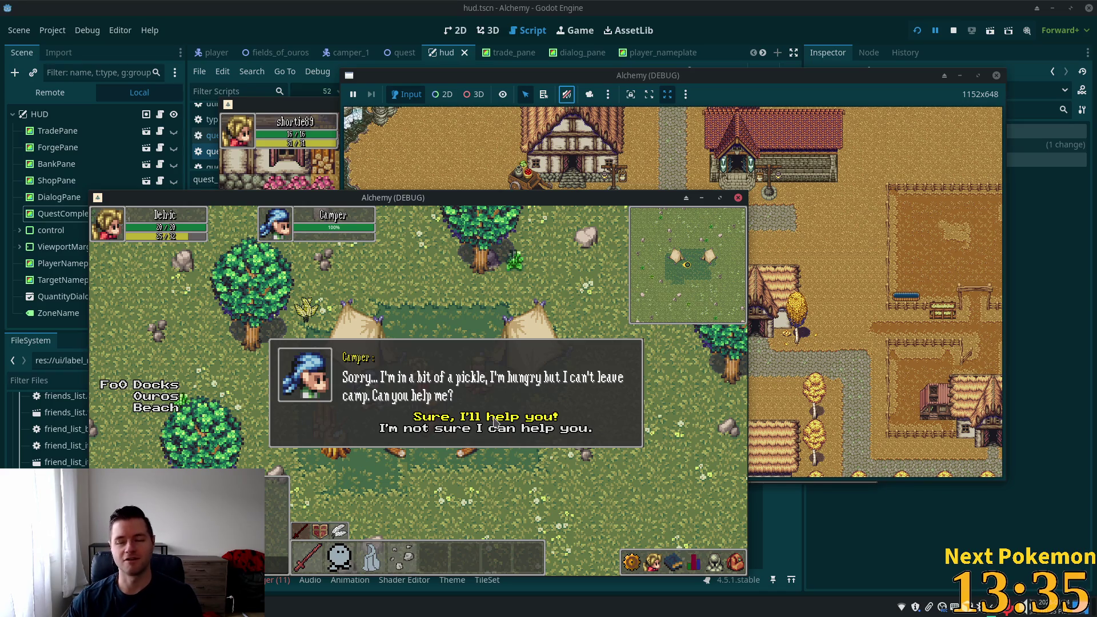
pyautogui.click(495, 419)
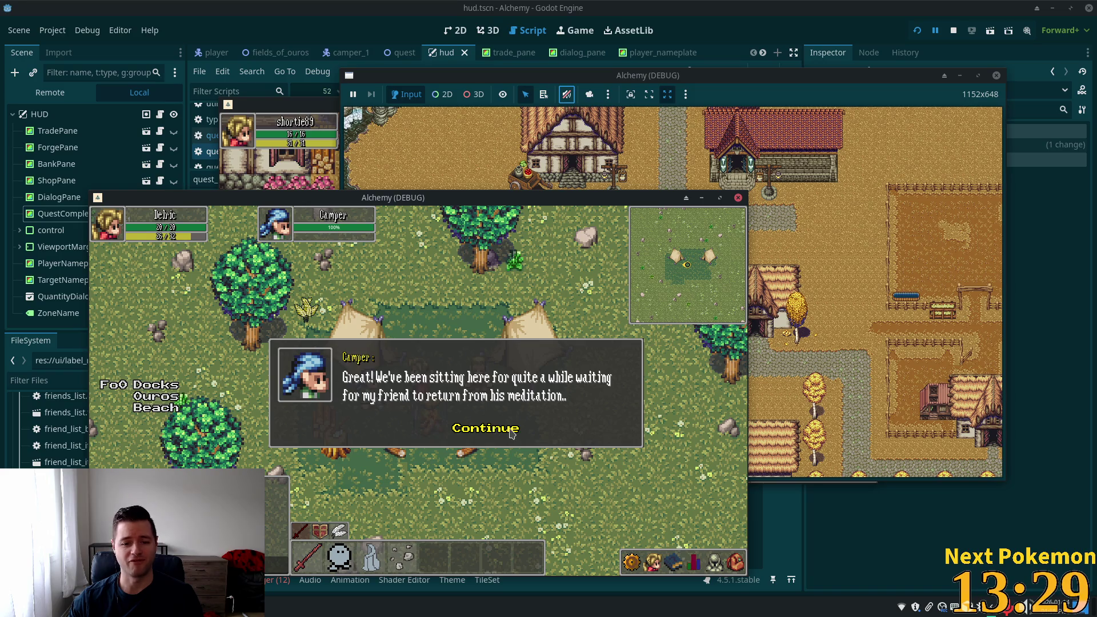
pyautogui.click(495, 432)
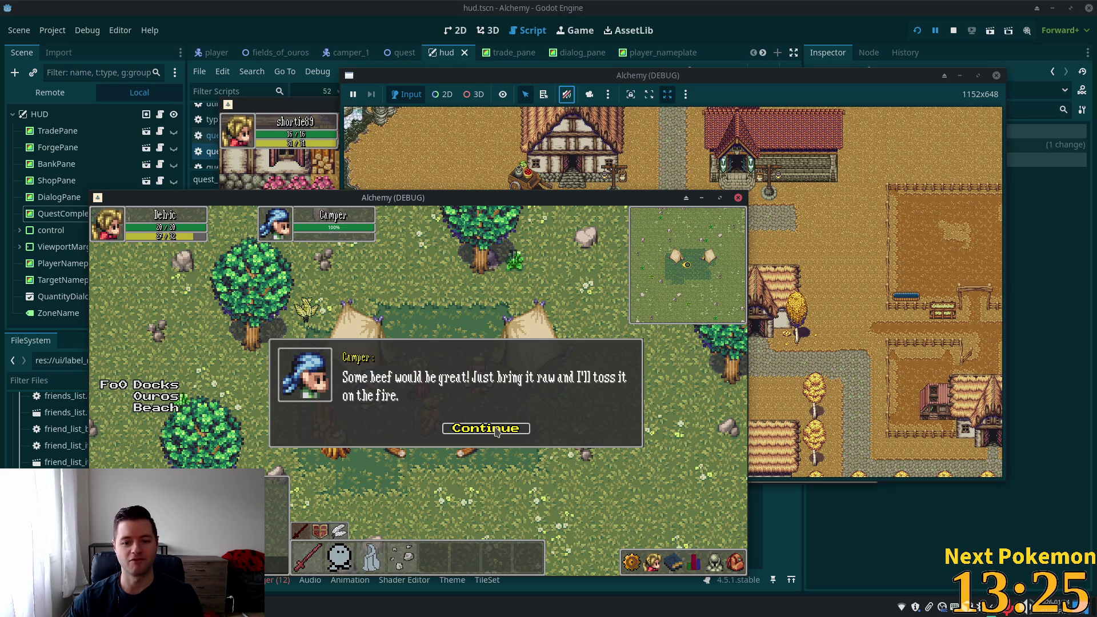
pyautogui.click(496, 430)
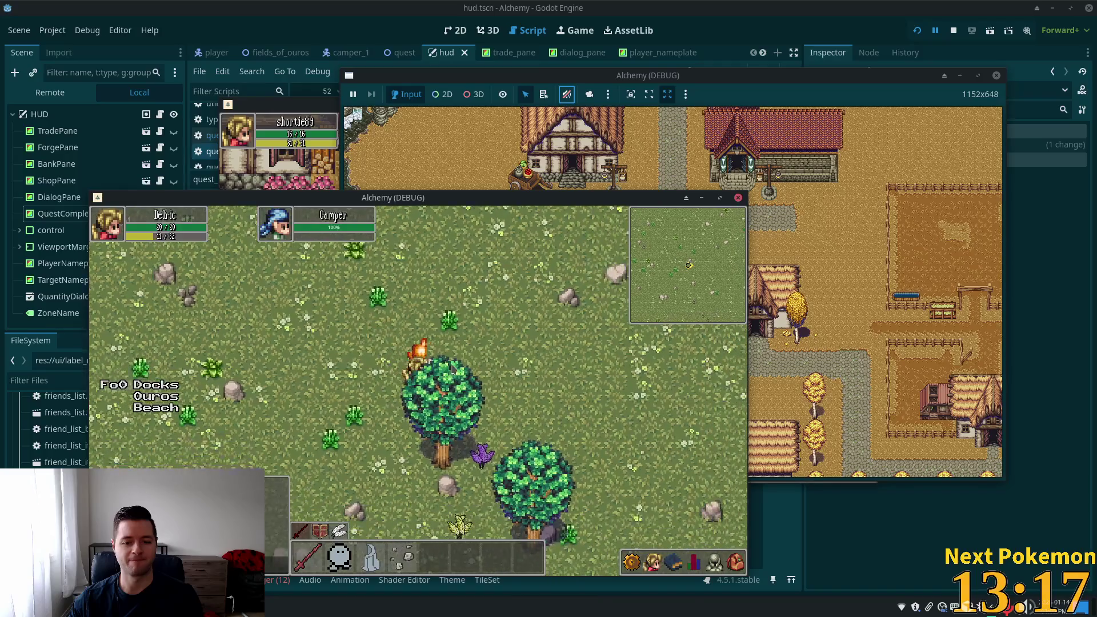
# Hunt the deer for beef and walk back into the tent camp
pyautogui.click(429, 358)
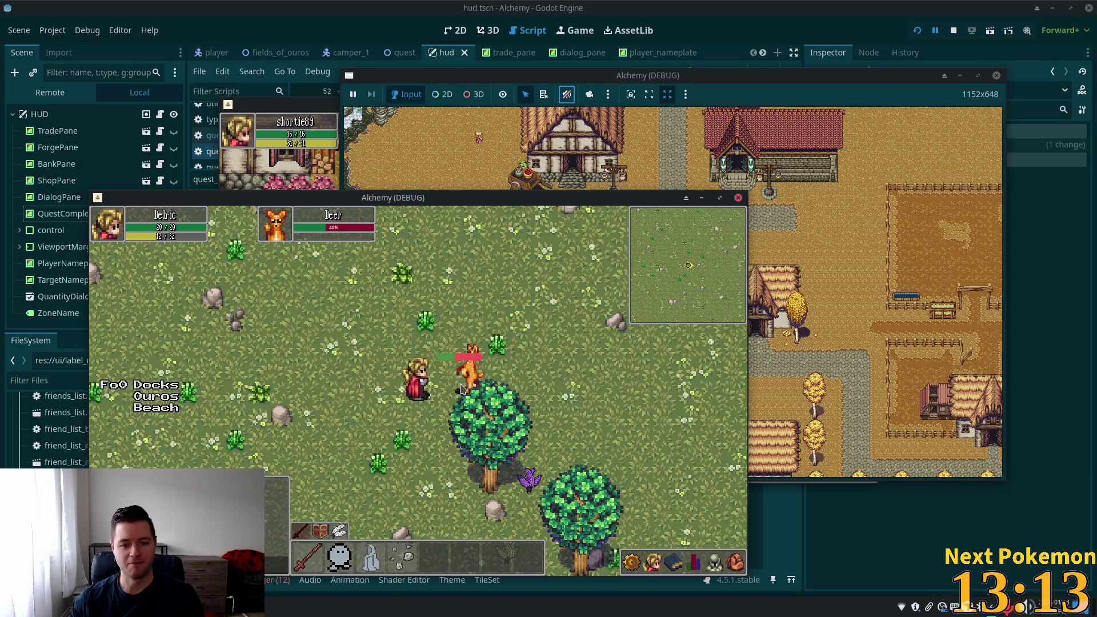
pyautogui.click(399, 436)
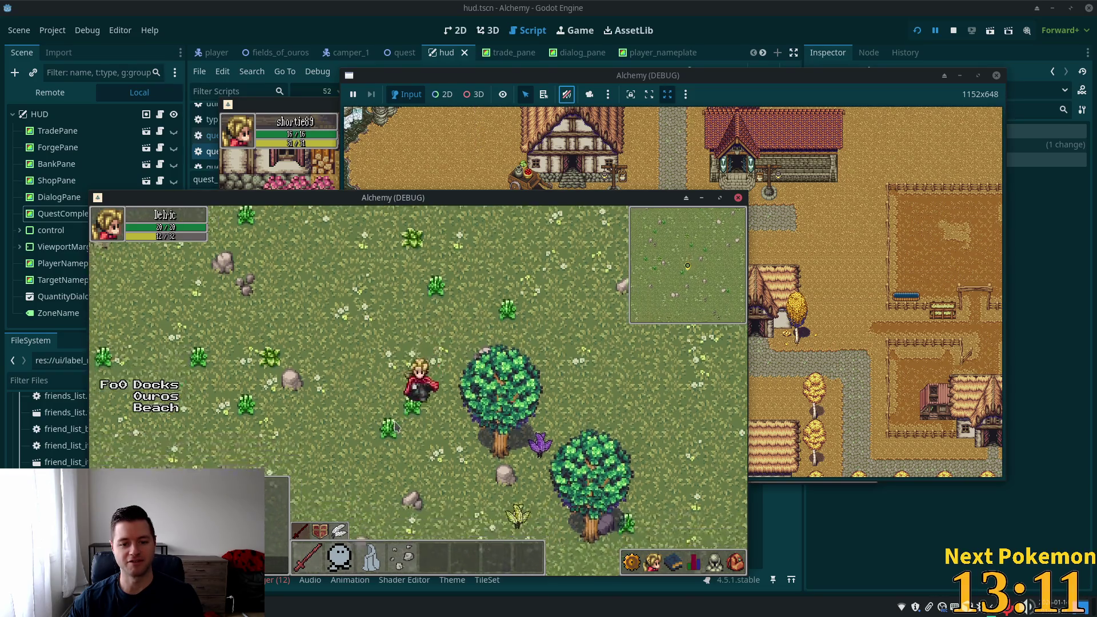
pyautogui.click(399, 436)
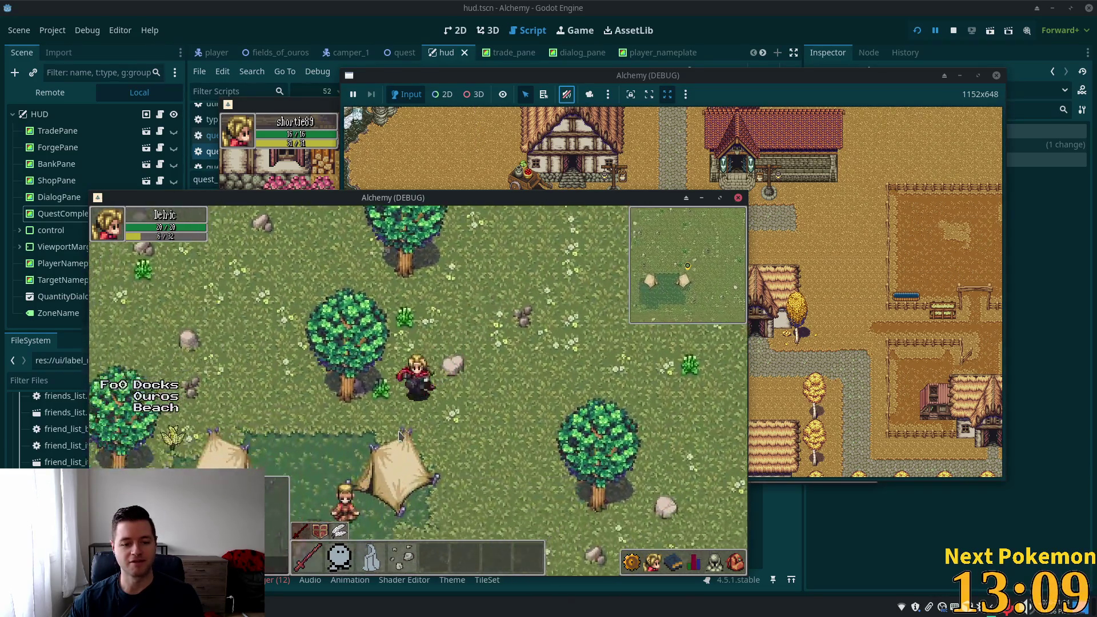
# Turn the beef in to the Camper, dismiss the Quest Completed pane, and switch to PokemonCommunityGame
pyautogui.click(373, 421)
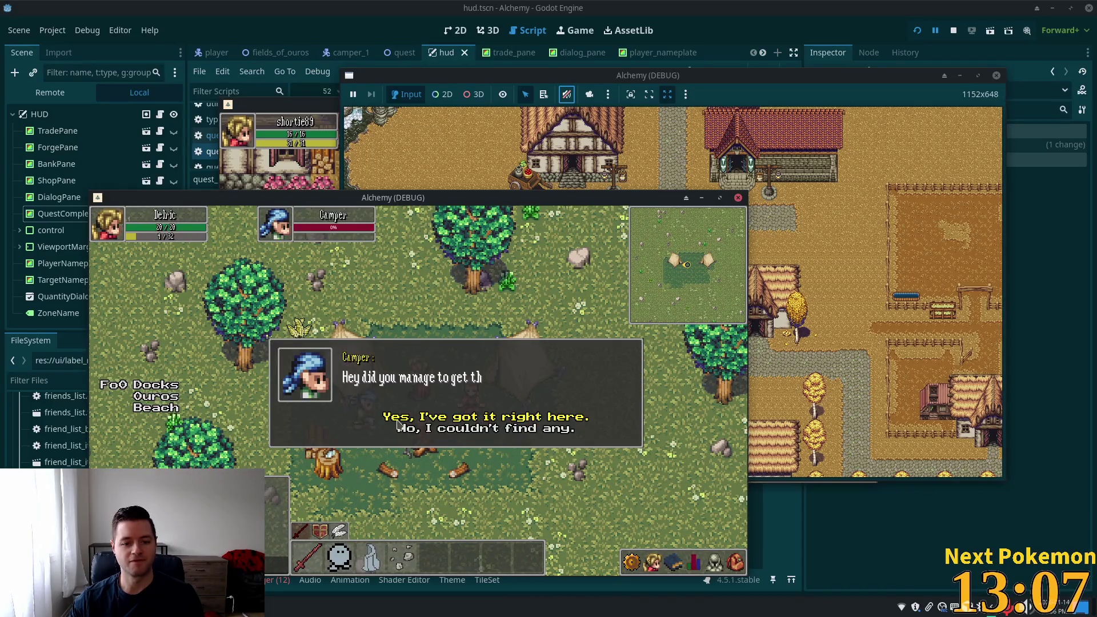
pyautogui.click(468, 421)
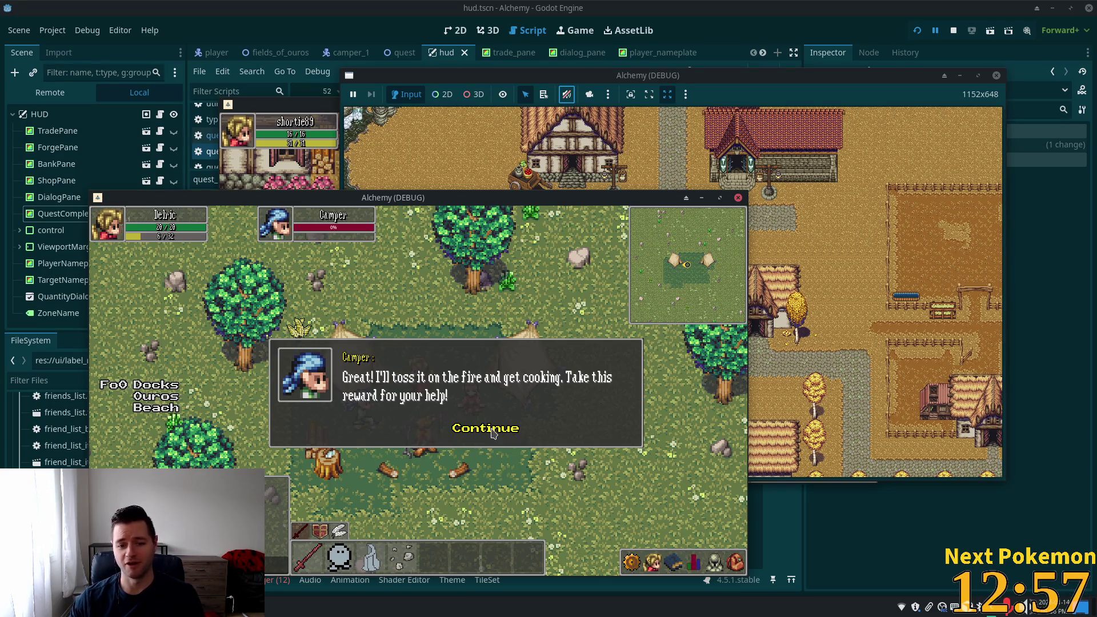
pyautogui.click(492, 434)
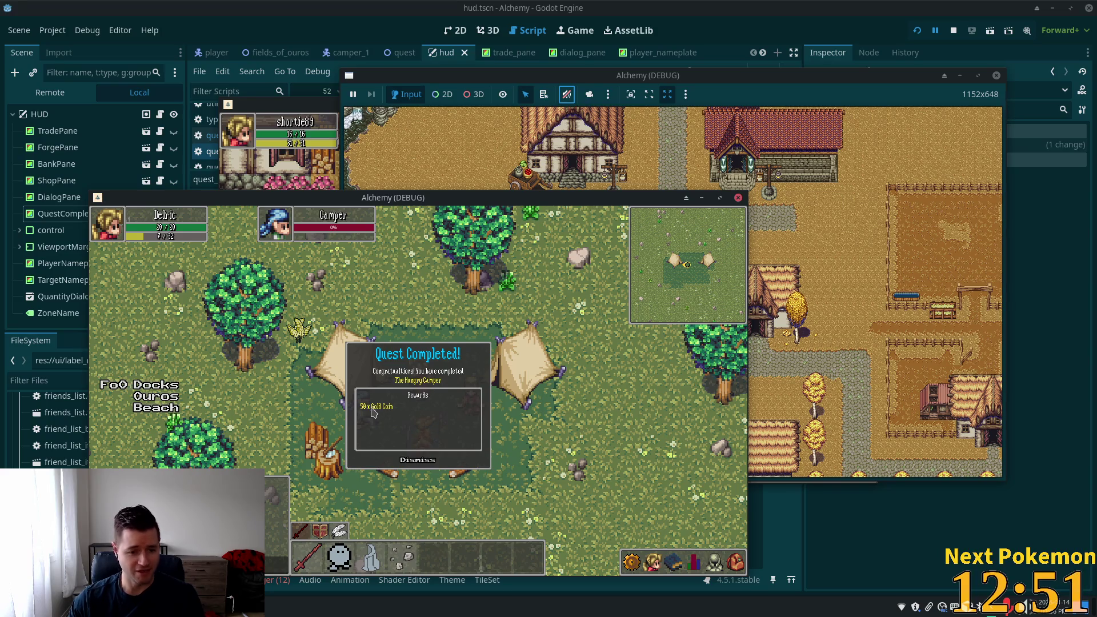
pyautogui.click(424, 461)
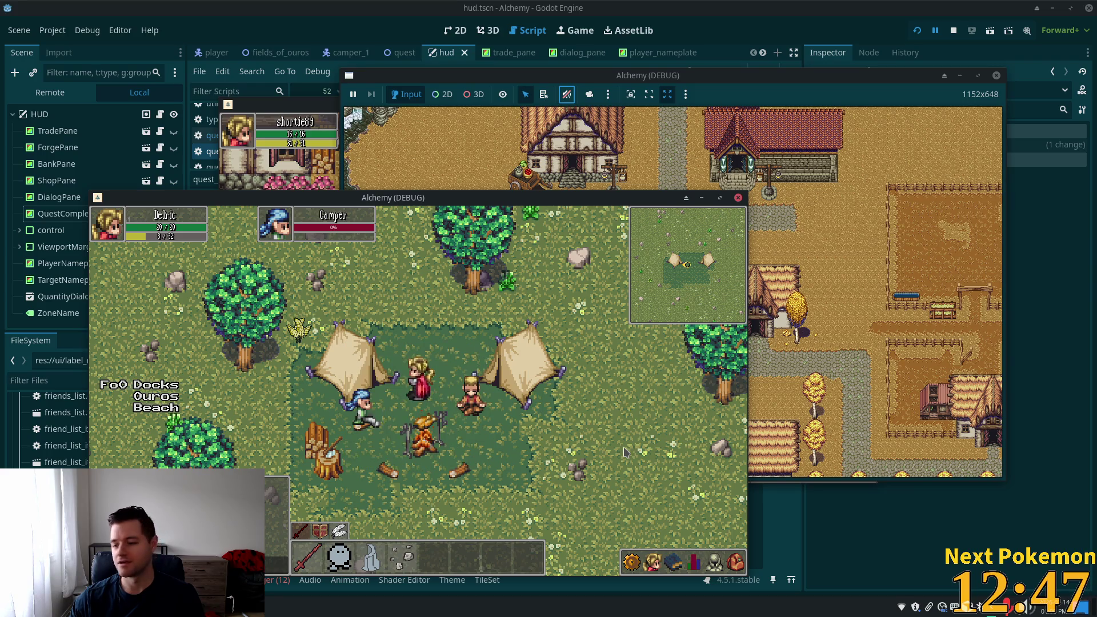
pyautogui.press('w')
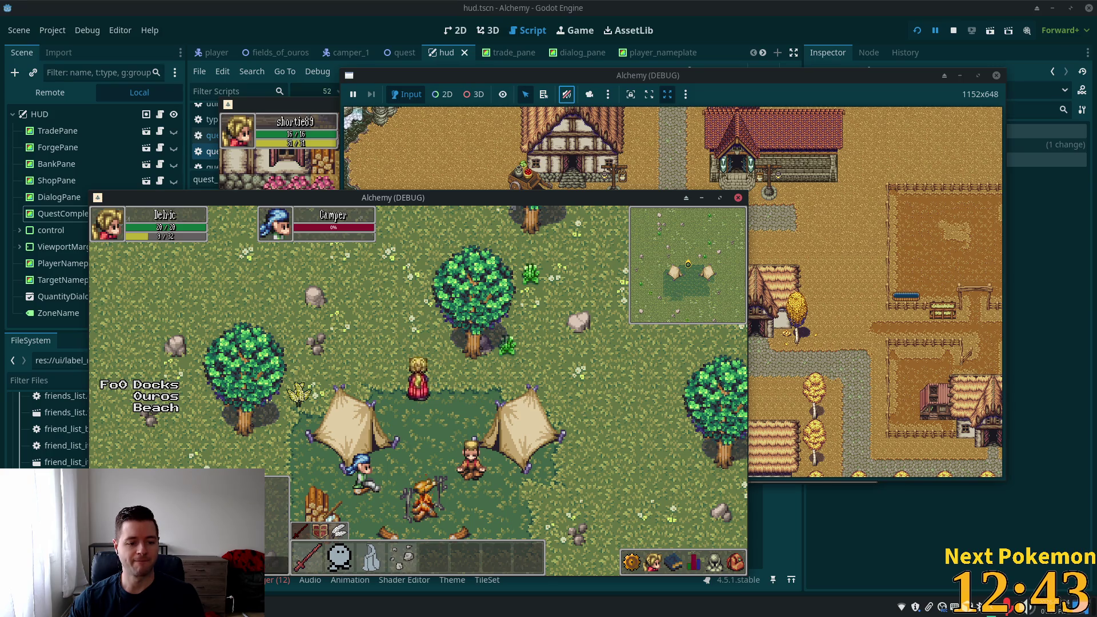
pyautogui.hotkey('alt', 'Tab')
# Replace the 'maku' search with a Toxtricity search and open its result card
pyautogui.doubleClick(311, 175)
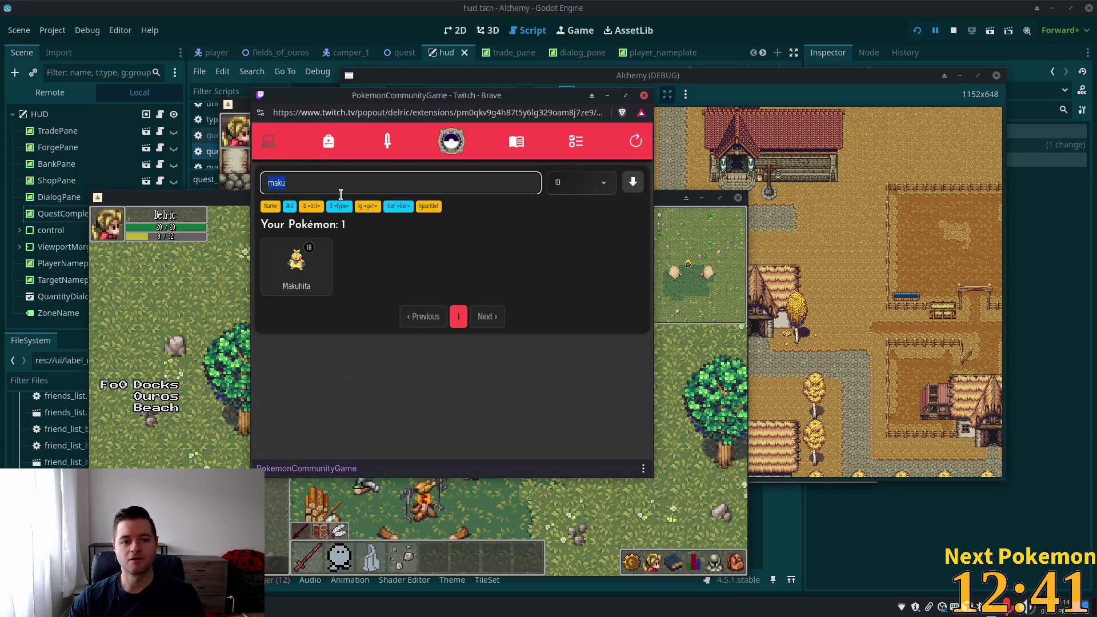
pyautogui.press('BackSpace')
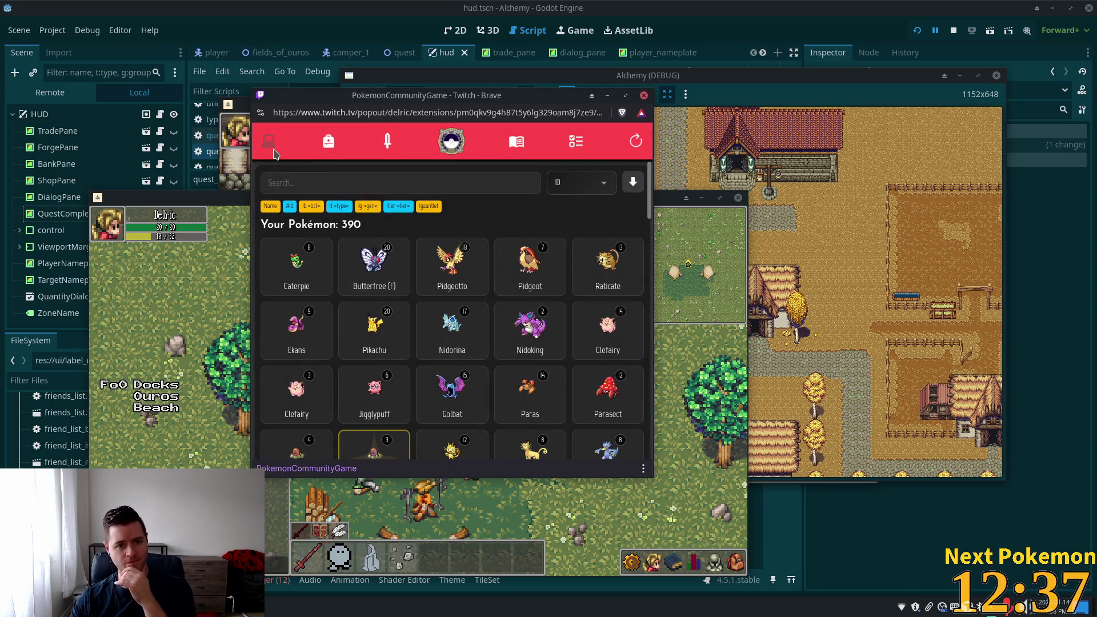
pyautogui.click(341, 190)
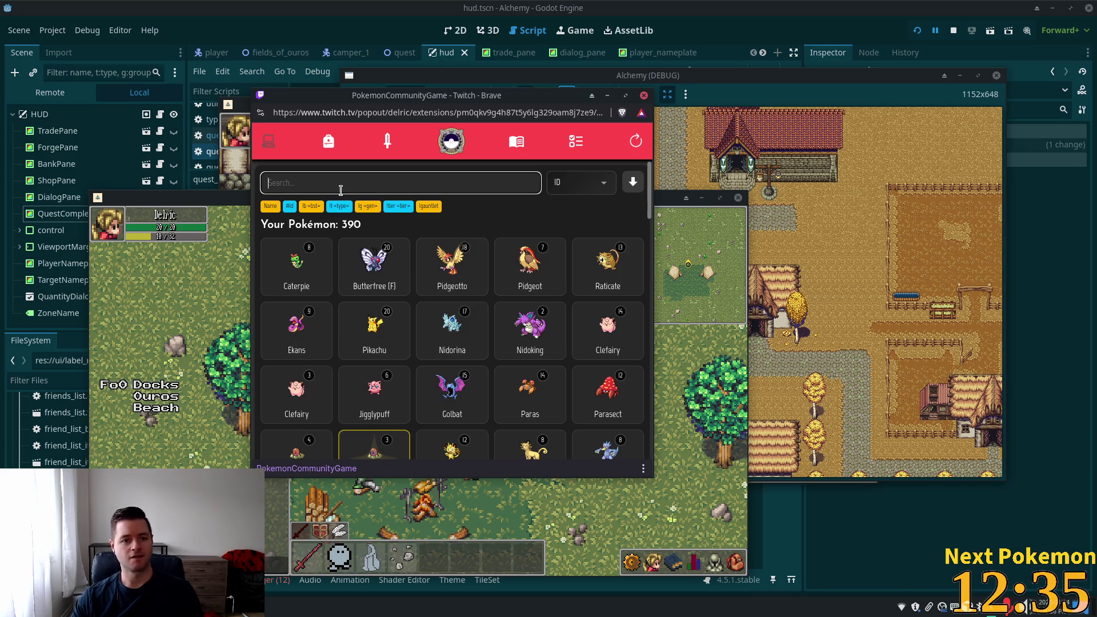
pyautogui.write('toxi')
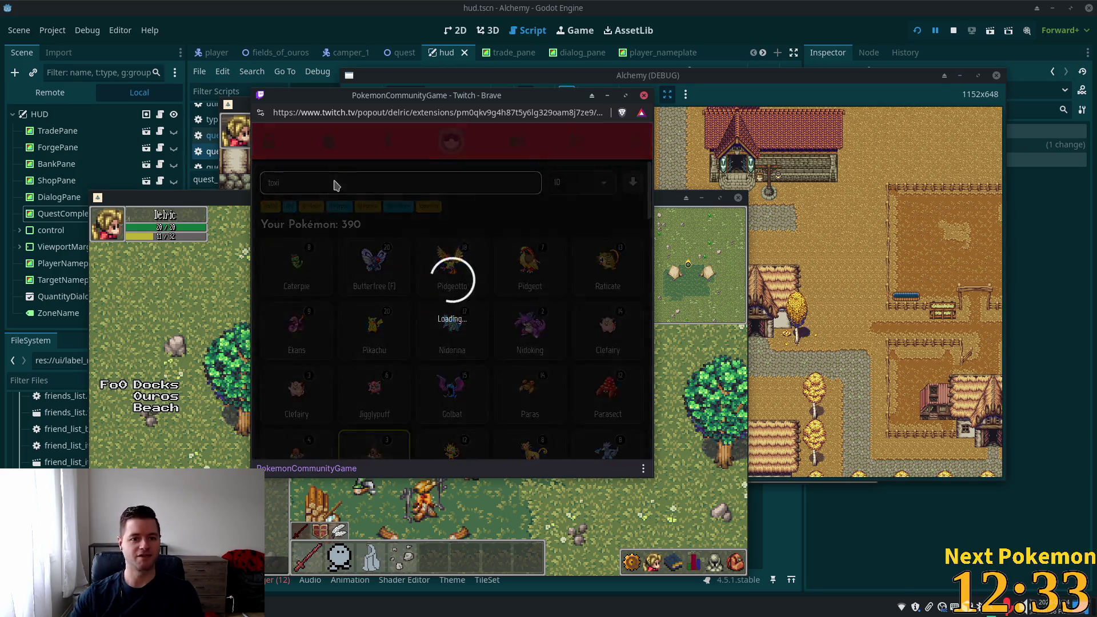
pyautogui.click(636, 150)
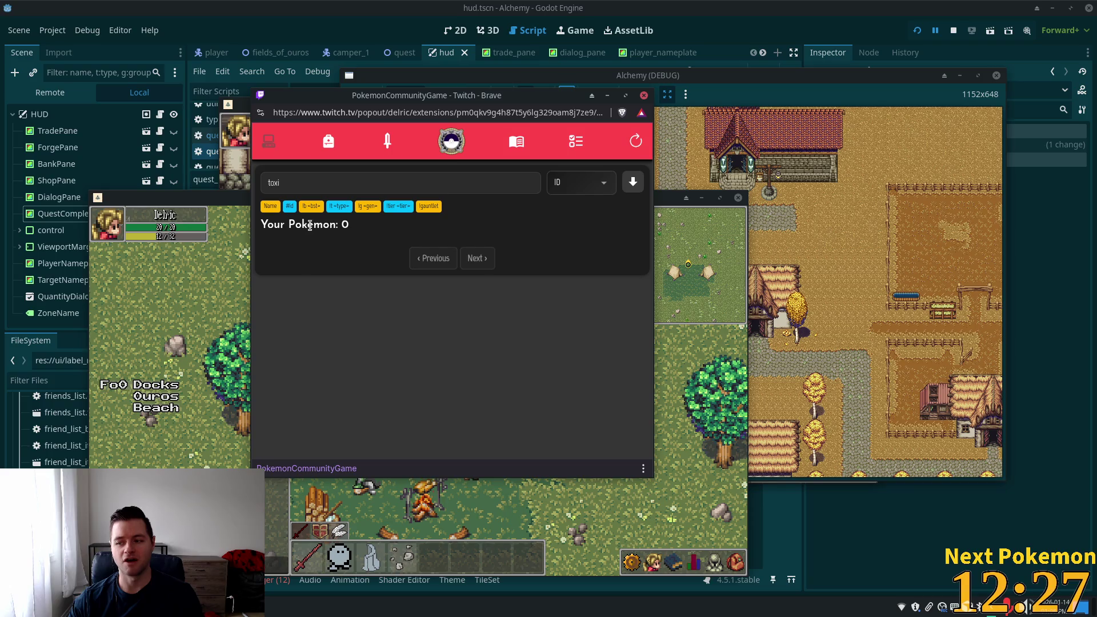
pyautogui.click(297, 186)
pyautogui.write('t')
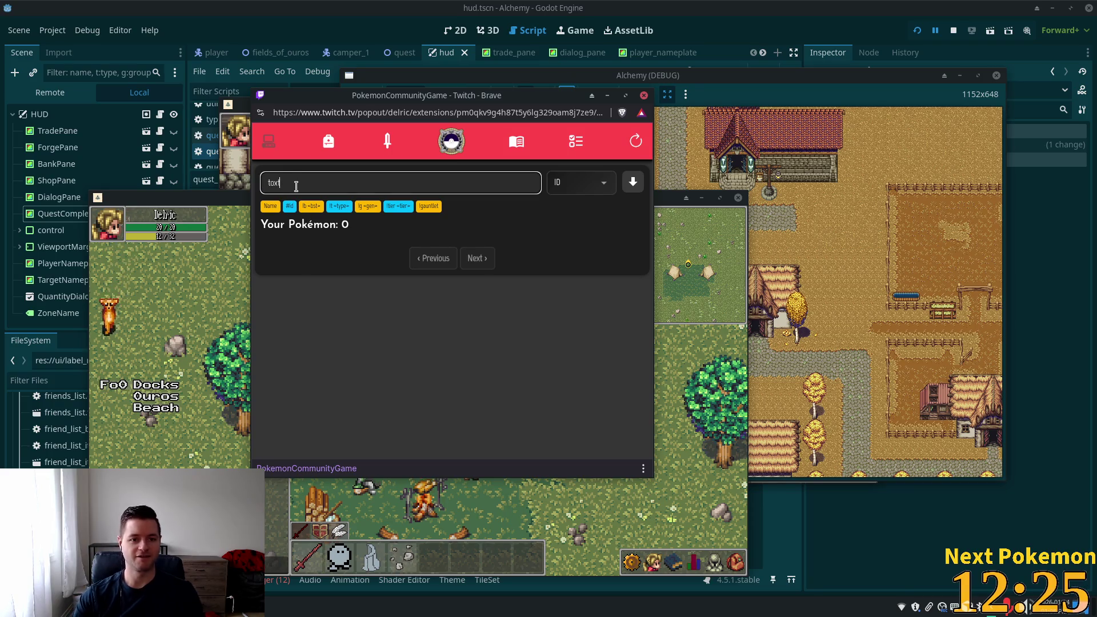
pyautogui.click(293, 266)
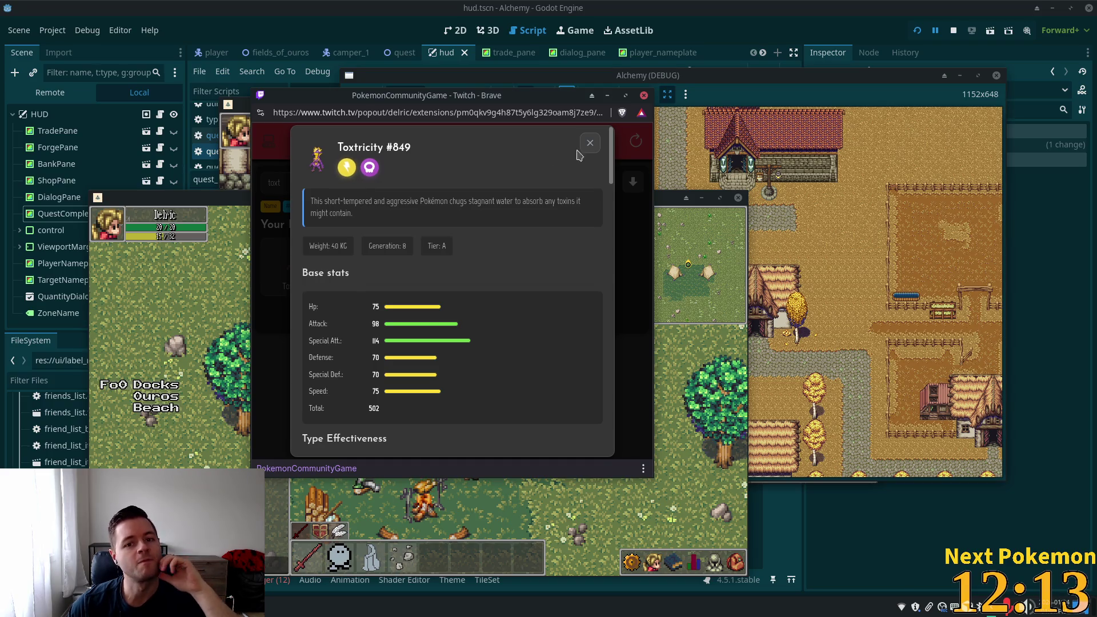
# Toggle Toxtricity between summary and Info, ending on Info with the Generation value selected
pyautogui.click(598, 144)
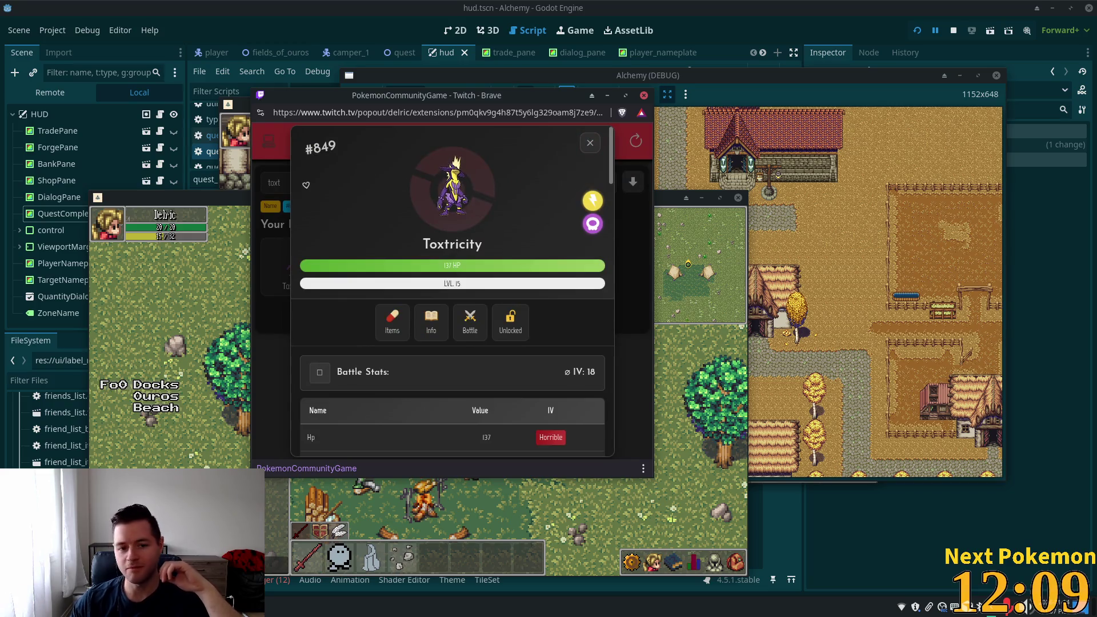
pyautogui.click(434, 322)
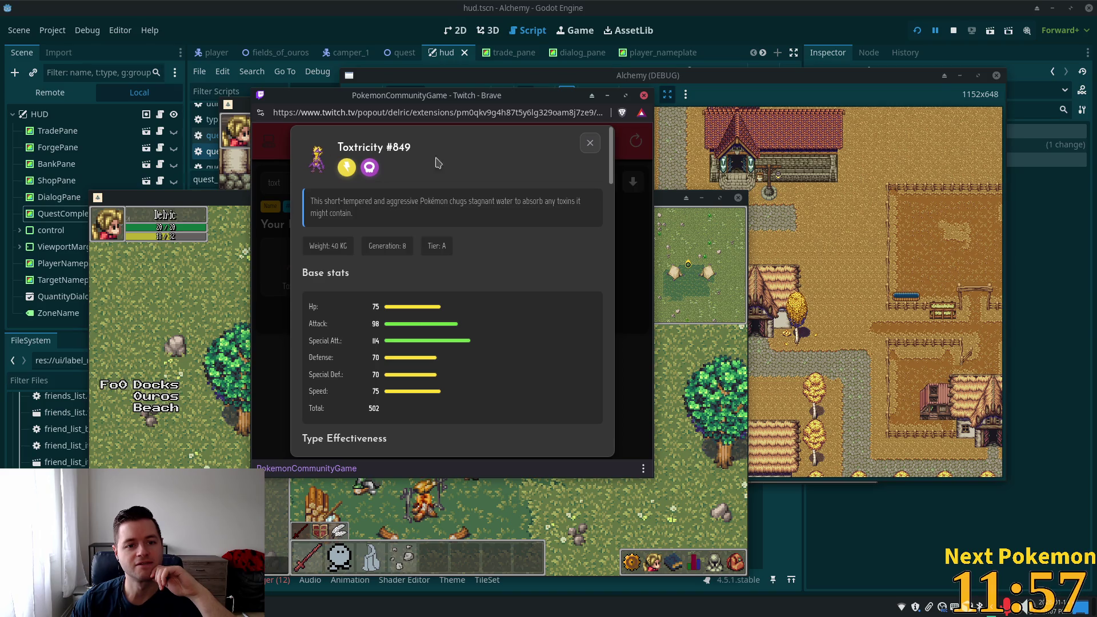
pyautogui.click(589, 145)
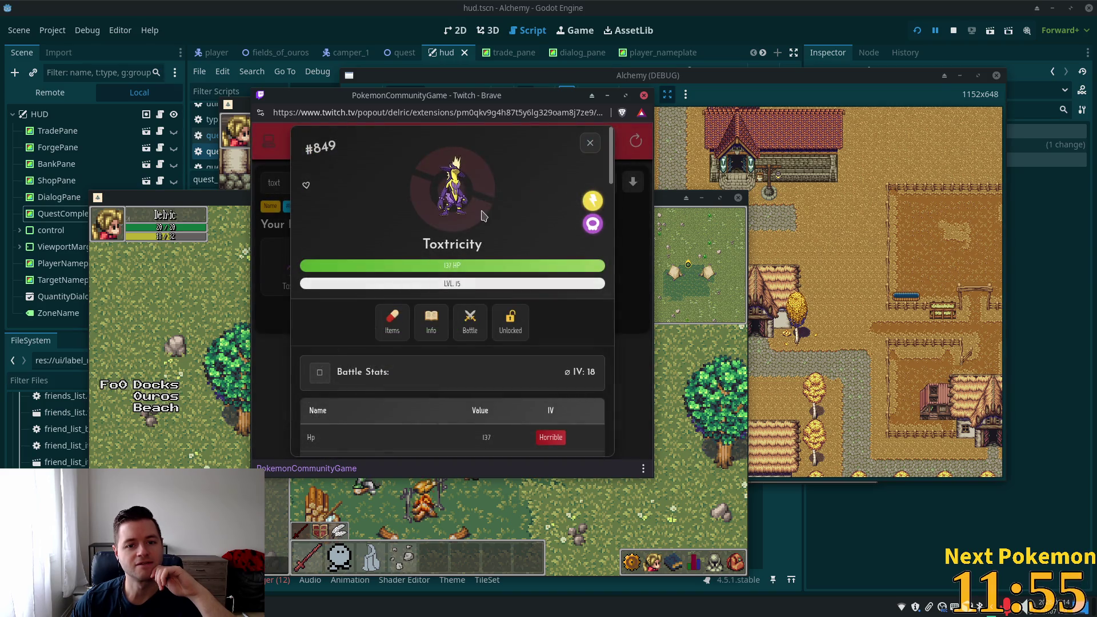
pyautogui.rightClick(447, 189)
pyautogui.click(438, 217)
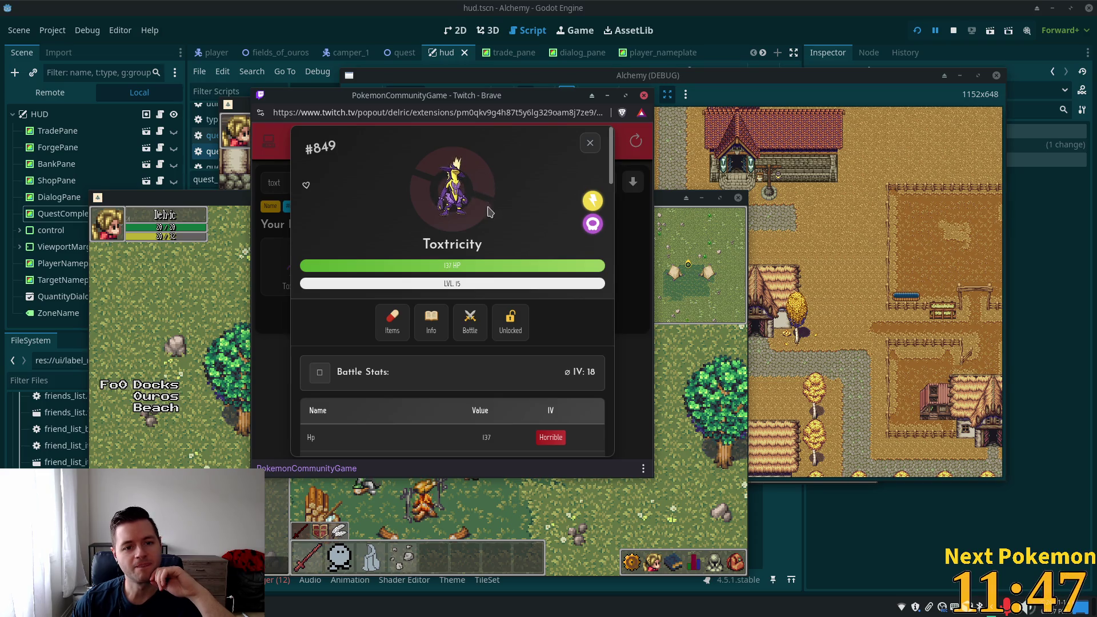
pyautogui.click(431, 323)
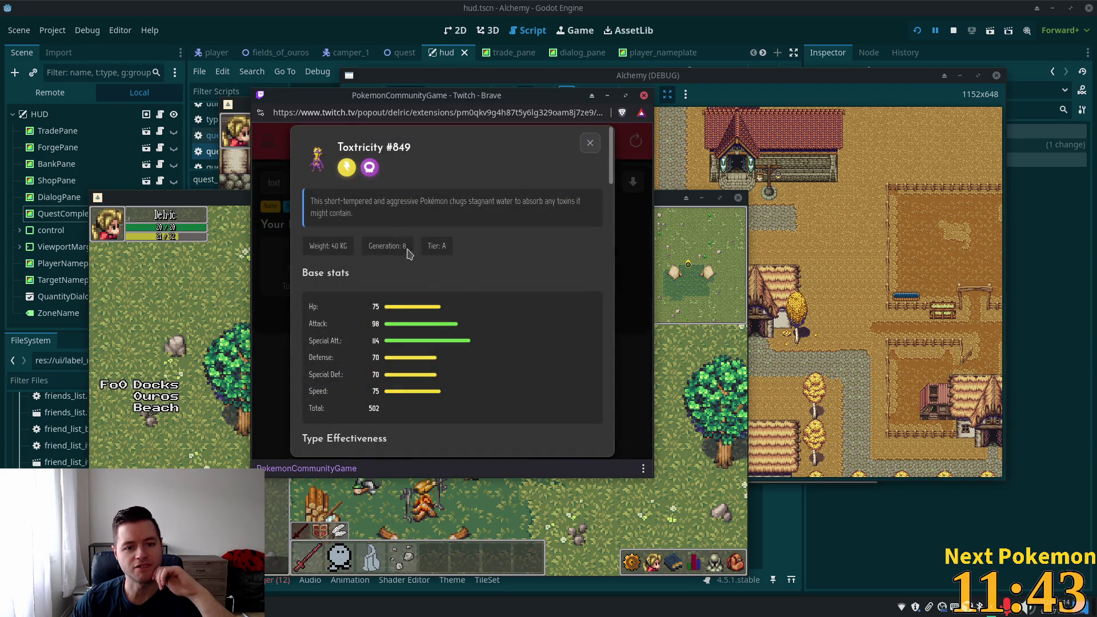
pyautogui.moveTo(407, 247); pyautogui.dragTo(392, 247)
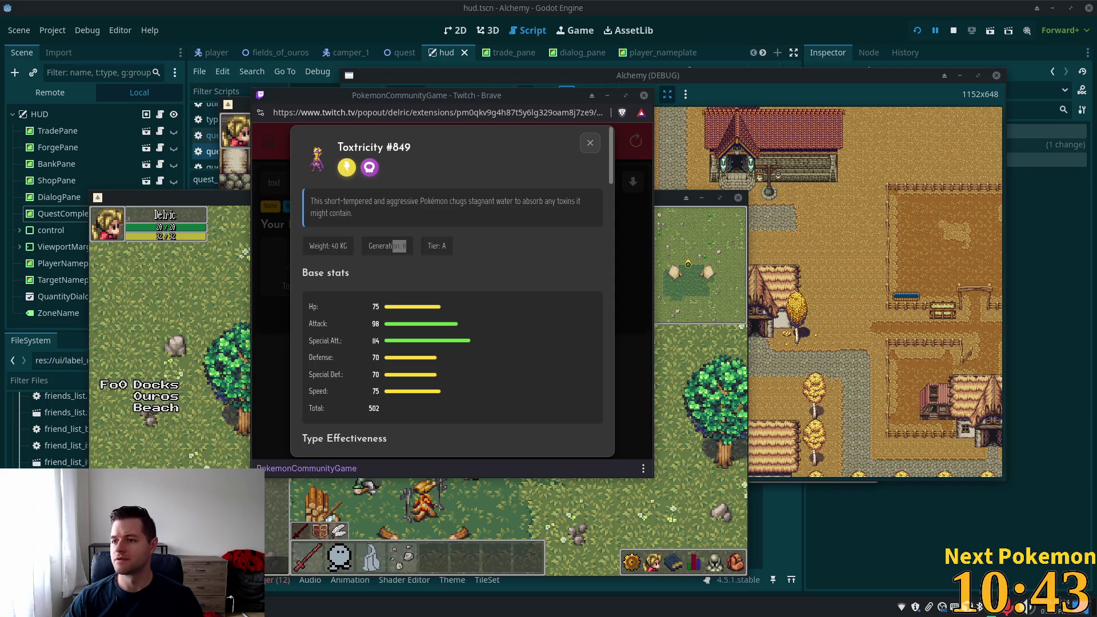
# Scroll through Toxtricity's details, close the popup, and reopen its card
pyautogui.scroll(-3, 462, 363)
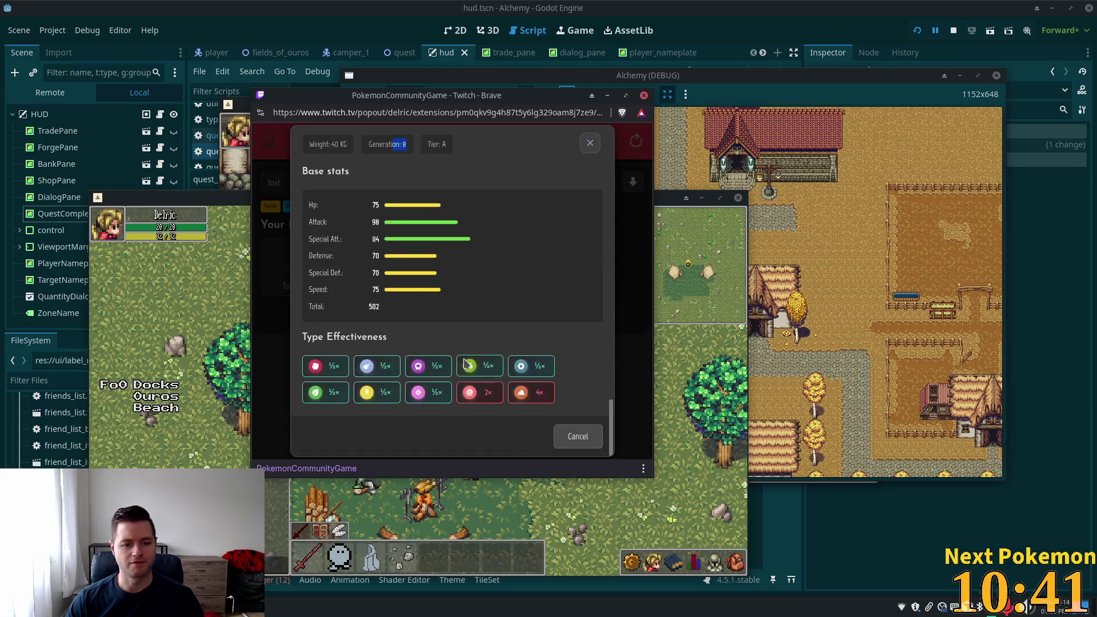
pyautogui.scroll(5, 592, 160)
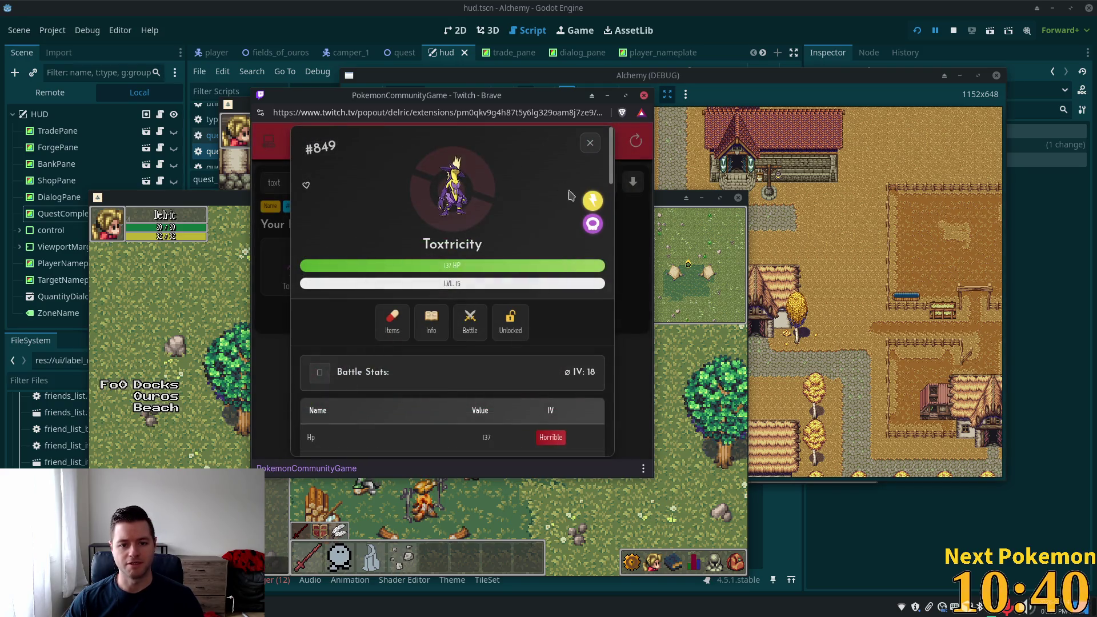
pyautogui.click(589, 143)
pyautogui.click(303, 264)
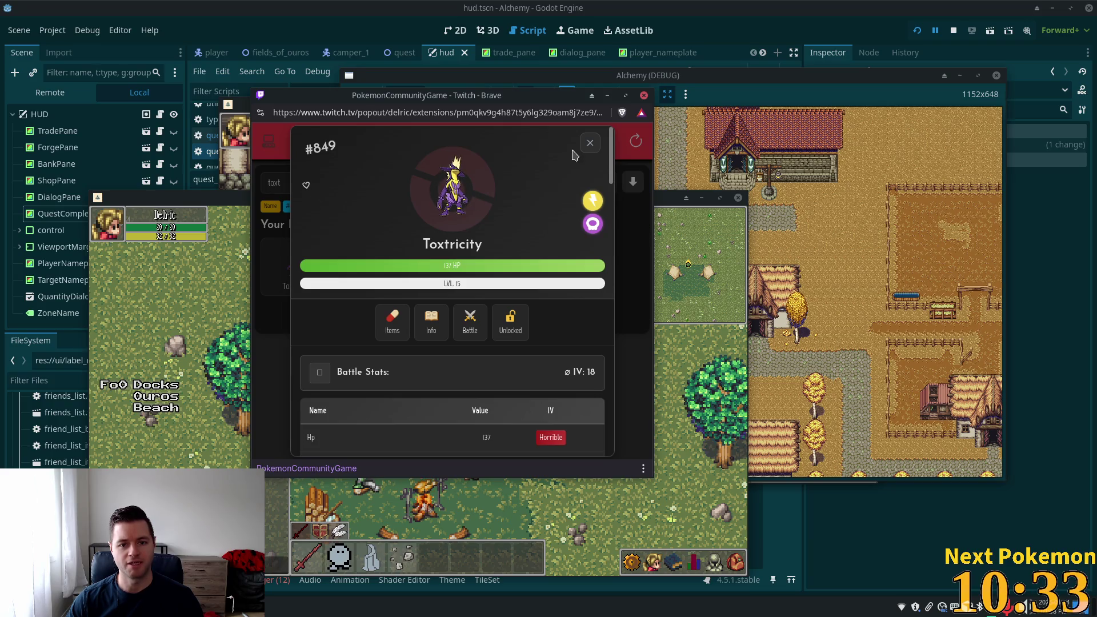
# Close Toxtricity's details and clear the extension's search box
pyautogui.click(590, 142)
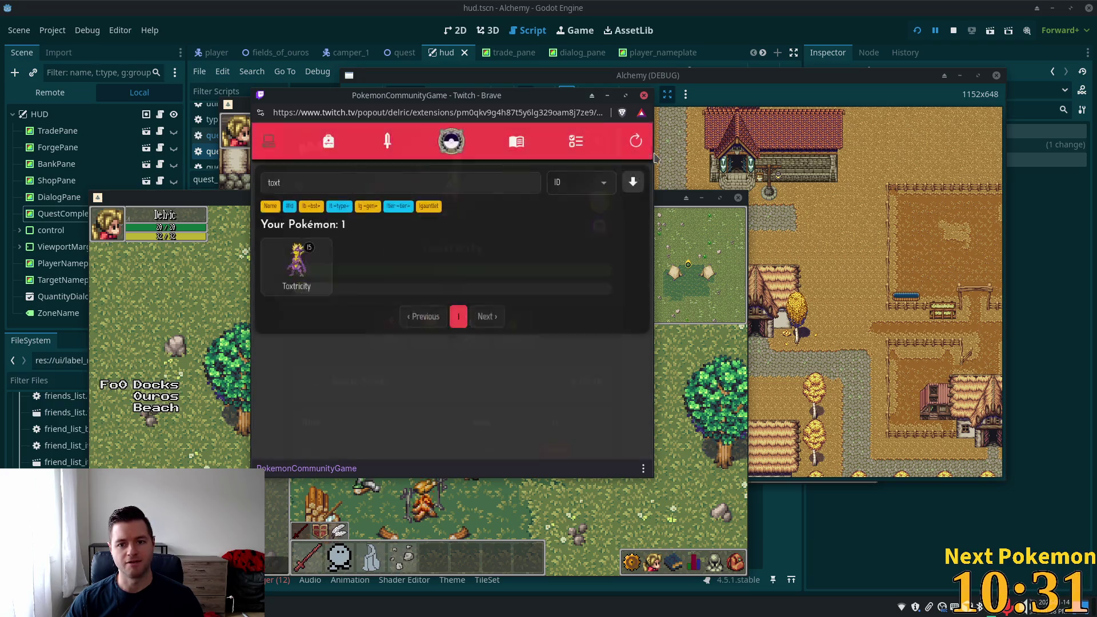
pyautogui.doubleClick(540, 189)
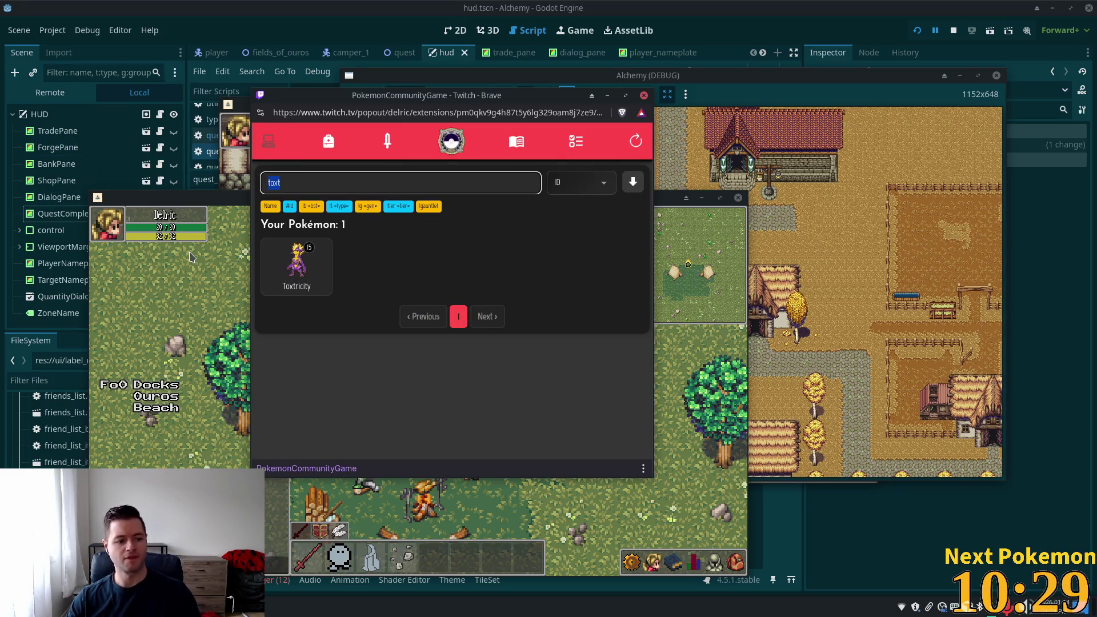
pyautogui.press('BackSpace')
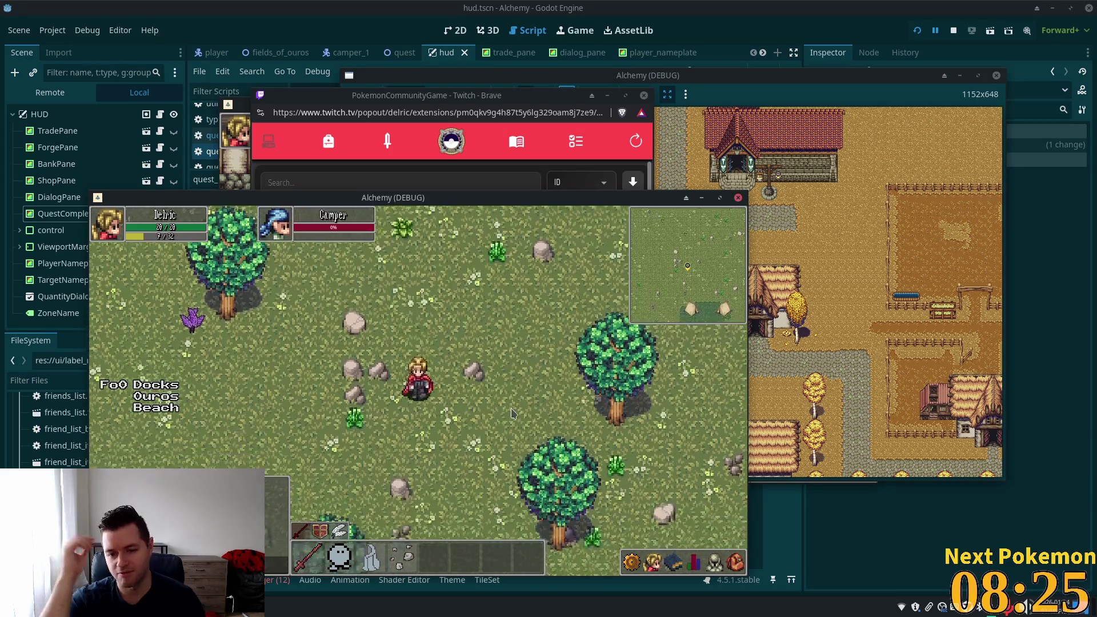
# Walk the player past the tents and campfire, then up-left behind a tree
pyautogui.press('Down')
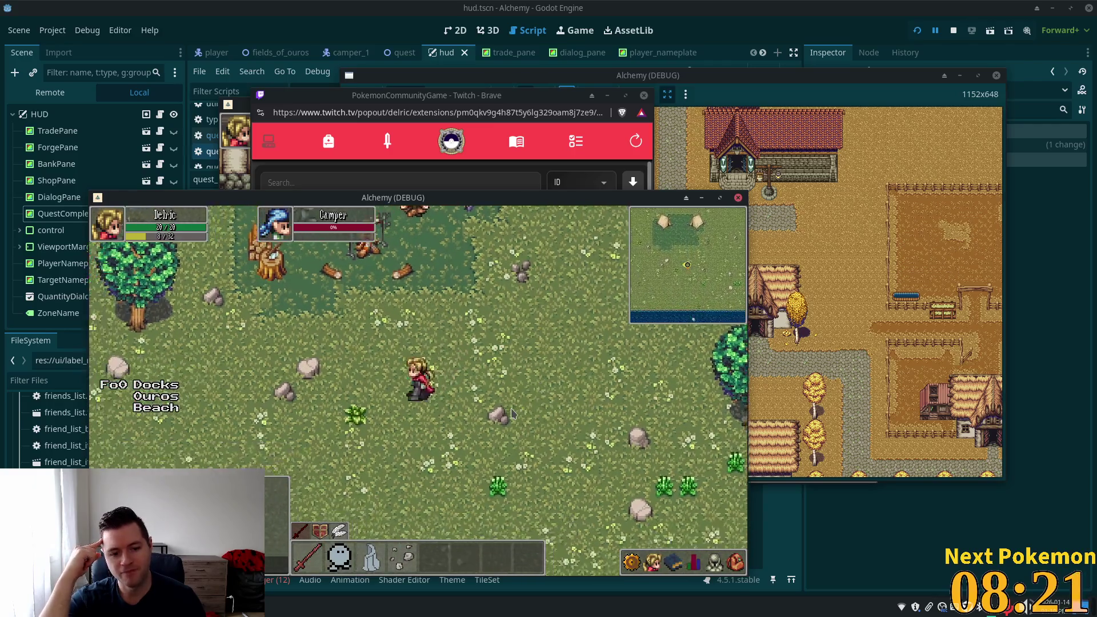
pyautogui.press('Up')
pyautogui.press('Left')
pyautogui.press('Up')
pyautogui.press('Right')
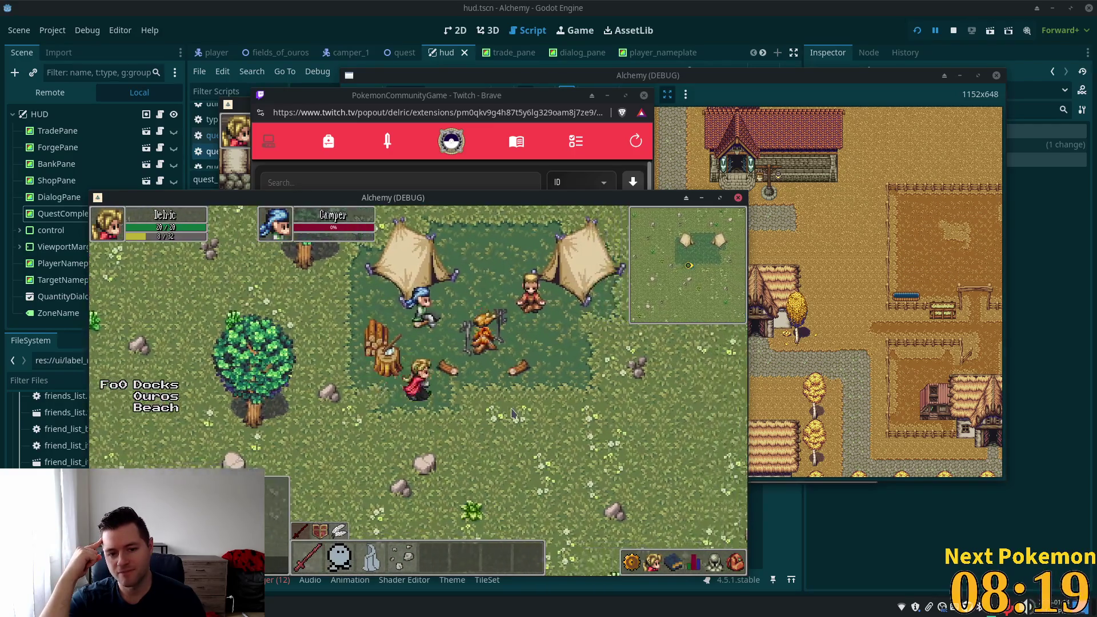
pyautogui.press('Up')
pyautogui.press('Right')
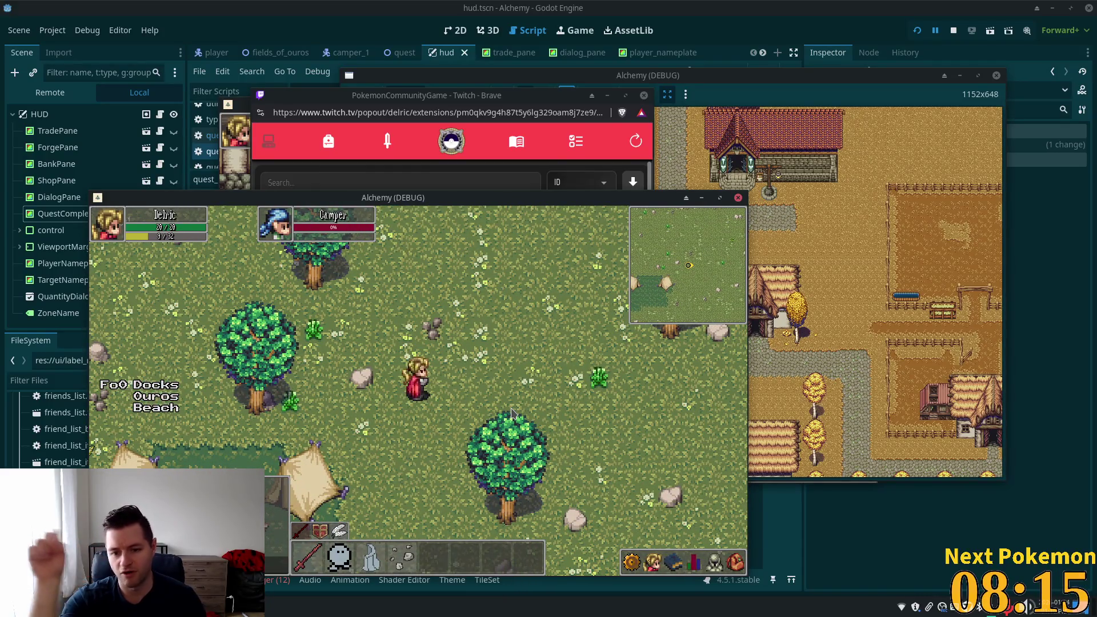
pyautogui.press('Left')
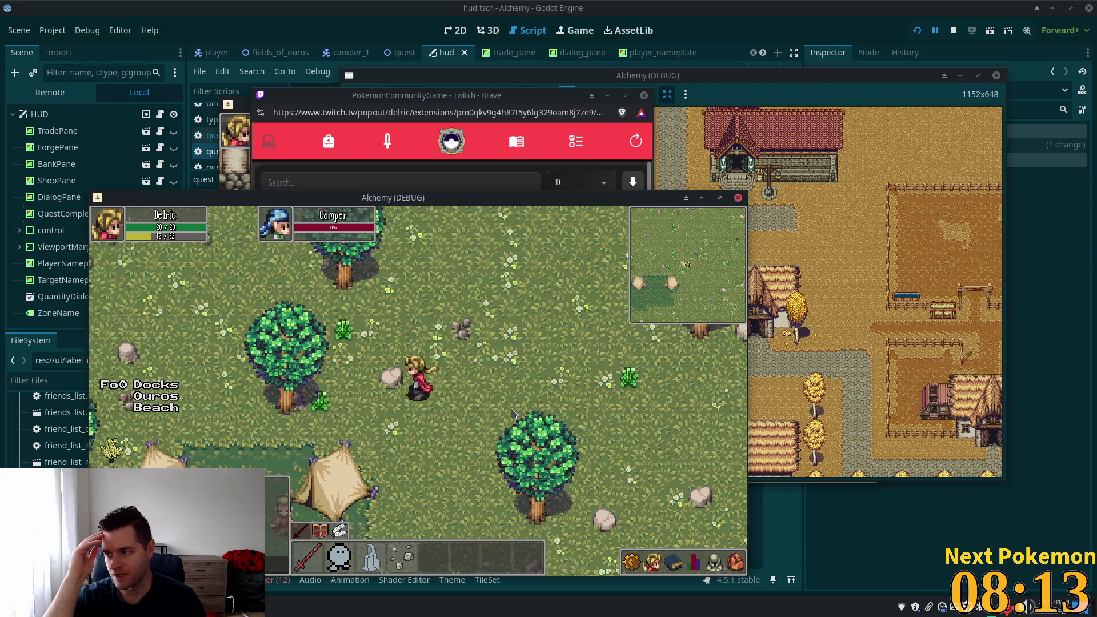
pyautogui.press('Up')
pyautogui.press('Down')
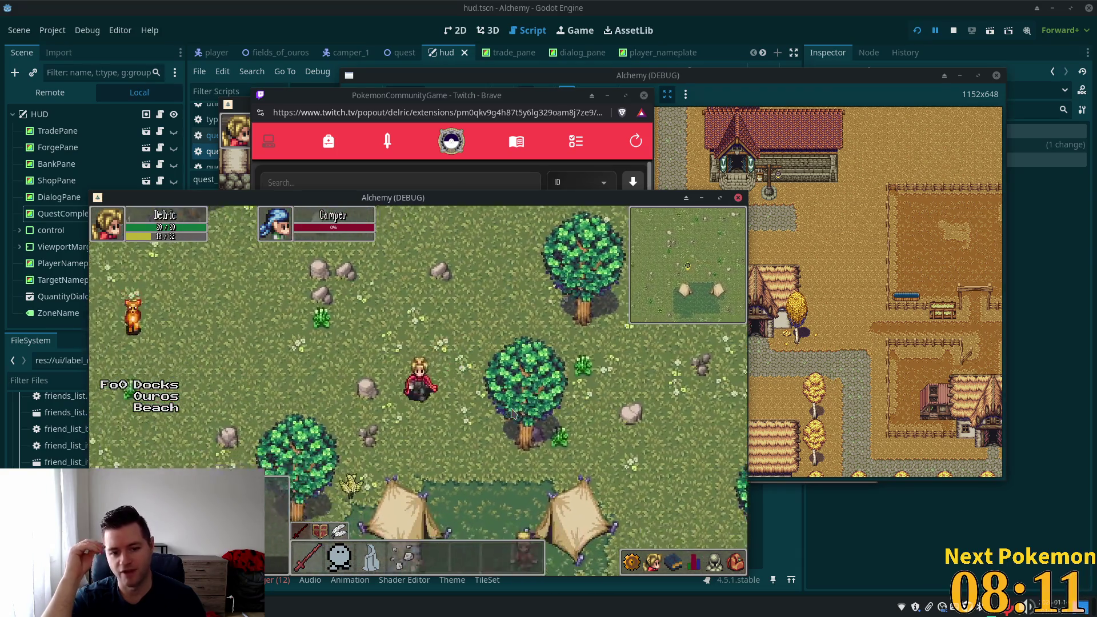
pyautogui.press('Down')
pyautogui.press('Down')
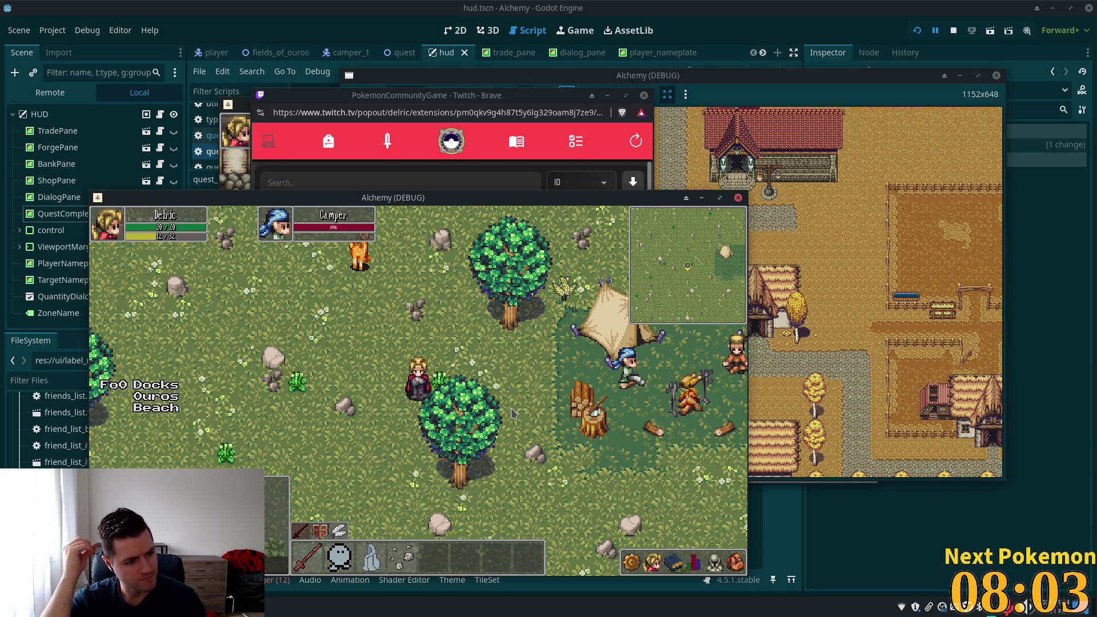
# Walk the player down and right across the map, then up and right into open fields
pyautogui.press('Down')
pyautogui.press('Right')
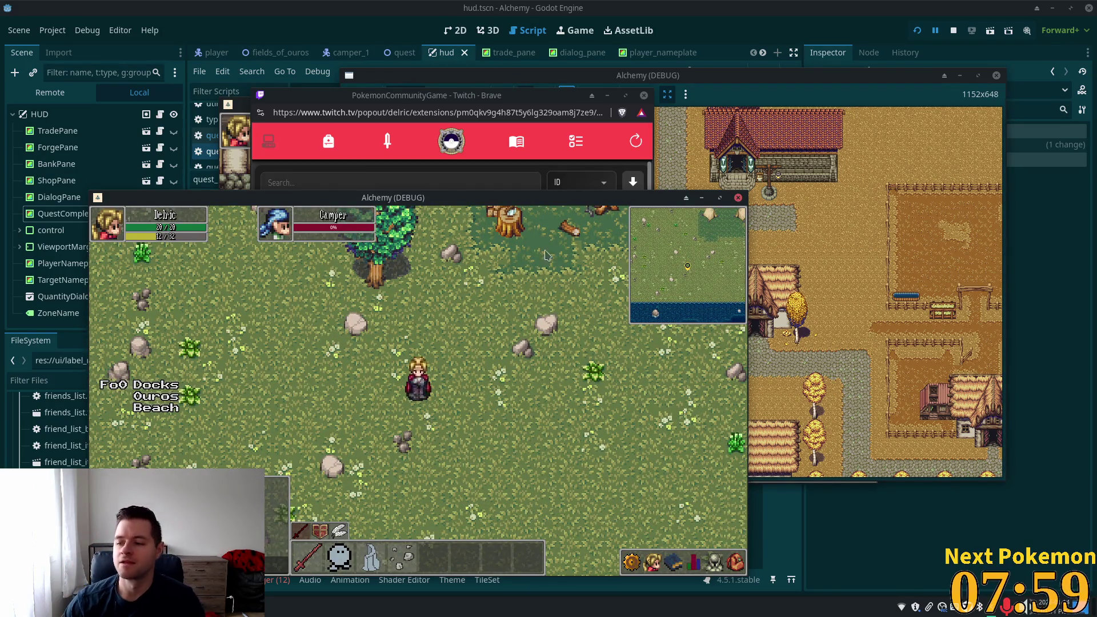
pyautogui.press('Up')
pyautogui.press('Up')
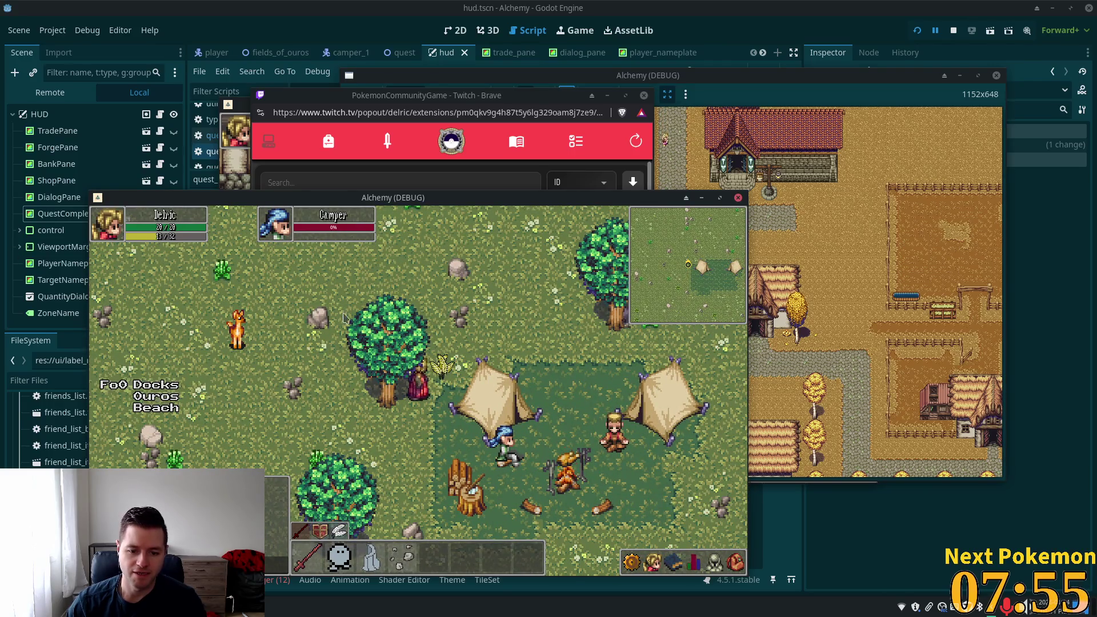
pyautogui.press('Right')
pyautogui.press('Down')
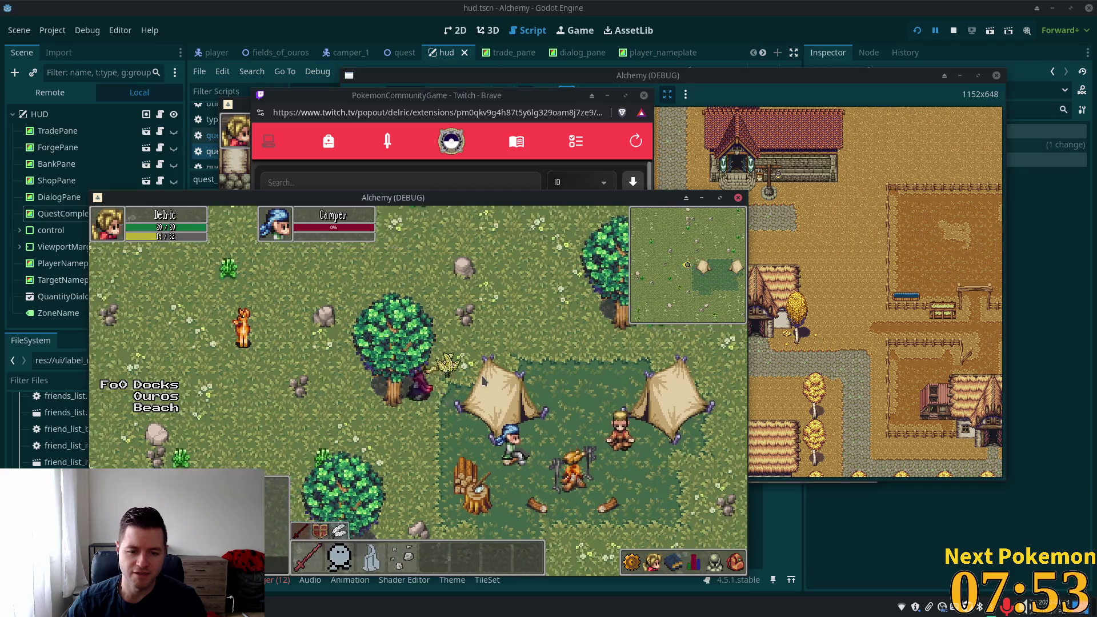
pyautogui.press('f')
pyautogui.press('f')
pyautogui.press('Down')
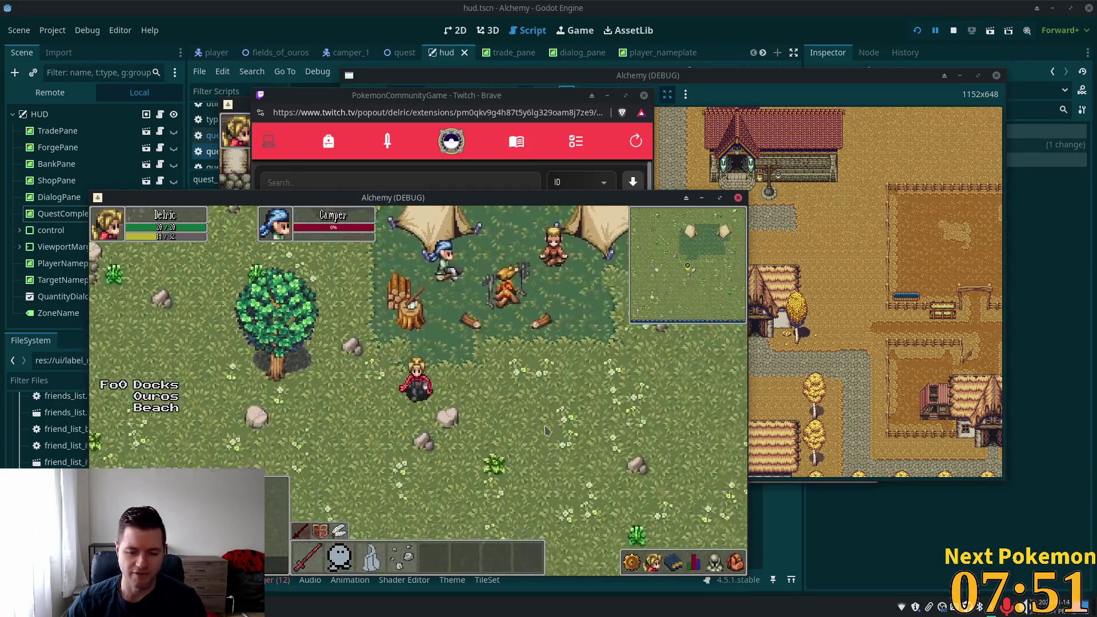
pyautogui.press('Right')
pyautogui.press('Up')
pyautogui.press('Right')
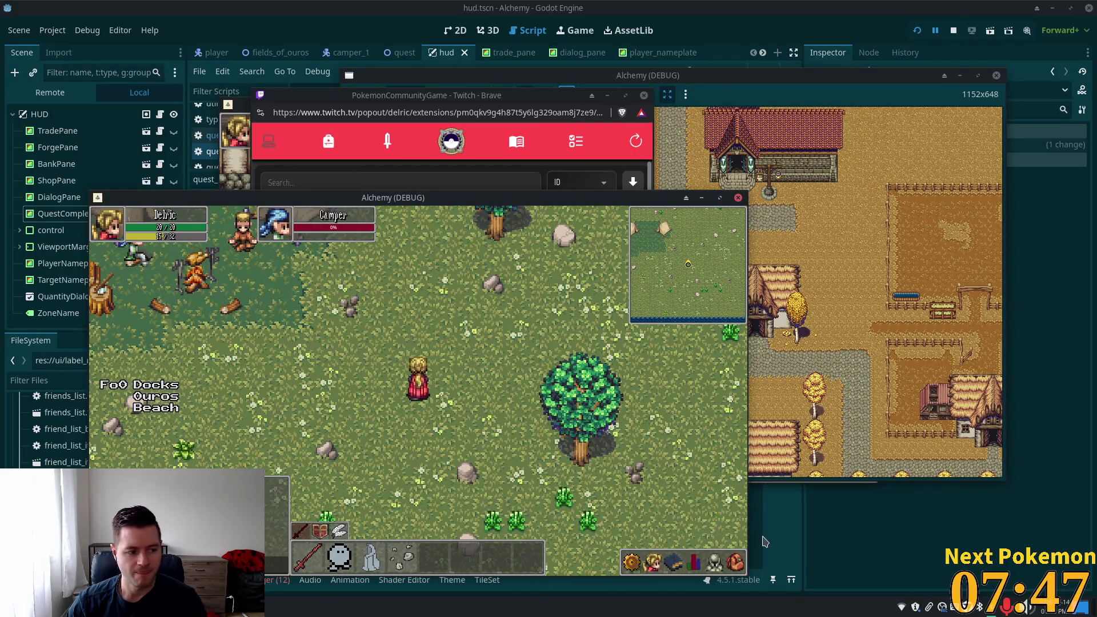
pyautogui.click(680, 562)
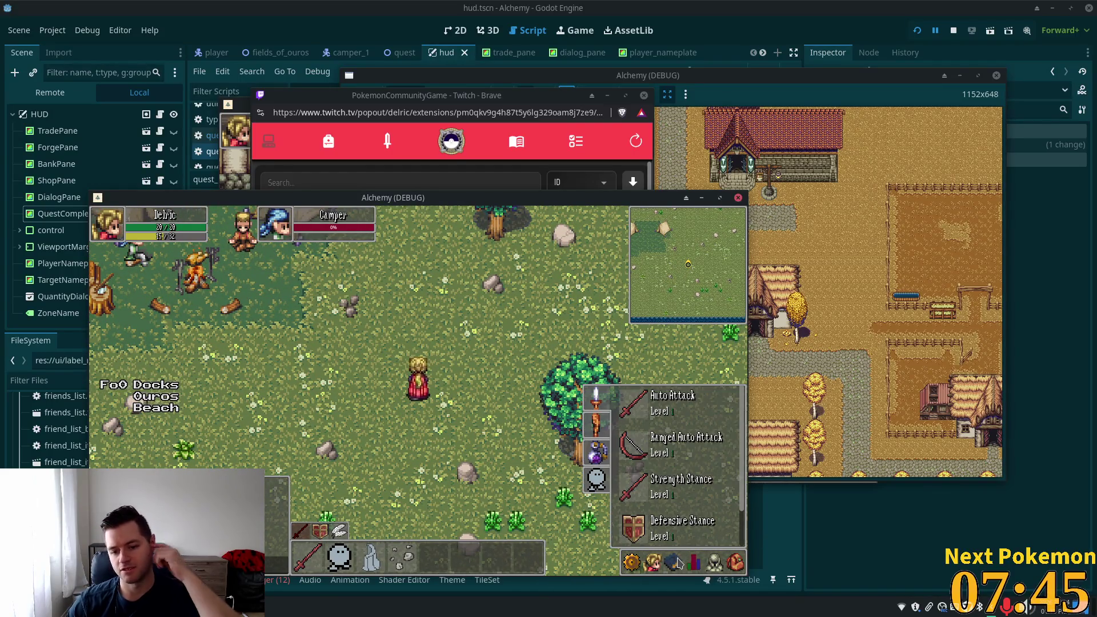
pyautogui.click(678, 565)
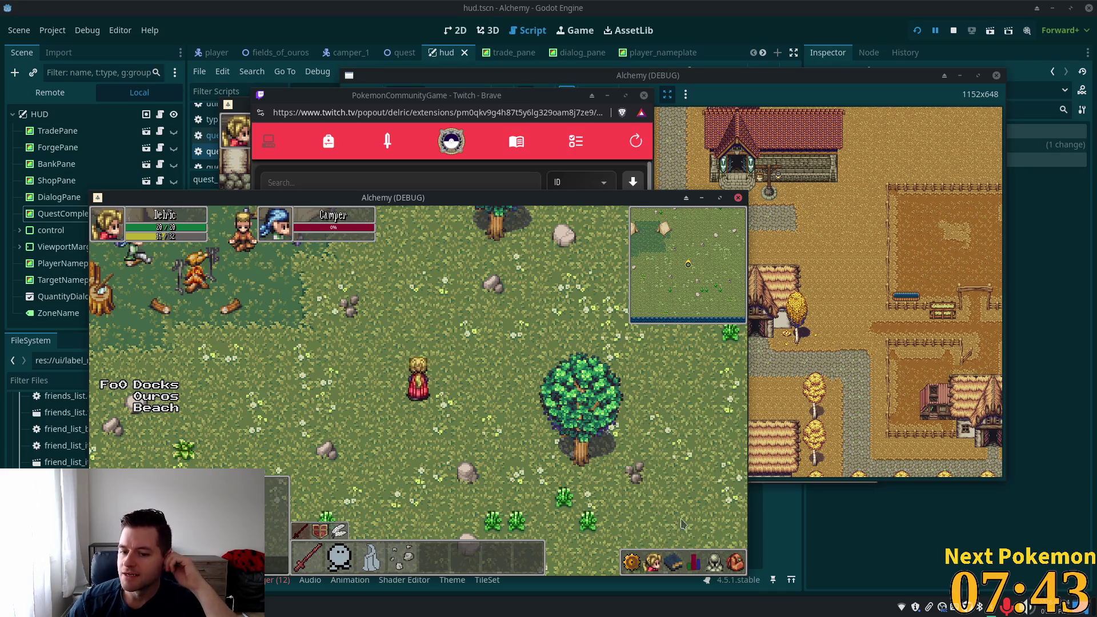
pyautogui.click(677, 561)
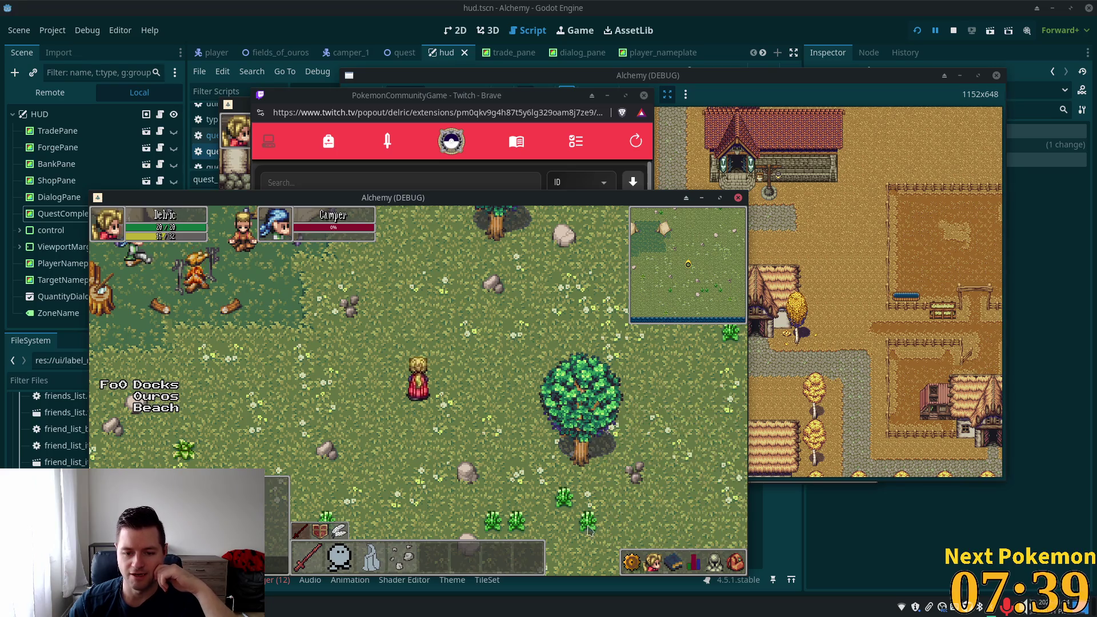
pyautogui.click(715, 562)
pyautogui.click(726, 459)
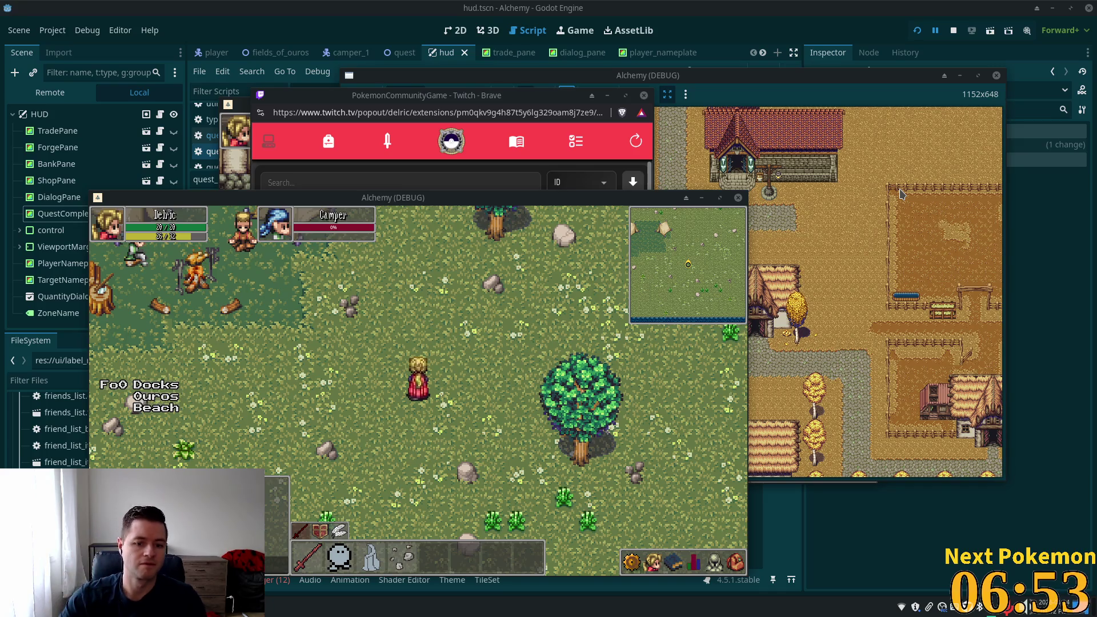
# Walk north across the field past the water and through the tall grass to the cobblestone crossroads
pyautogui.press('w')
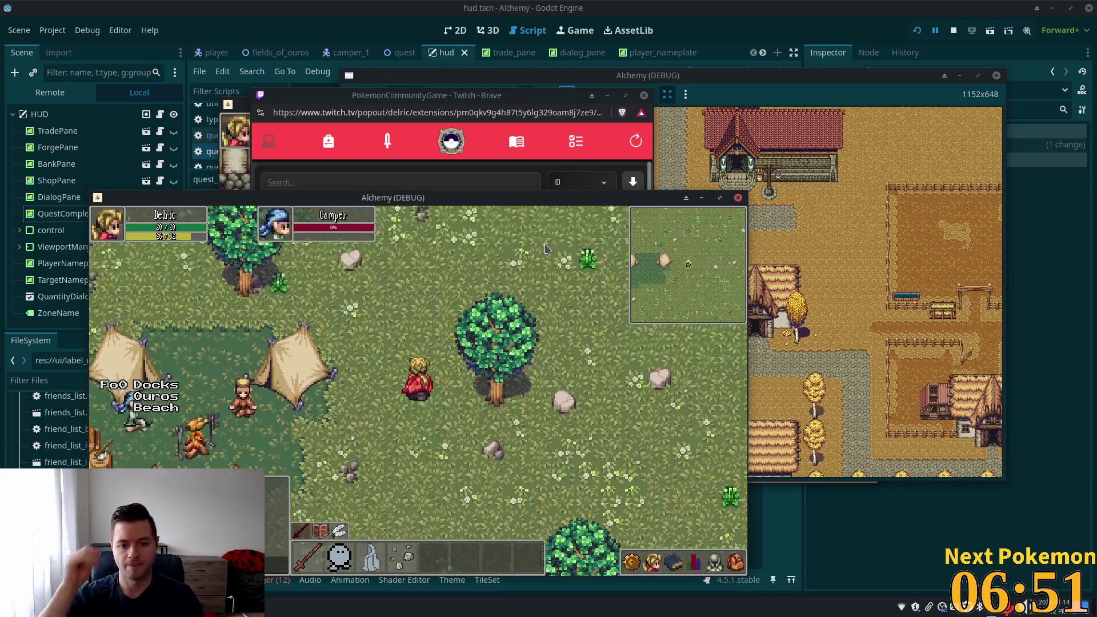
pyautogui.press('w')
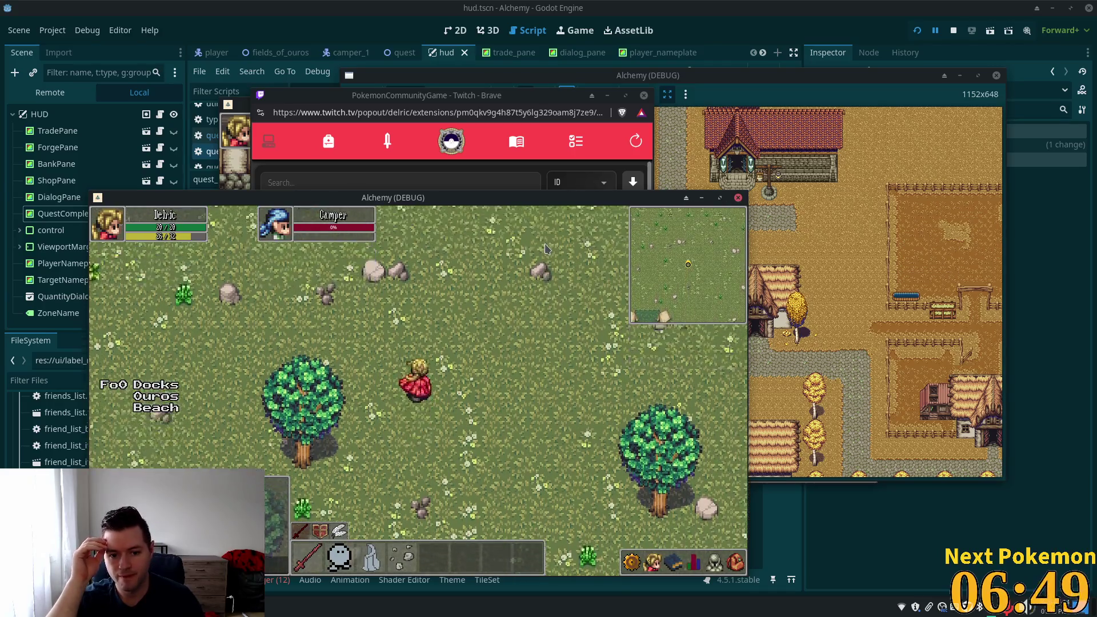
pyautogui.press('w')
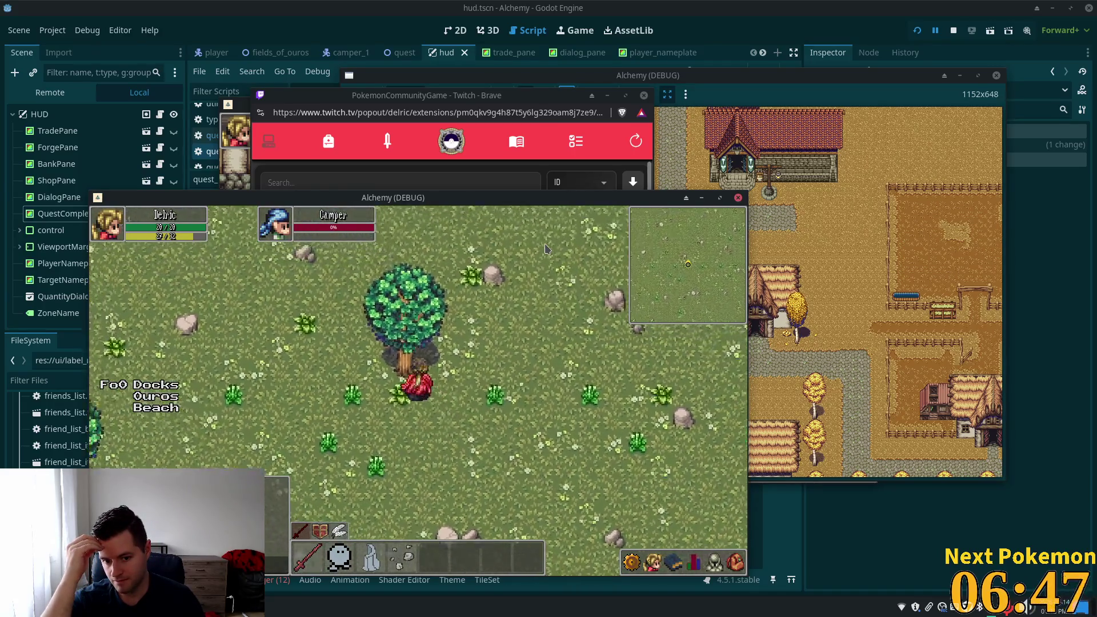
pyautogui.press('w')
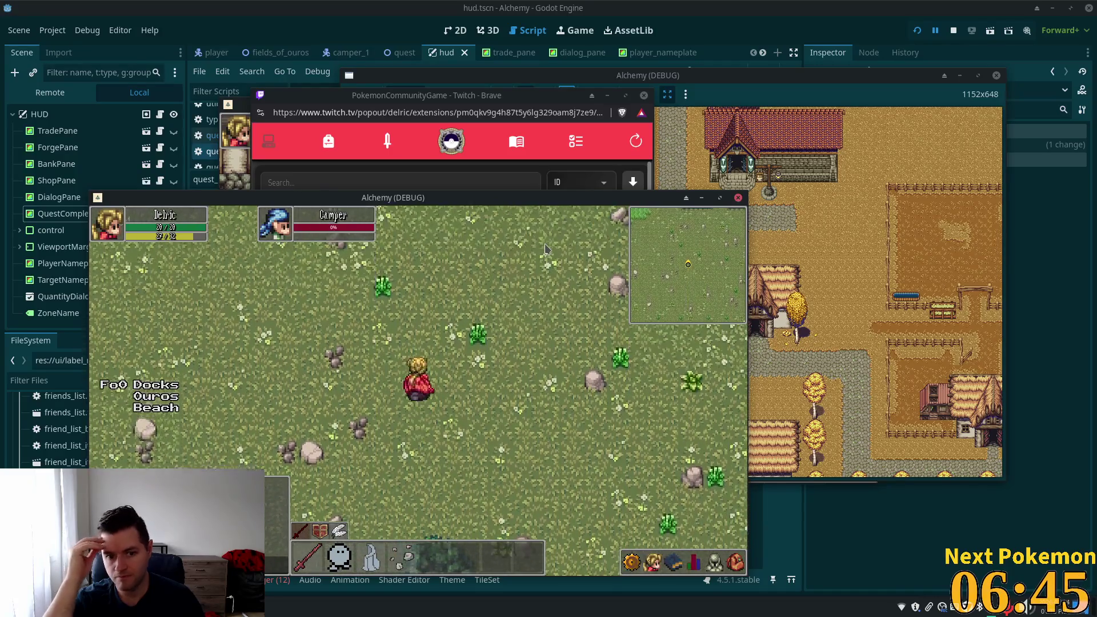
pyautogui.press('w')
pyautogui.press('a')
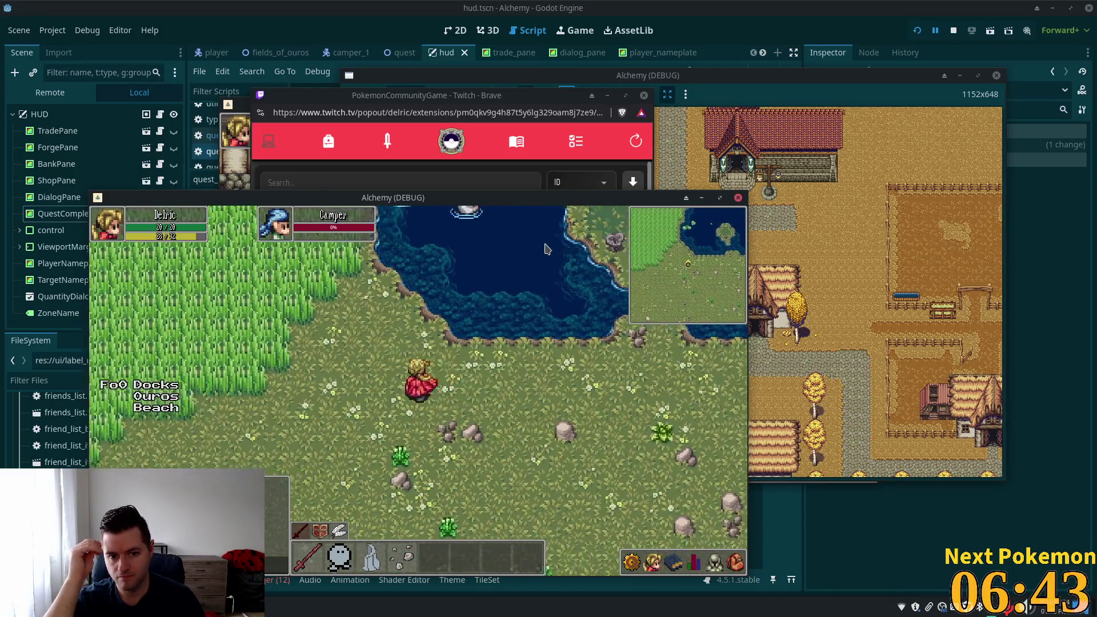
pyautogui.press('w')
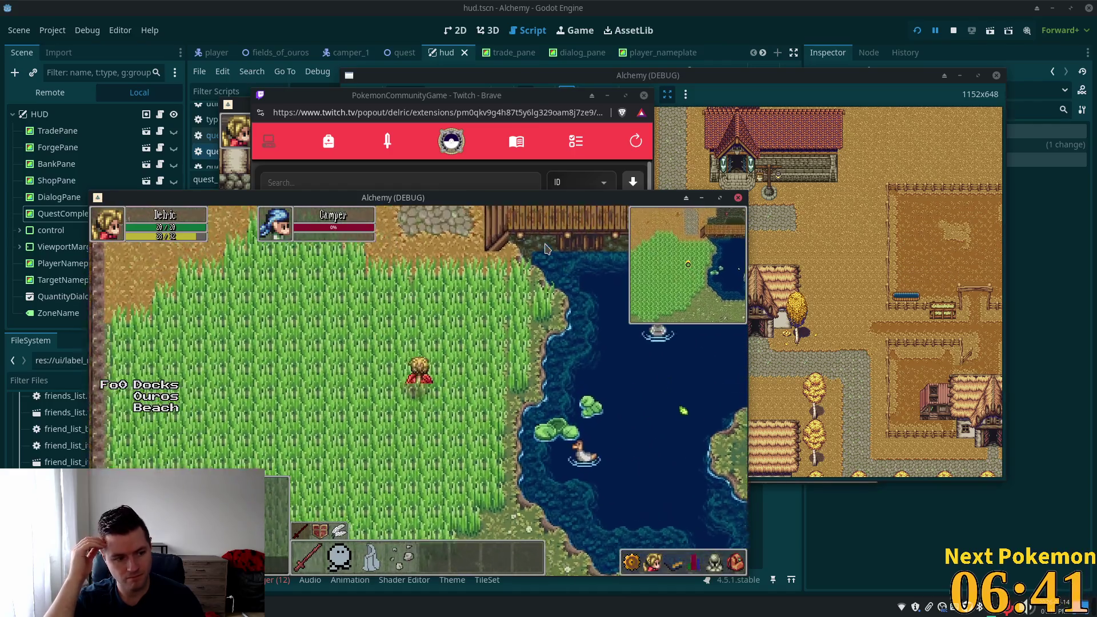
pyautogui.press('w')
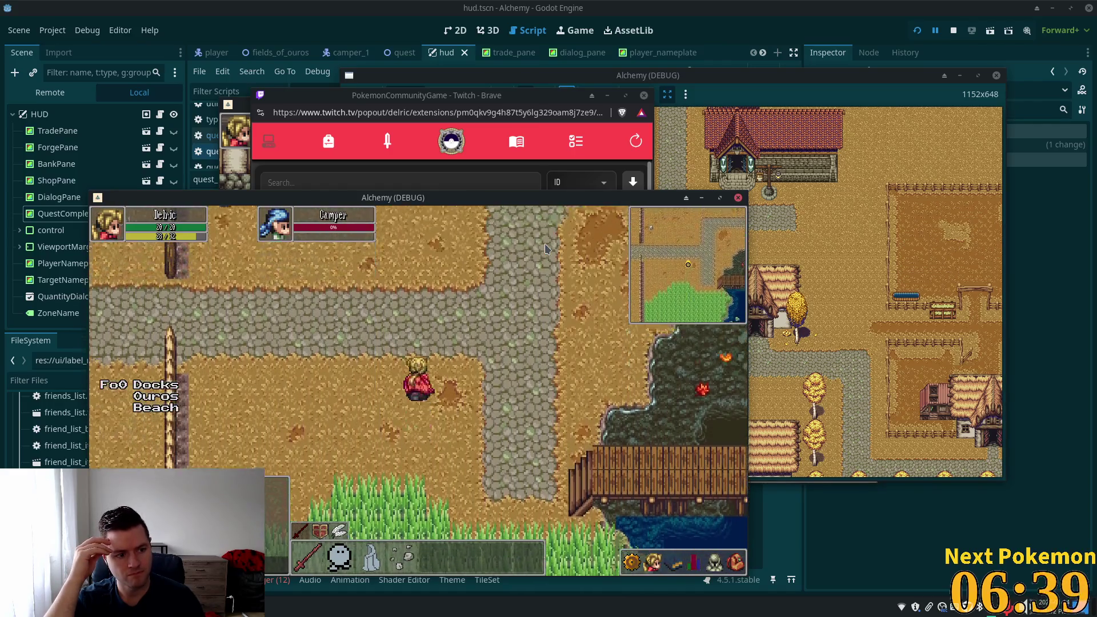
# Follow the cobblestone paths west and north into Ouros among the houses
pyautogui.press('s')
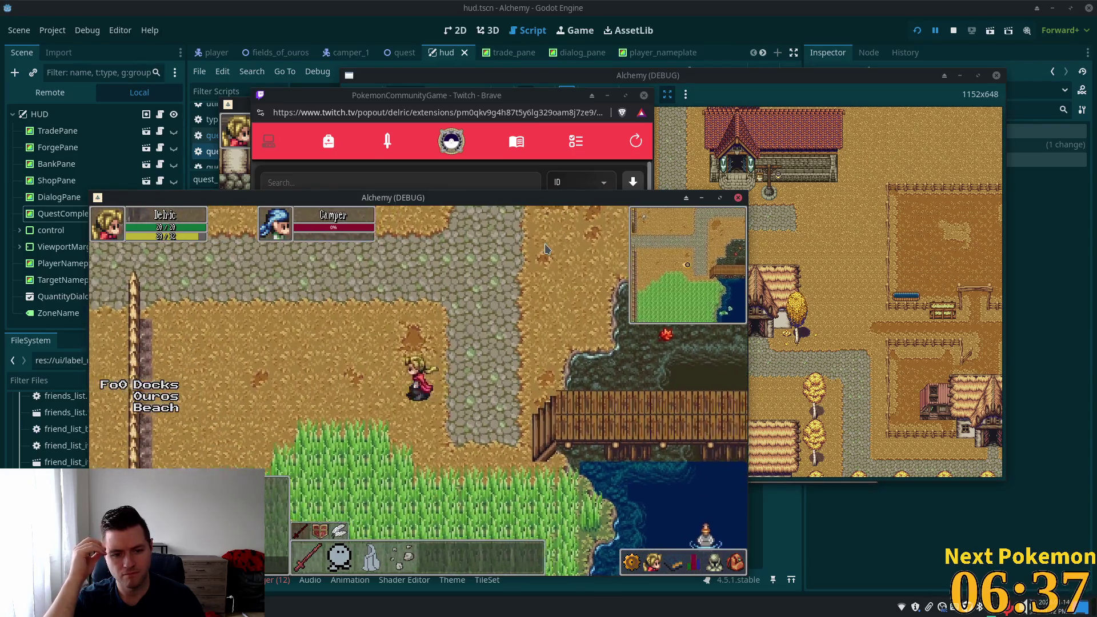
pyautogui.press('a')
pyautogui.press('w')
pyautogui.press('d')
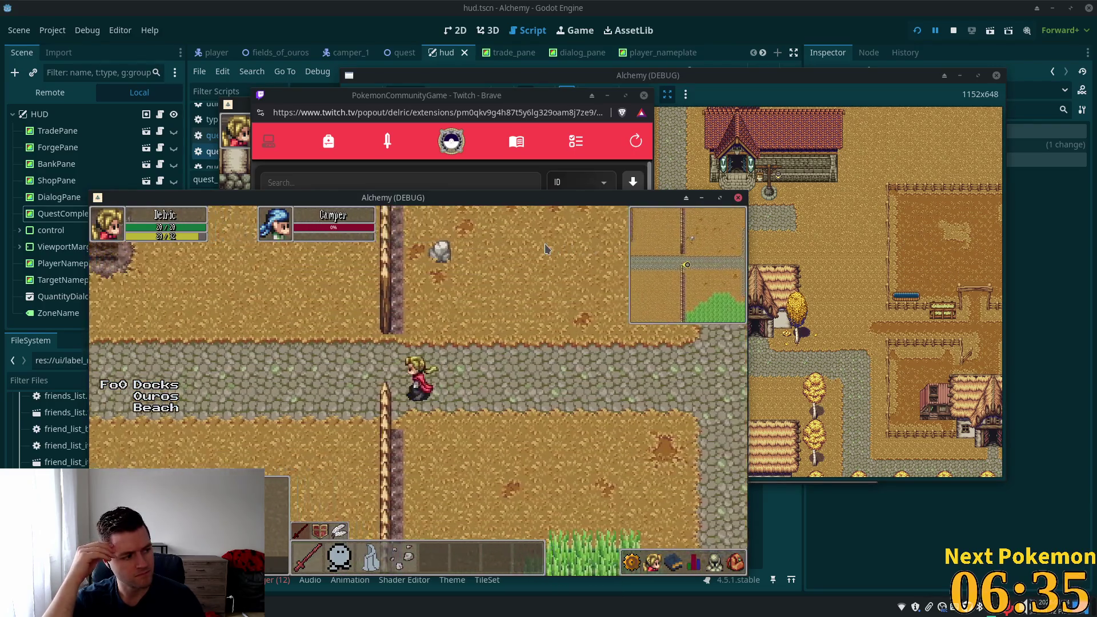
pyautogui.press('a')
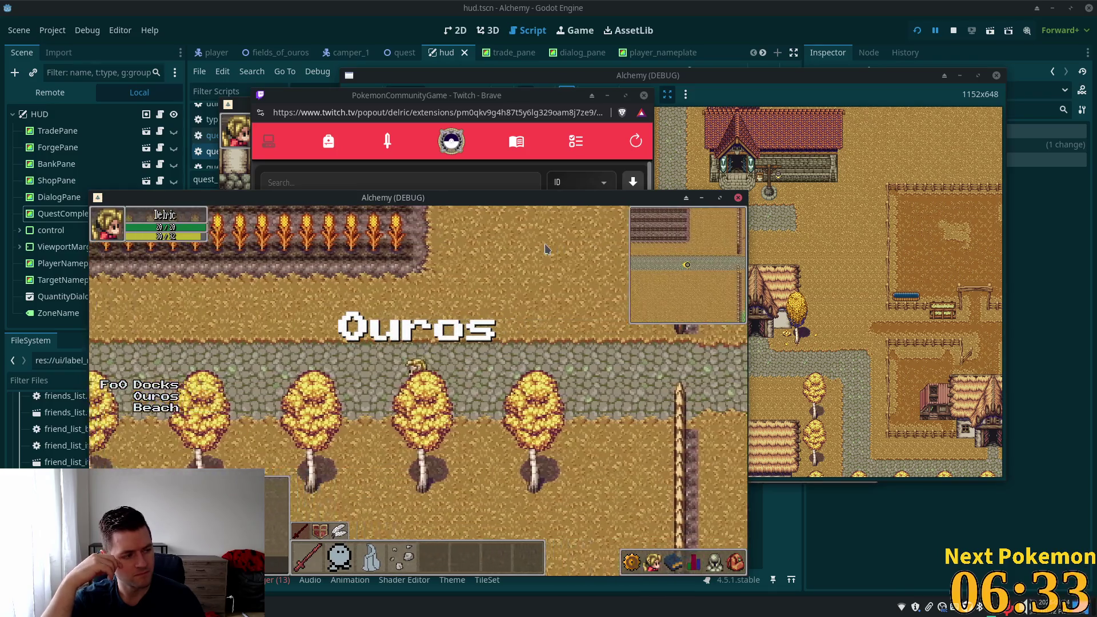
pyautogui.press('a')
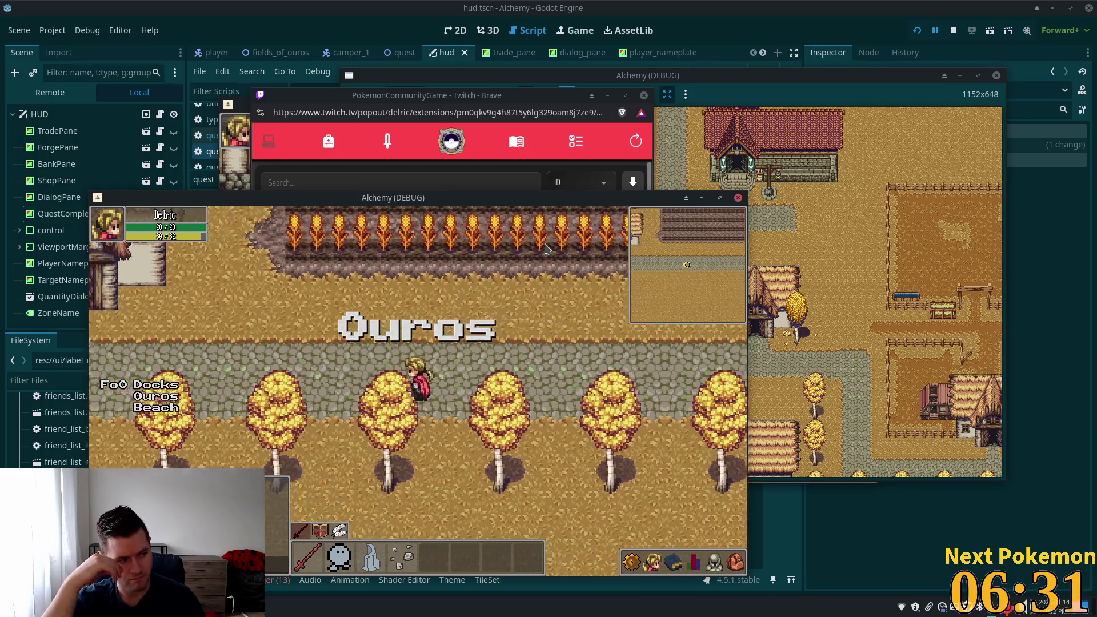
pyautogui.press('a')
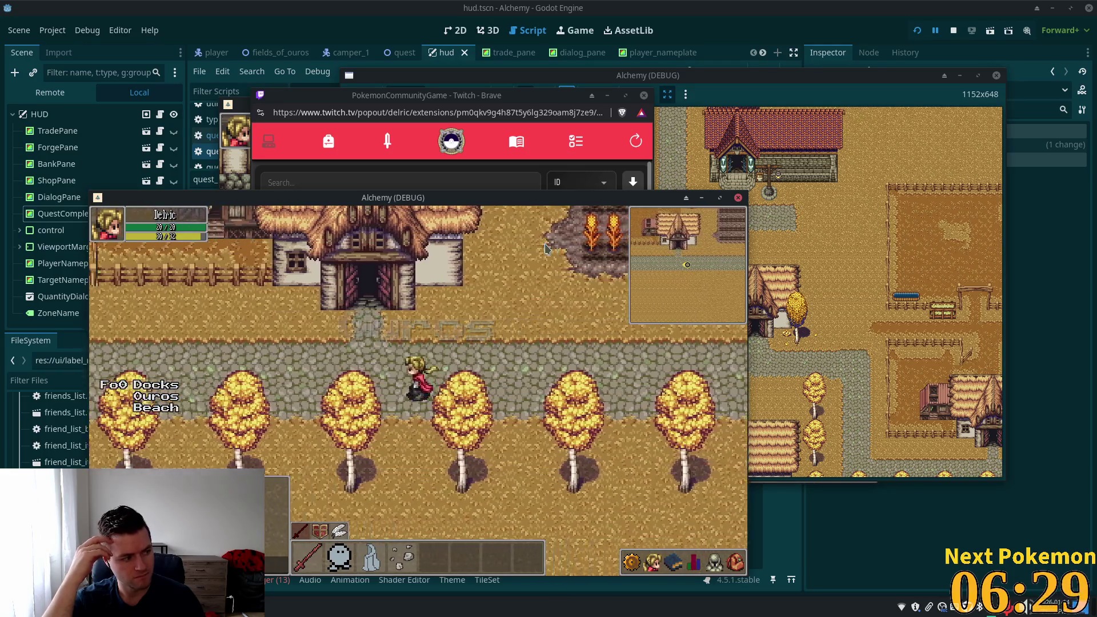
pyautogui.press('a')
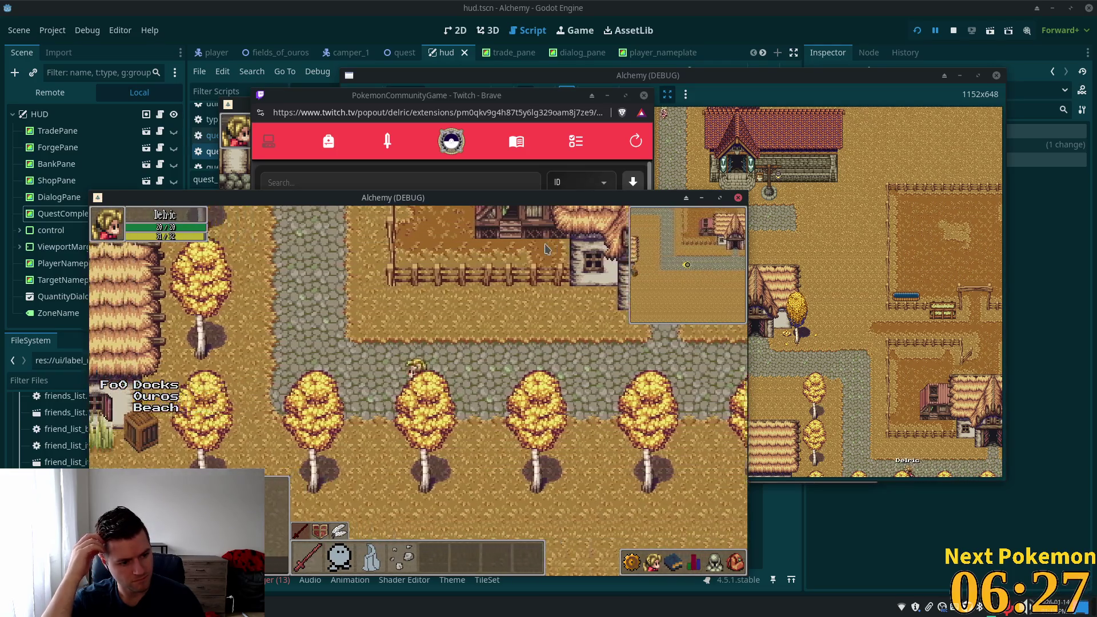
pyautogui.press('w')
pyautogui.press('w')
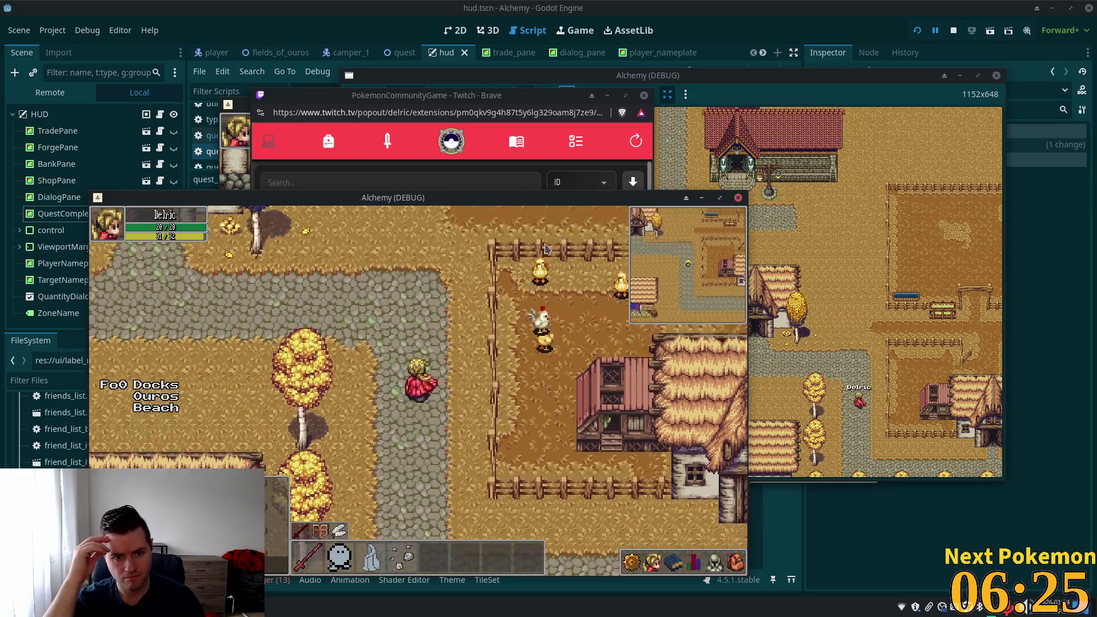
pyautogui.press('a')
pyautogui.press('a')
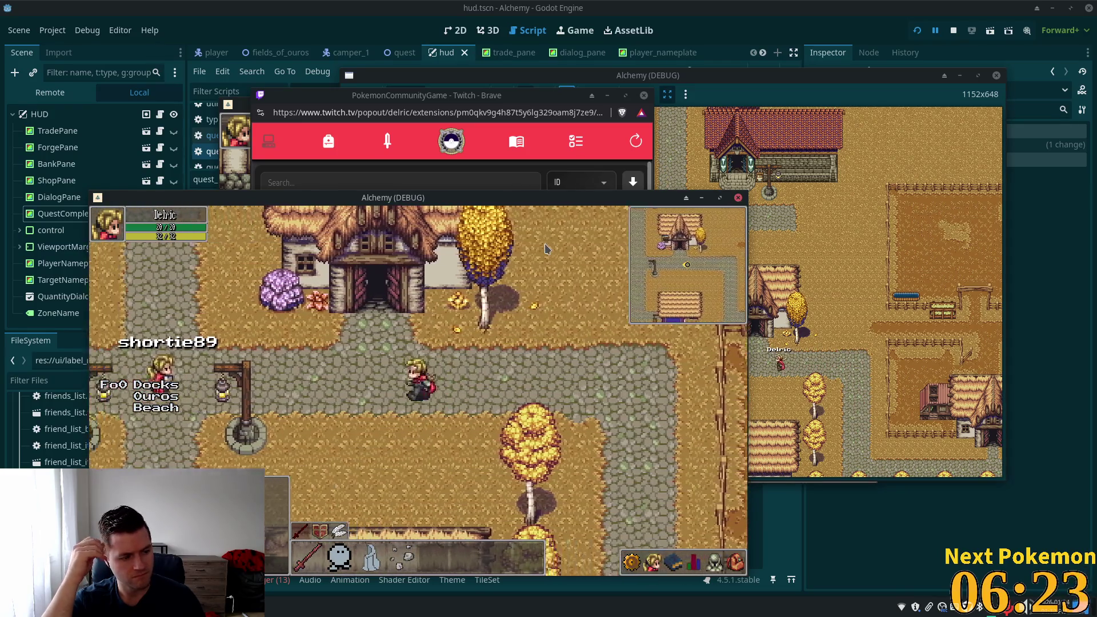
pyautogui.press('a')
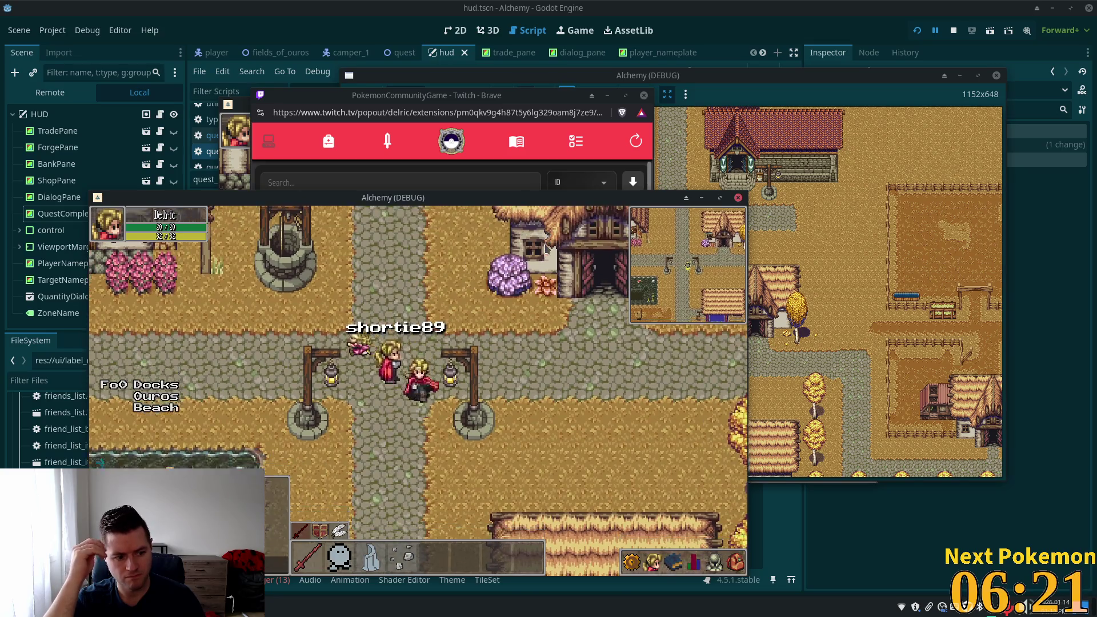
# Walk south out of Ouros through the fields, past the camp beside a deer
pyautogui.press('s')
pyautogui.press('s')
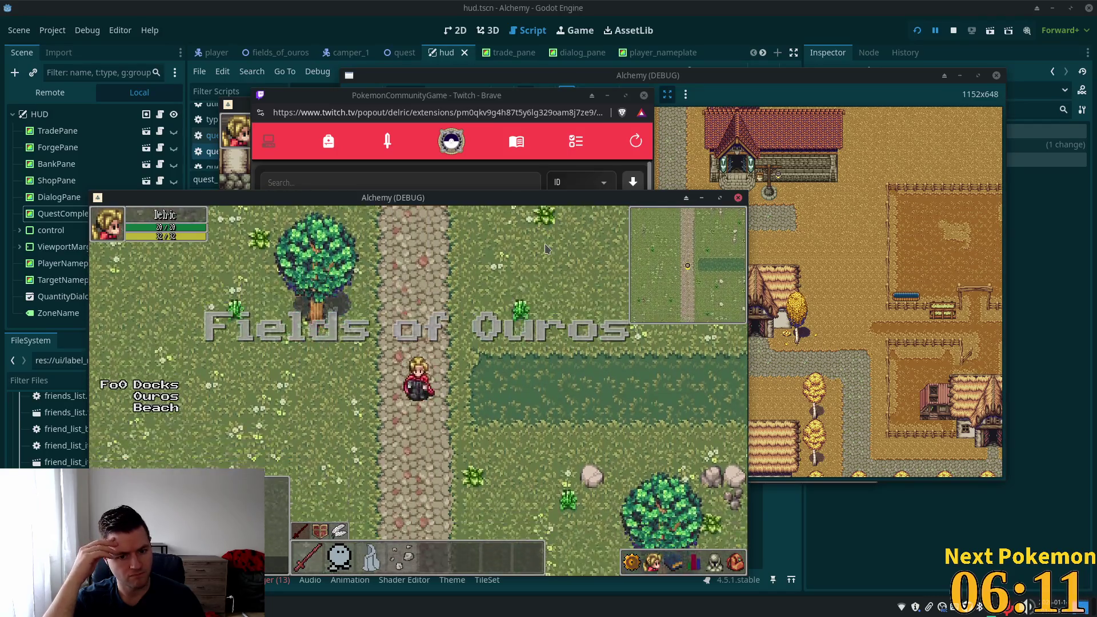
pyautogui.press('Down')
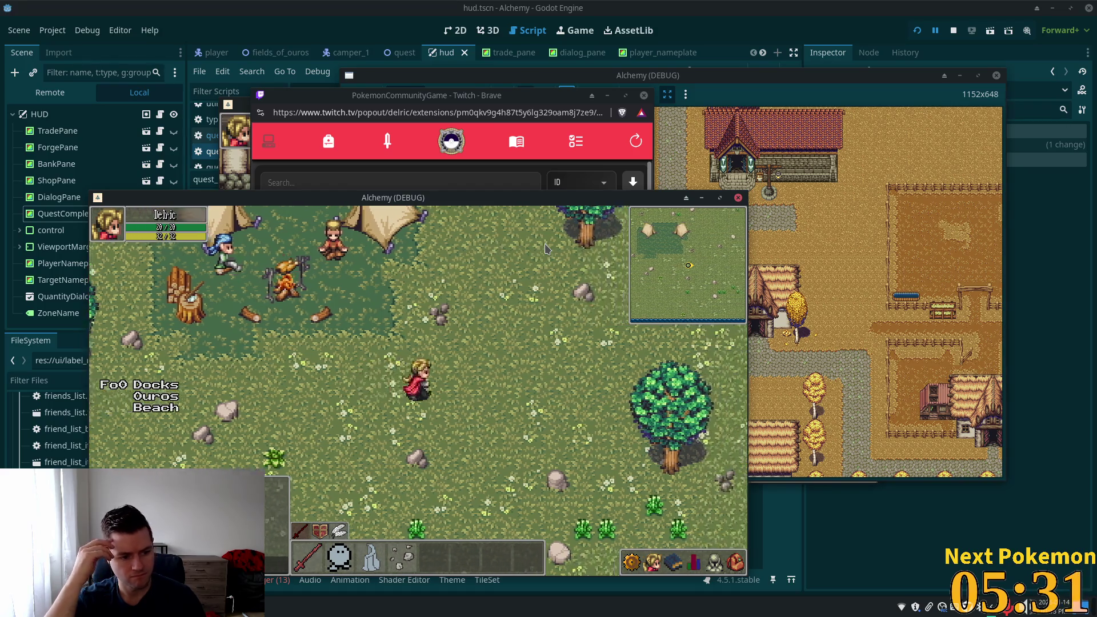
pyautogui.press('Right')
pyautogui.press('Up')
# Walk north across the field toward the water onto the path beside the dock
pyautogui.press('Right')
pyautogui.press('Up')
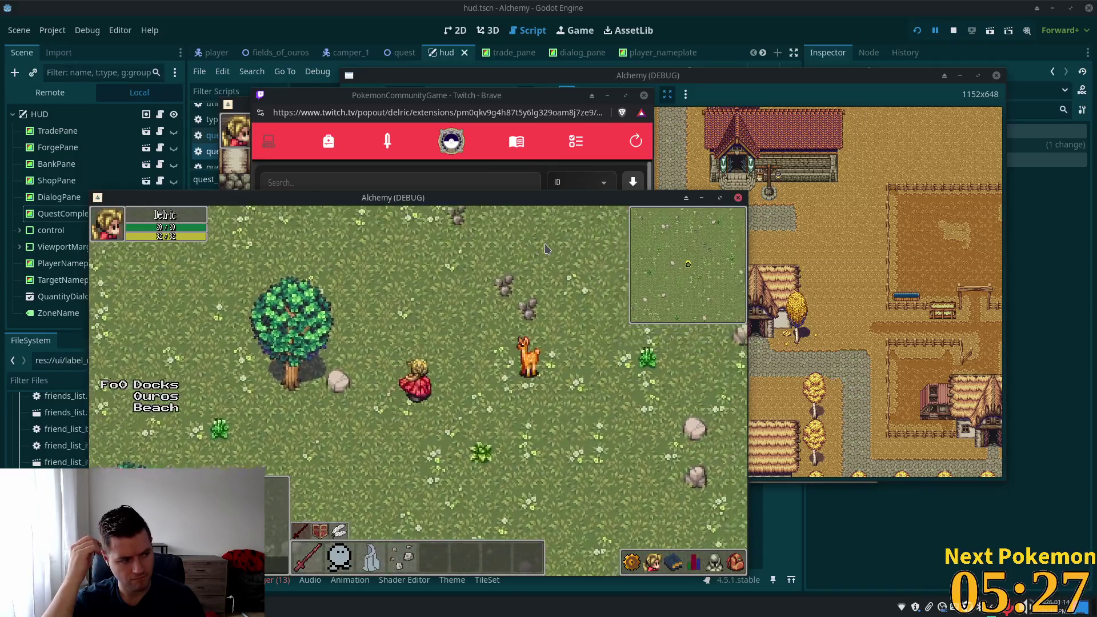
pyautogui.press('Up')
pyautogui.press('Up')
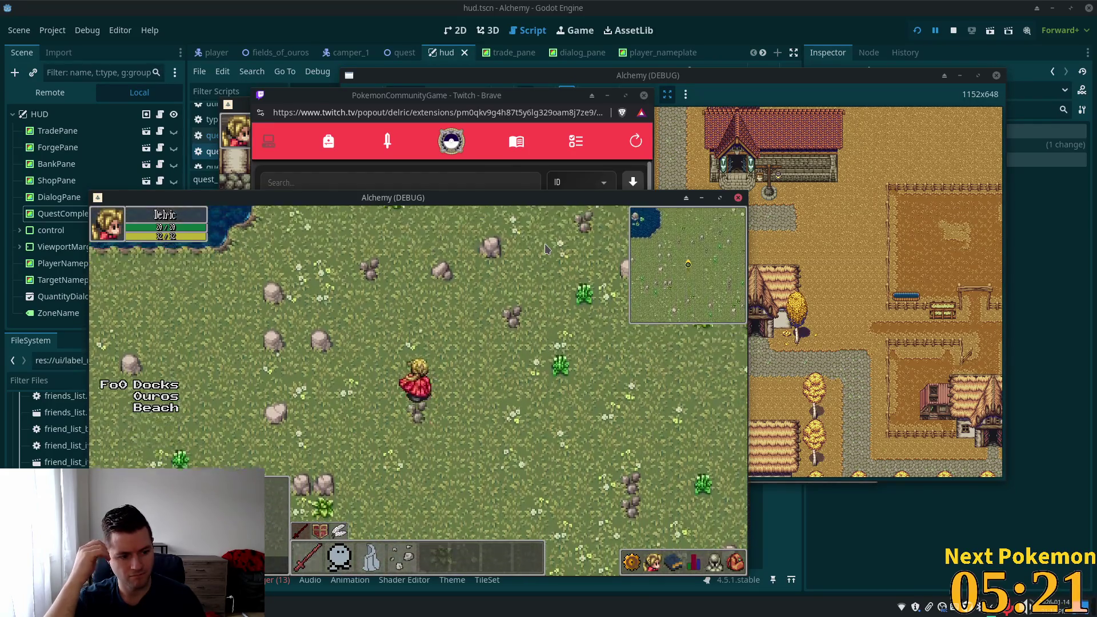
pyautogui.press('Up')
pyautogui.press('Left')
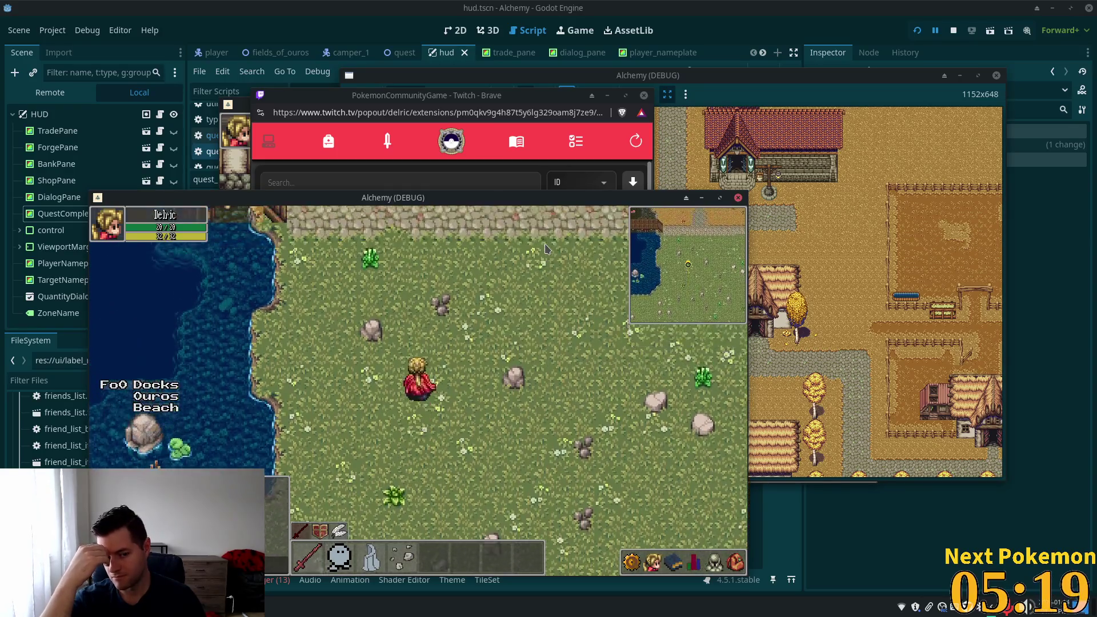
pyautogui.press('Up')
pyautogui.press('Left')
pyautogui.press('Left')
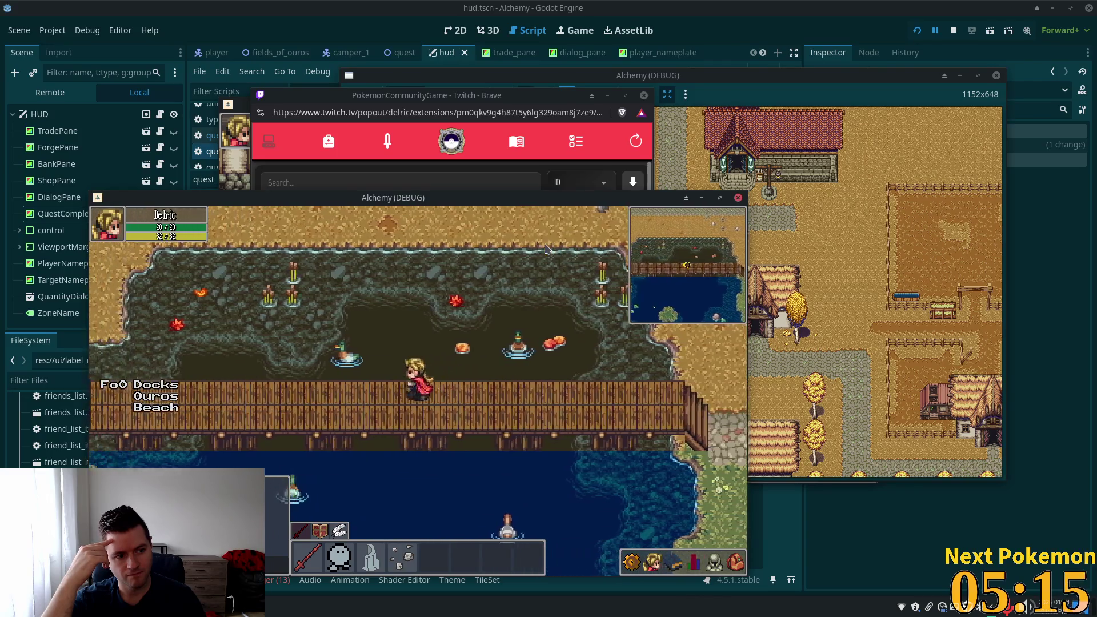
# Walk left along the dock, through the tall grass, onto the tree-lined road into Ouros
pyautogui.press('Left')
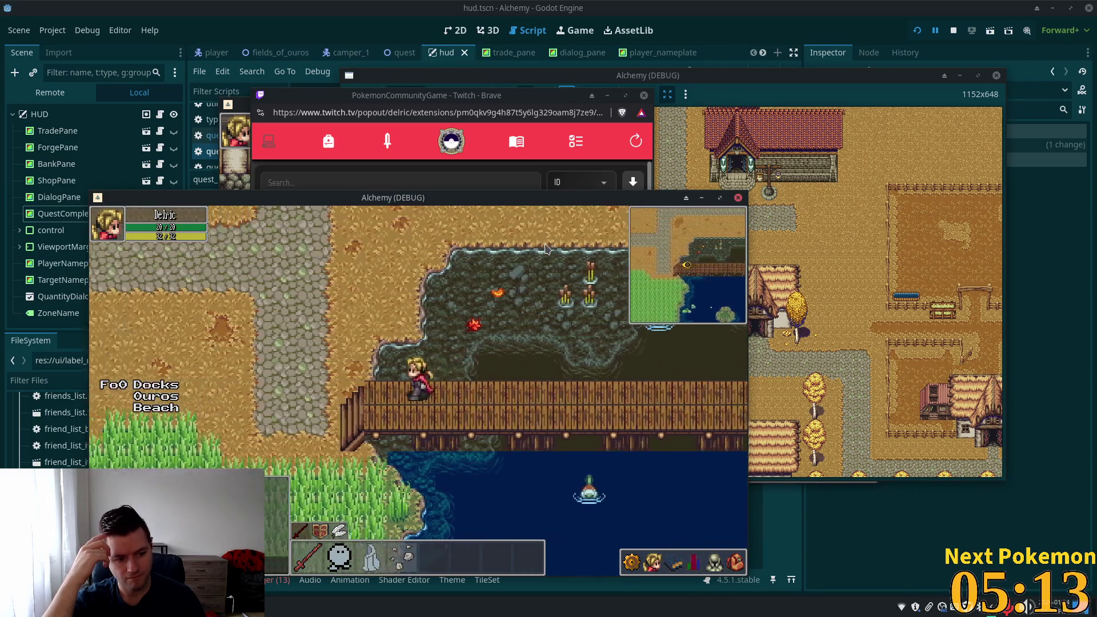
pyautogui.press('Left')
pyautogui.press('Down')
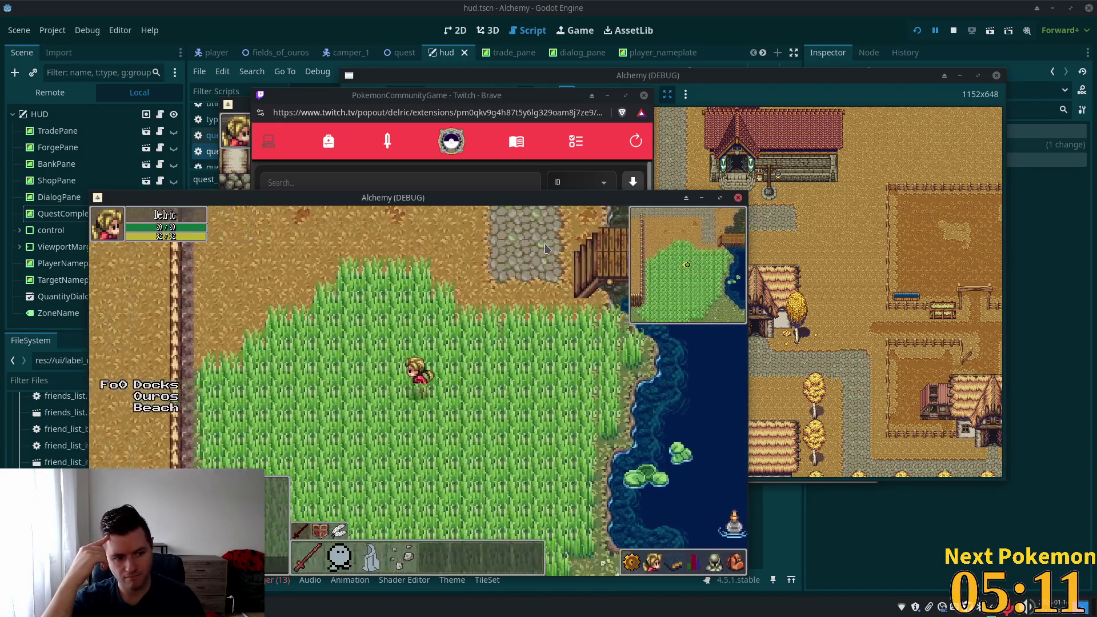
pyautogui.press('Left')
pyautogui.press('Down')
pyautogui.press('Left')
pyautogui.press('Up')
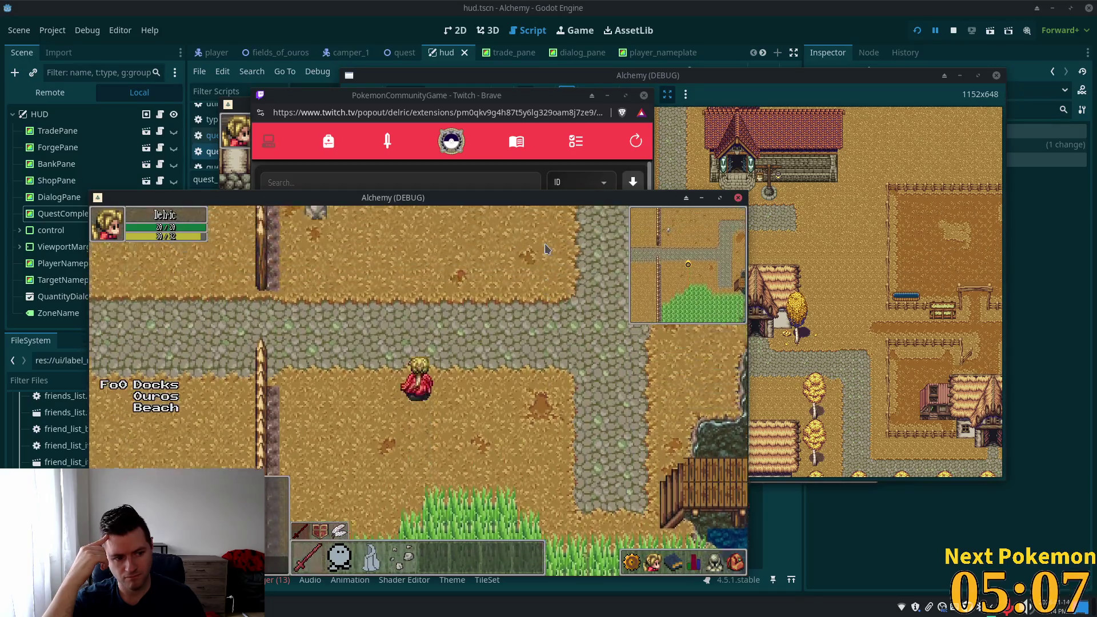
pyautogui.press('Up')
pyautogui.press('Left')
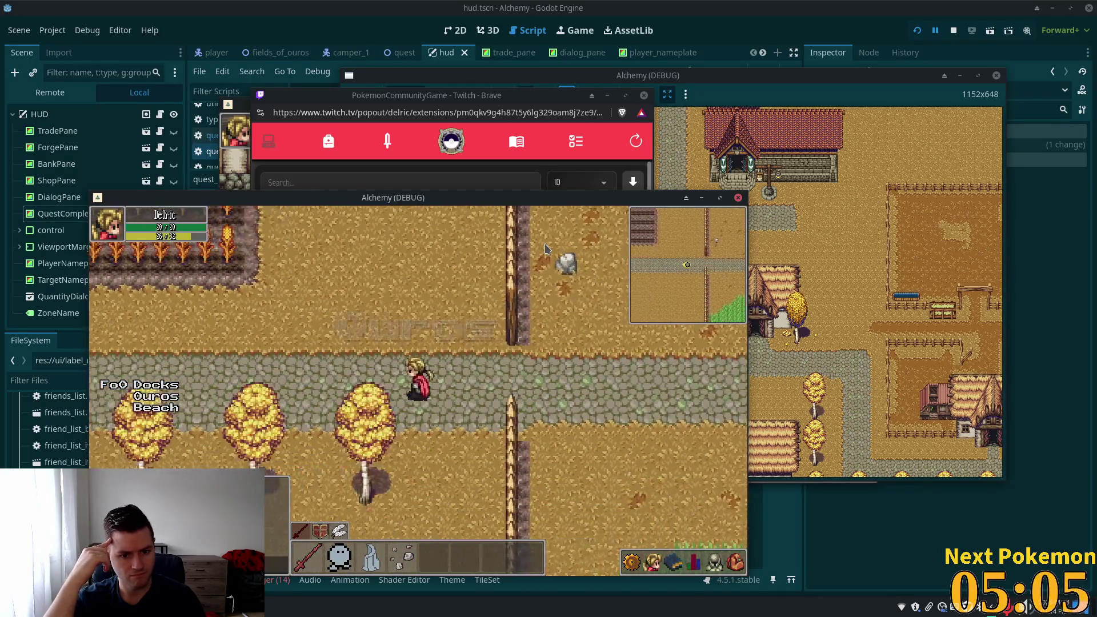
# Walk north along the village road, then west past the other player and the well to a large house
pyautogui.press('Left')
pyautogui.press('Left')
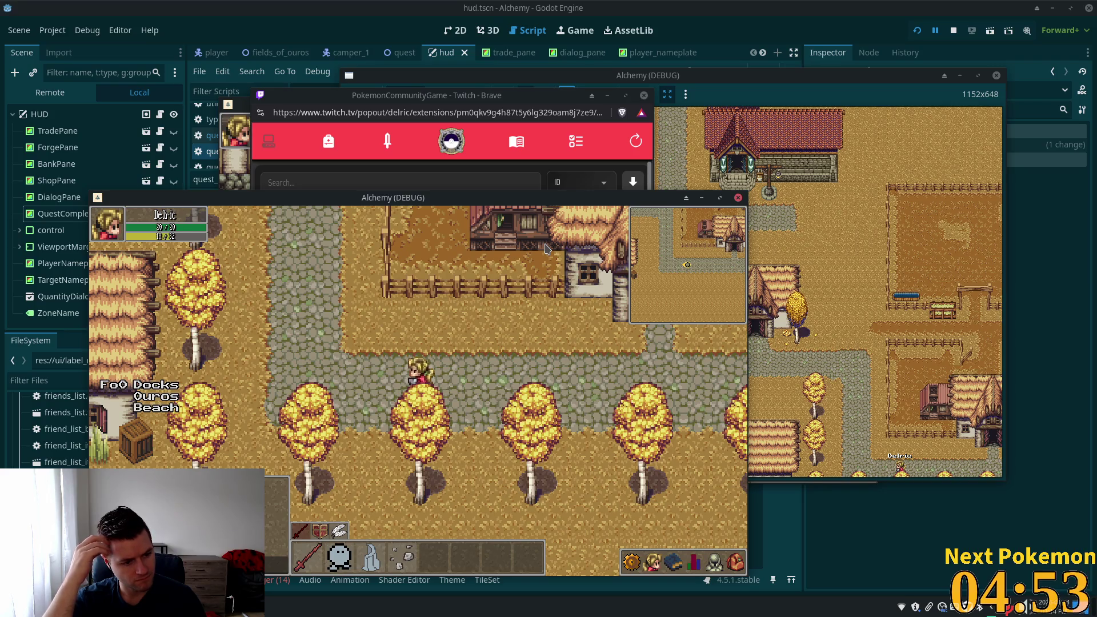
pyautogui.press('Up')
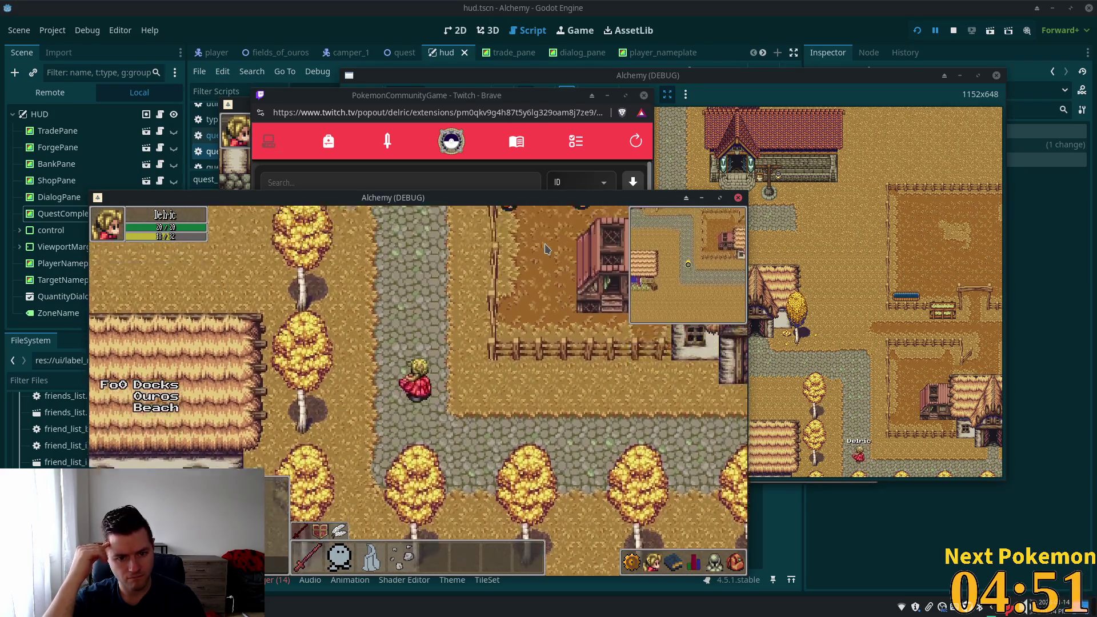
pyautogui.press('Up')
pyautogui.press('Left')
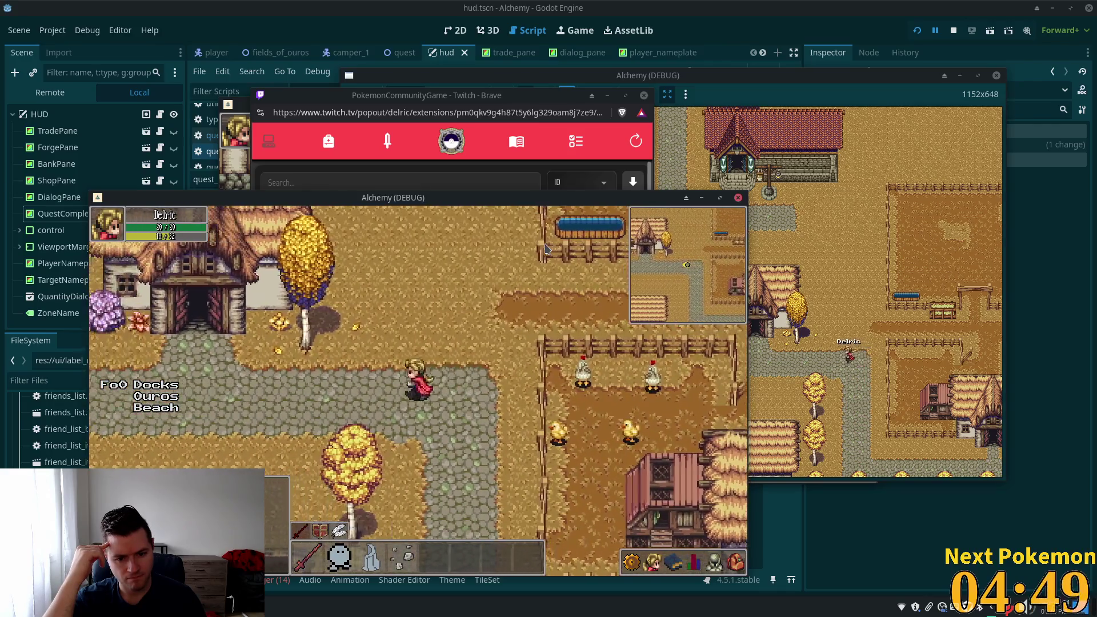
pyautogui.press('Left')
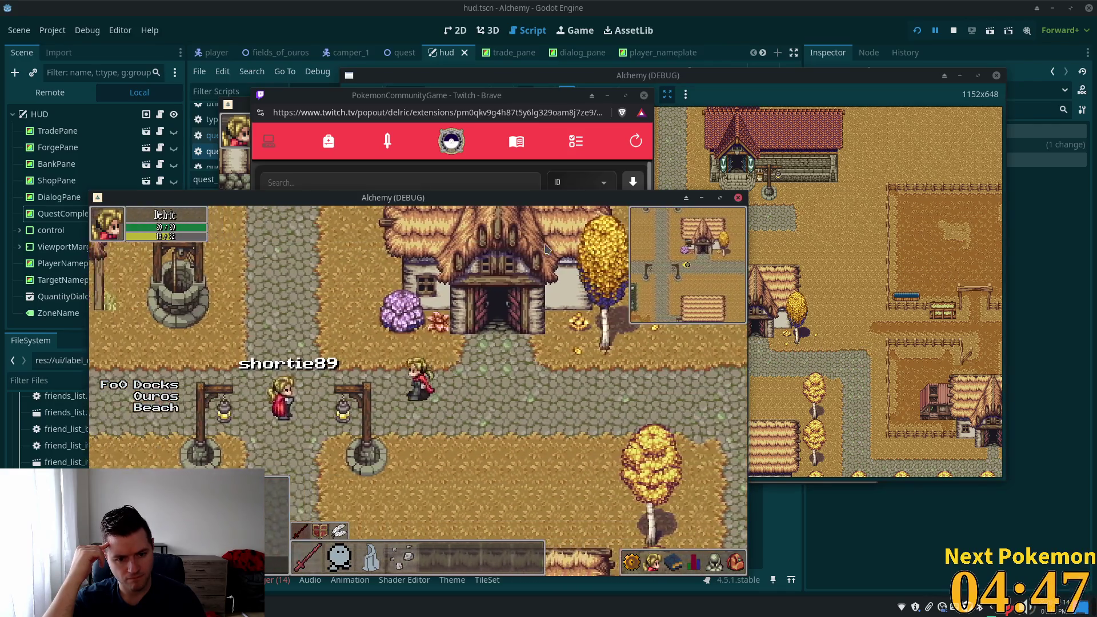
pyautogui.press('Left')
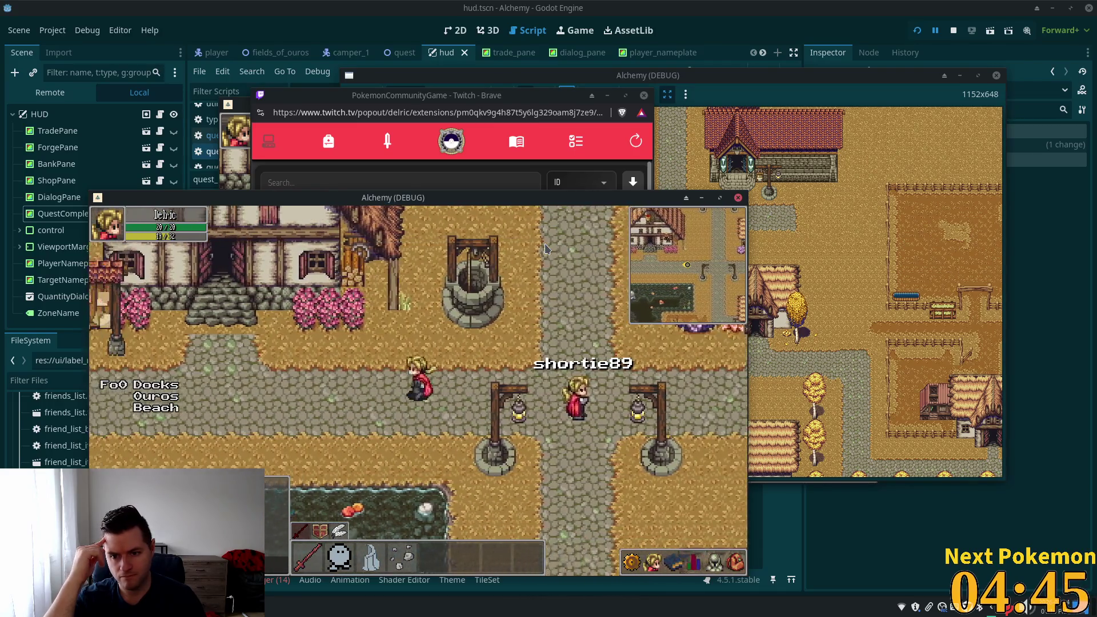
pyautogui.press('Left')
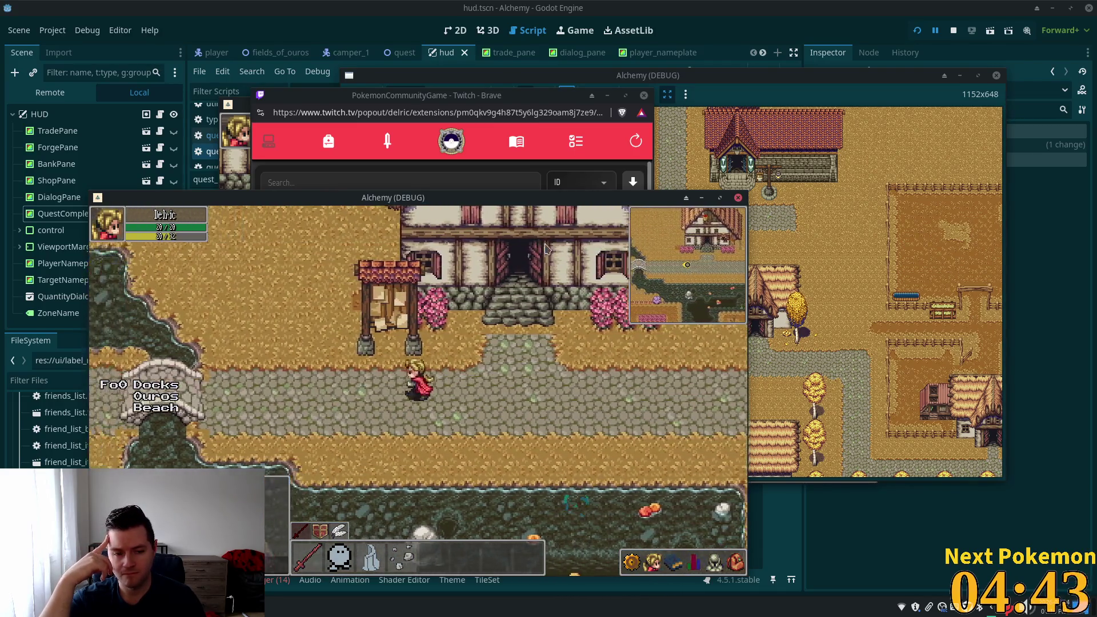
# Walk the player west over the stone bridge and north-west past the waterfall to the cliff wall
pyautogui.press('Left')
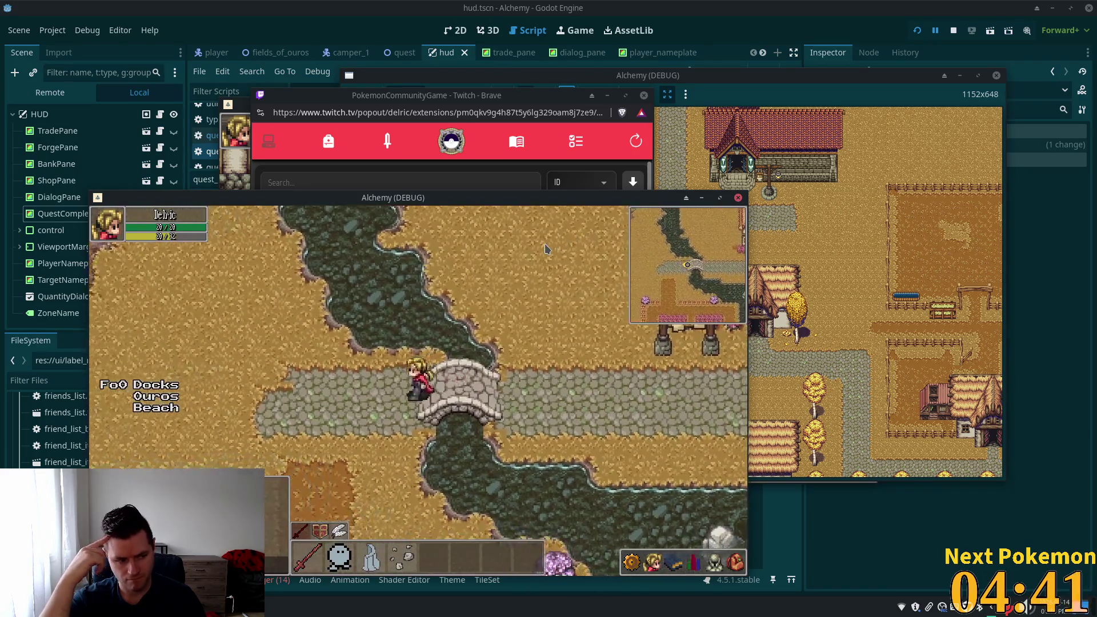
pyautogui.press('Up')
pyautogui.press('Up')
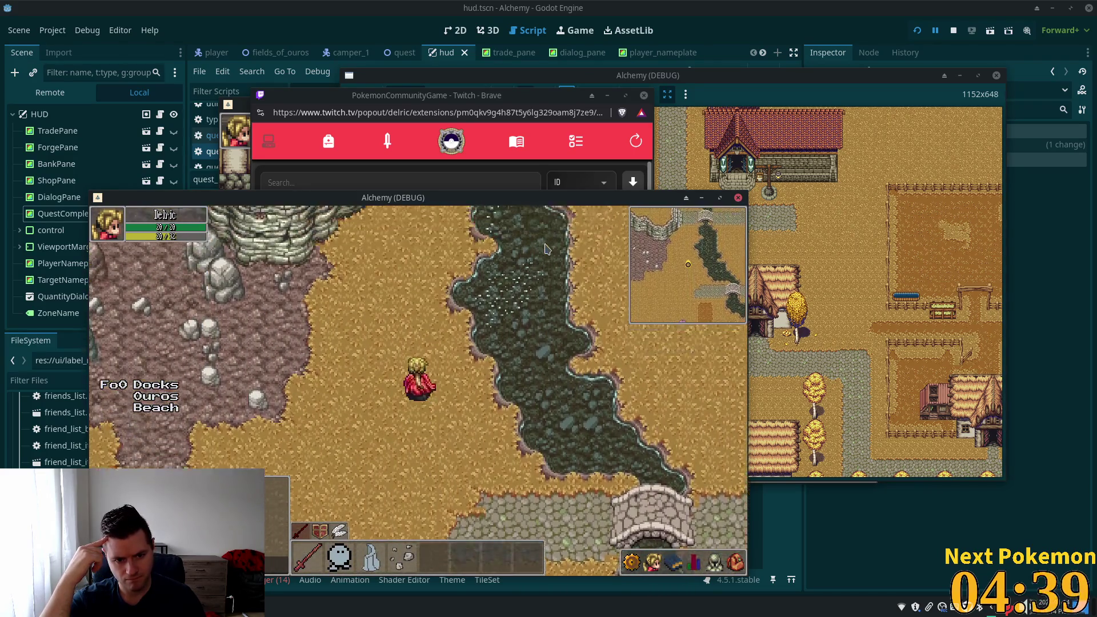
pyautogui.press('Up')
pyautogui.press('Left')
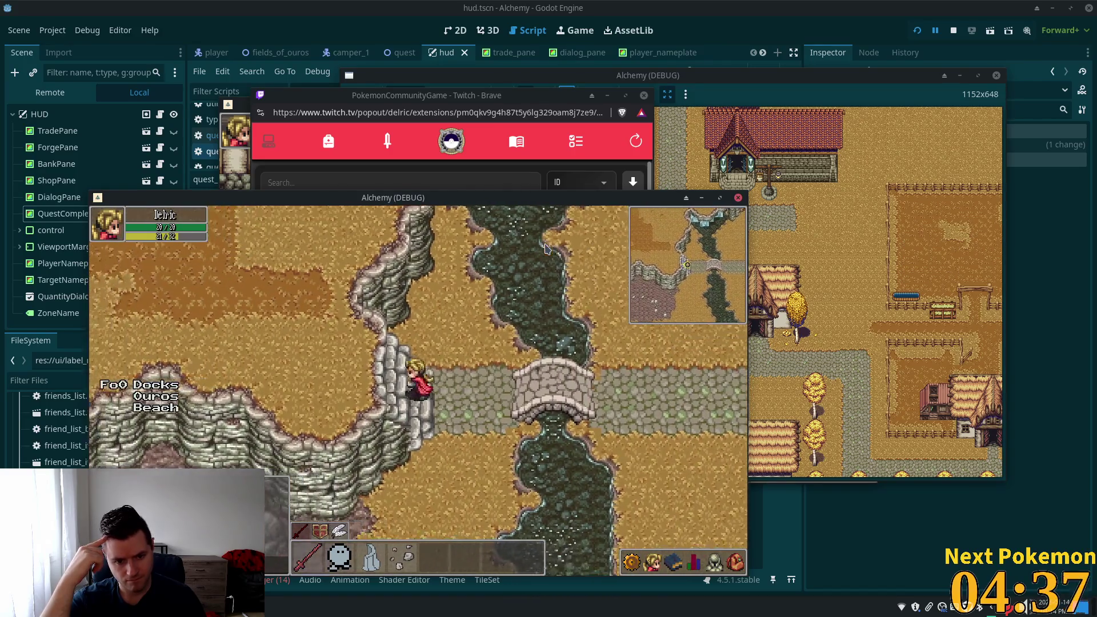
pyautogui.press('Up')
pyautogui.press('Left')
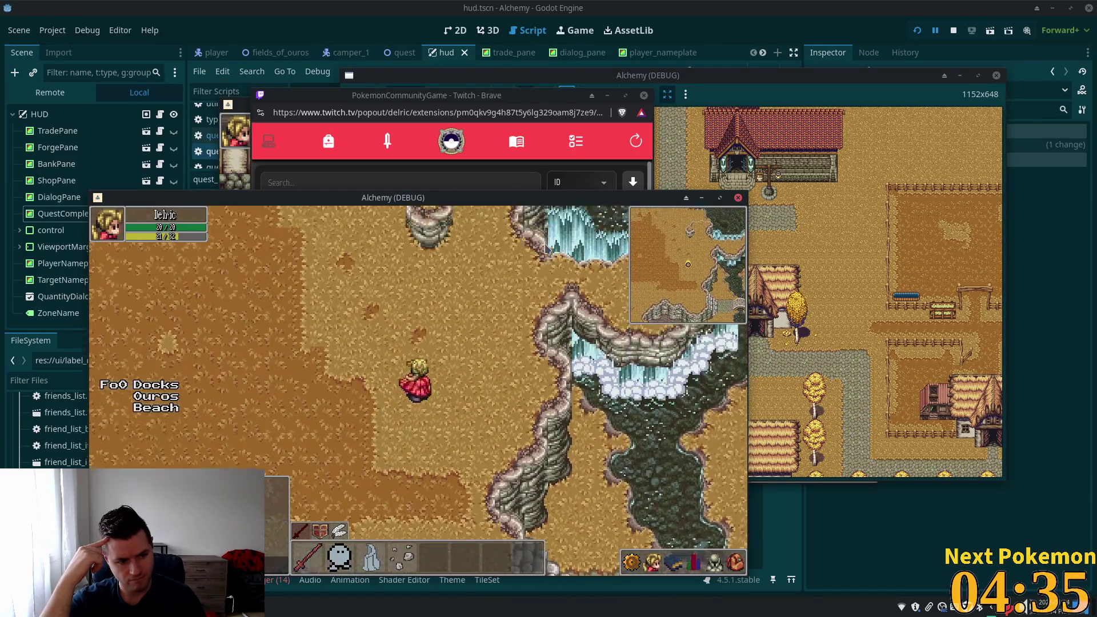
pyautogui.press('Up')
pyautogui.press('Left')
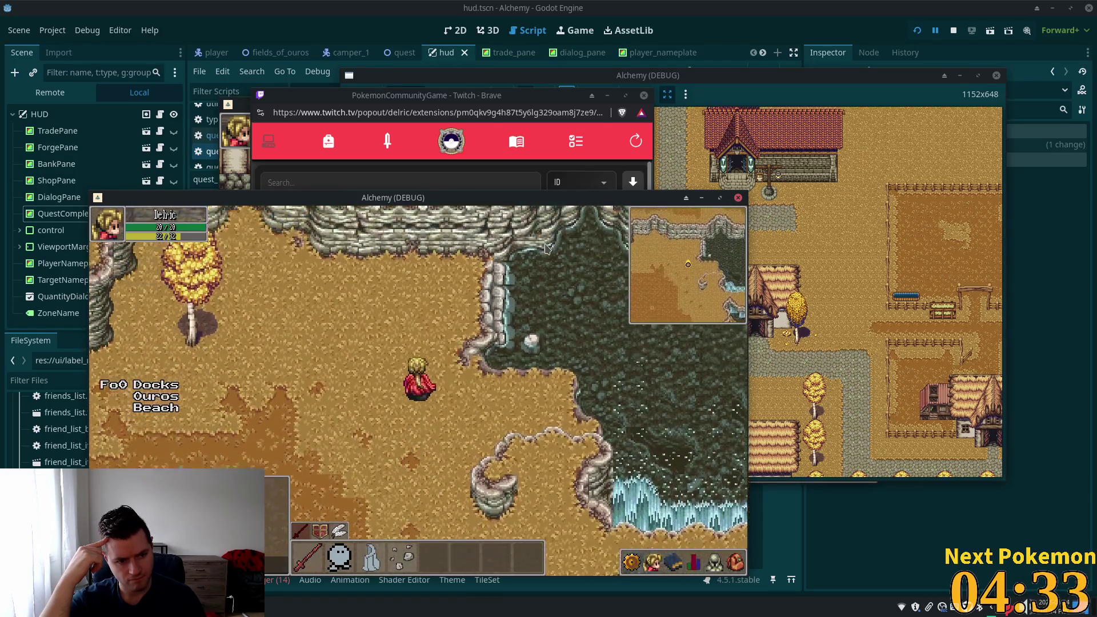
pyautogui.press('Left')
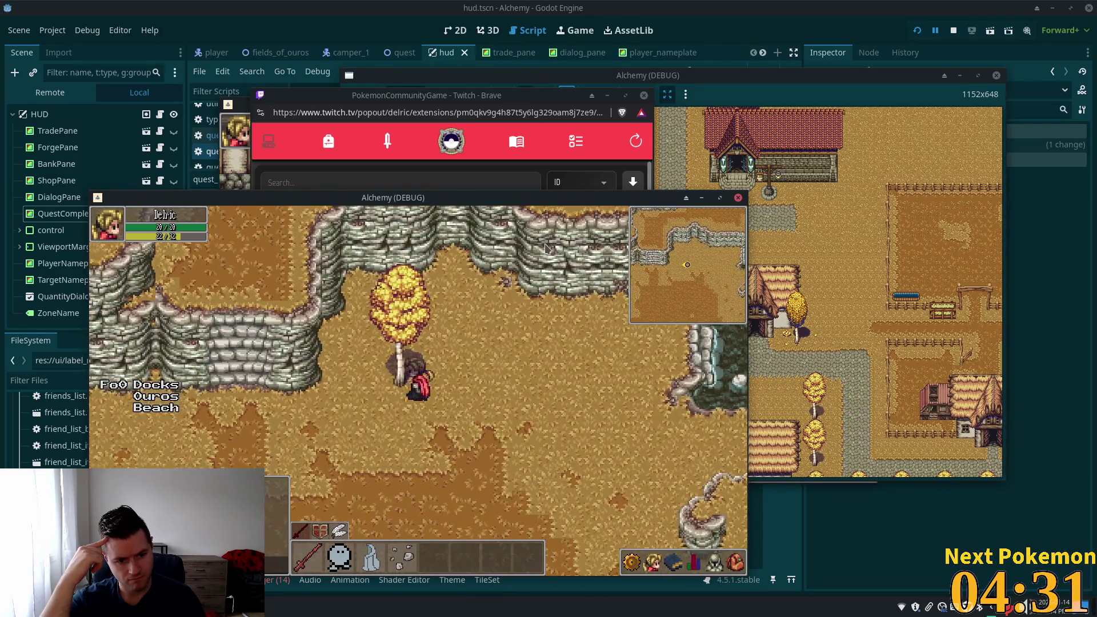
pyautogui.press('Up')
pyautogui.press('Up')
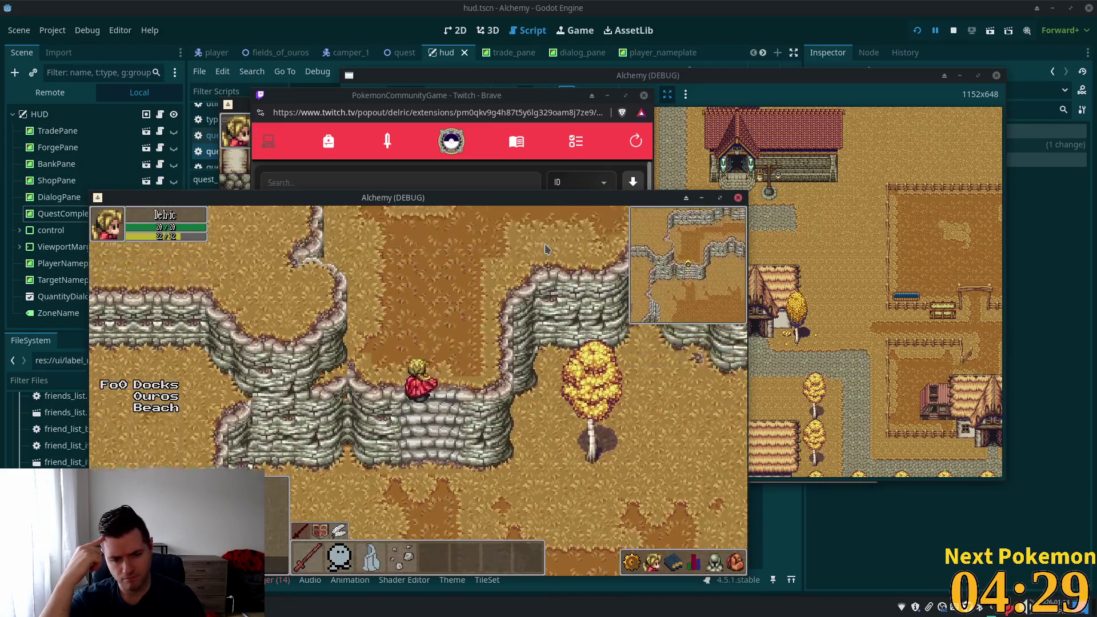
# Walk back east between the cliffs and over the bridge to the village's lamp-post crossroads
pyautogui.press('Right')
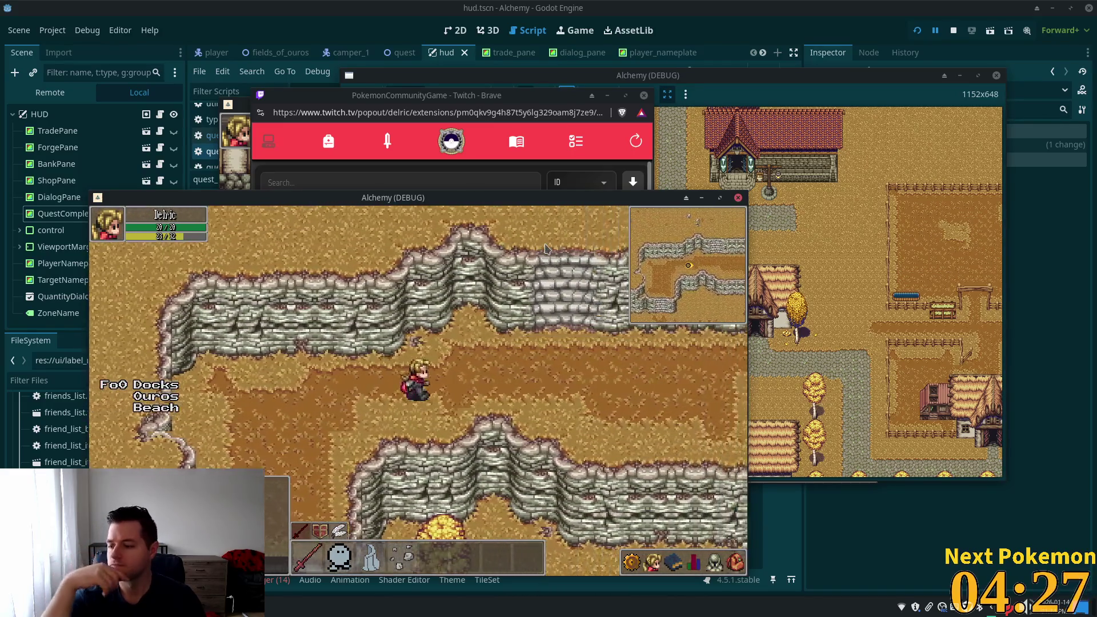
pyautogui.press('Right')
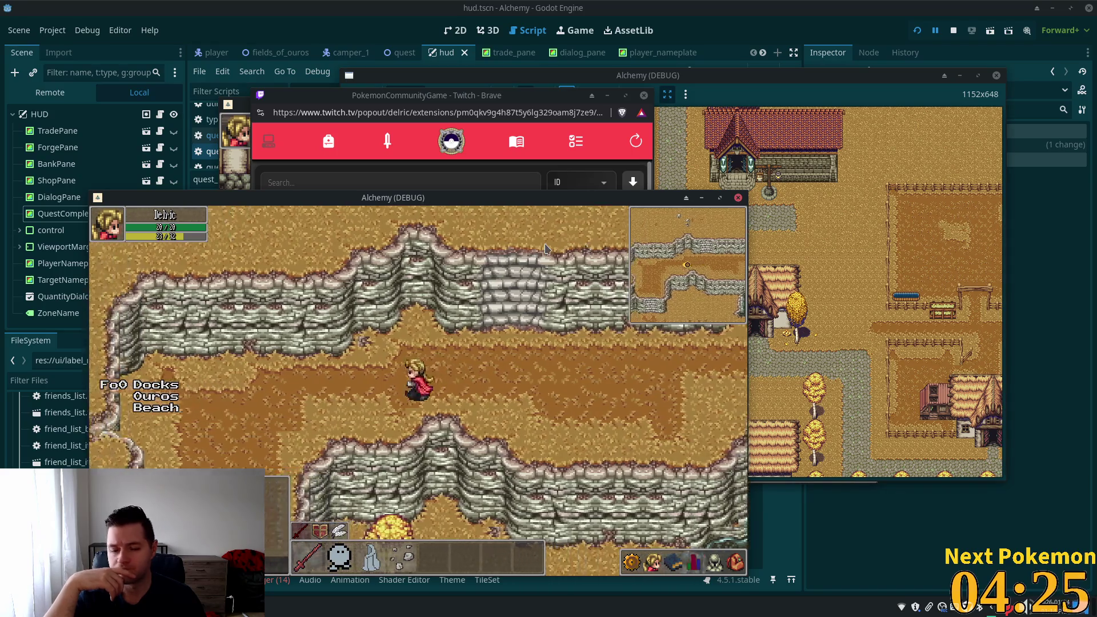
pyautogui.press('Down')
pyautogui.press('Down')
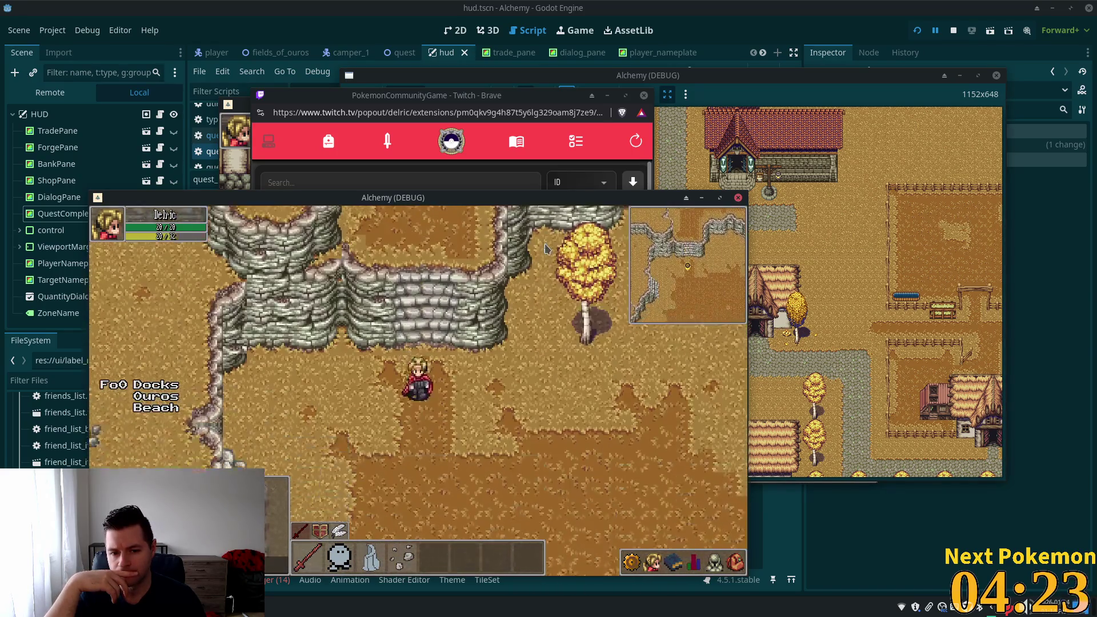
pyautogui.press('Right')
pyautogui.press('Down')
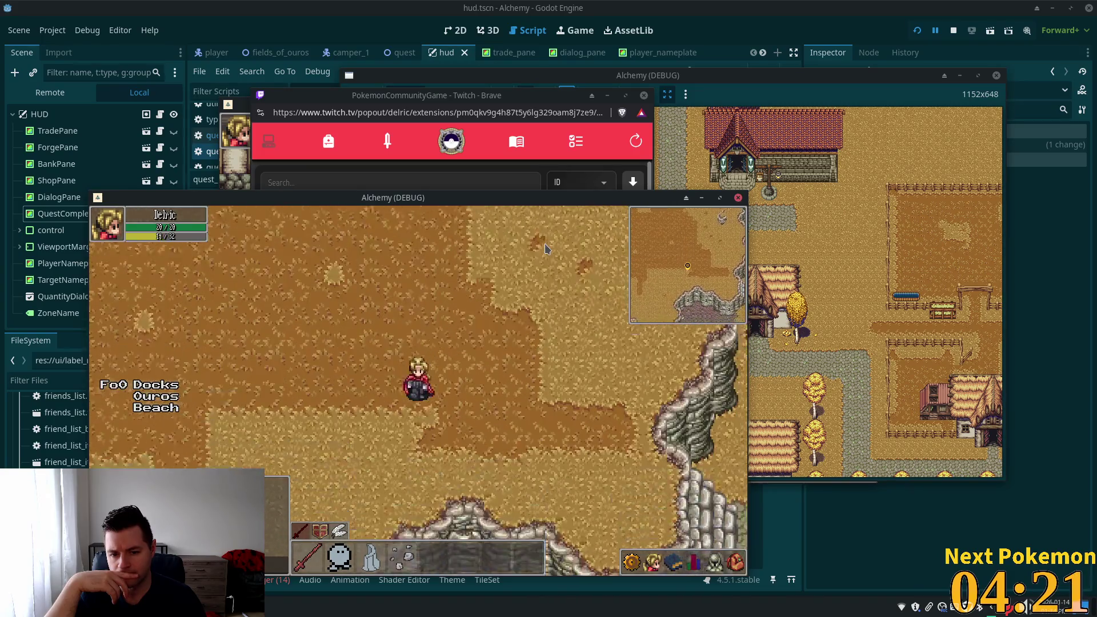
pyautogui.press('Right')
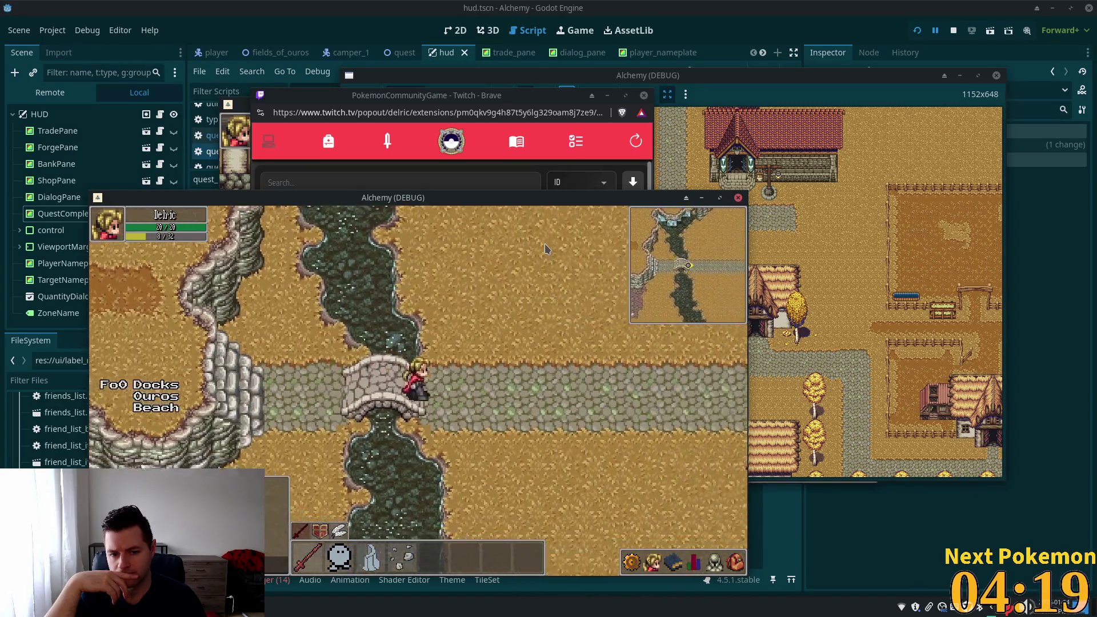
pyautogui.press('Down')
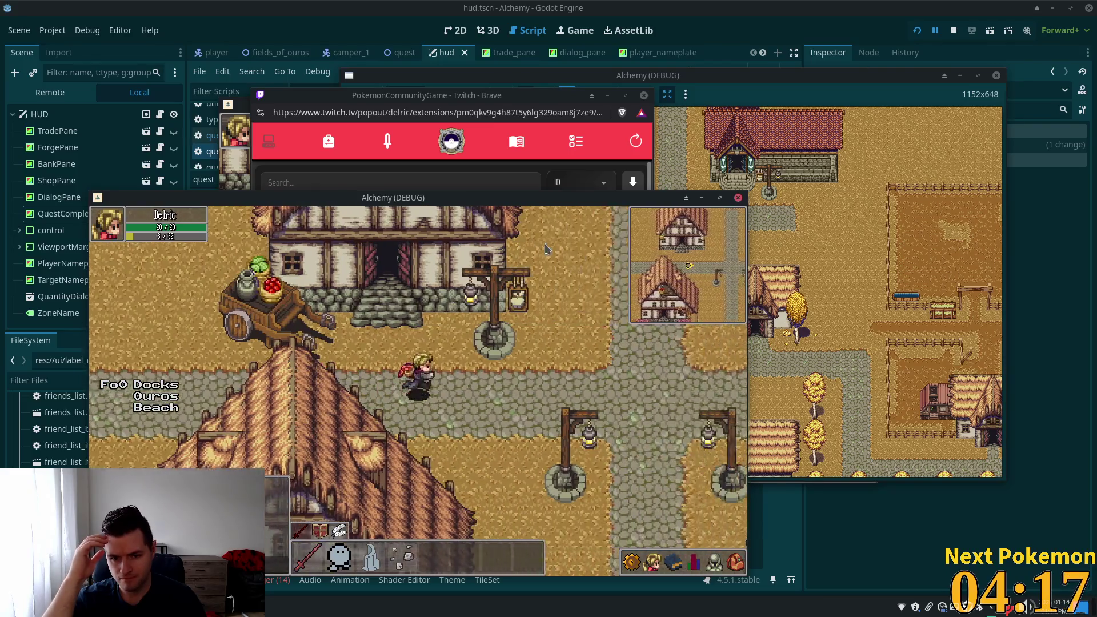
# Walk south past the houses, through the gate and down the stairs into the Fields of Ouros
pyautogui.press('Down')
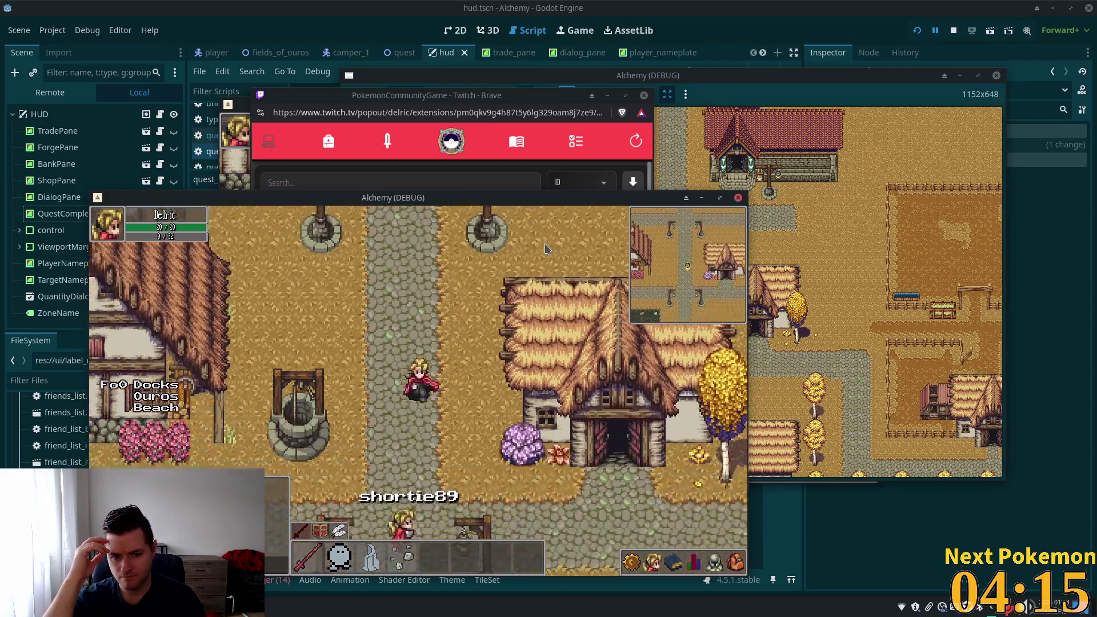
pyautogui.press('Down')
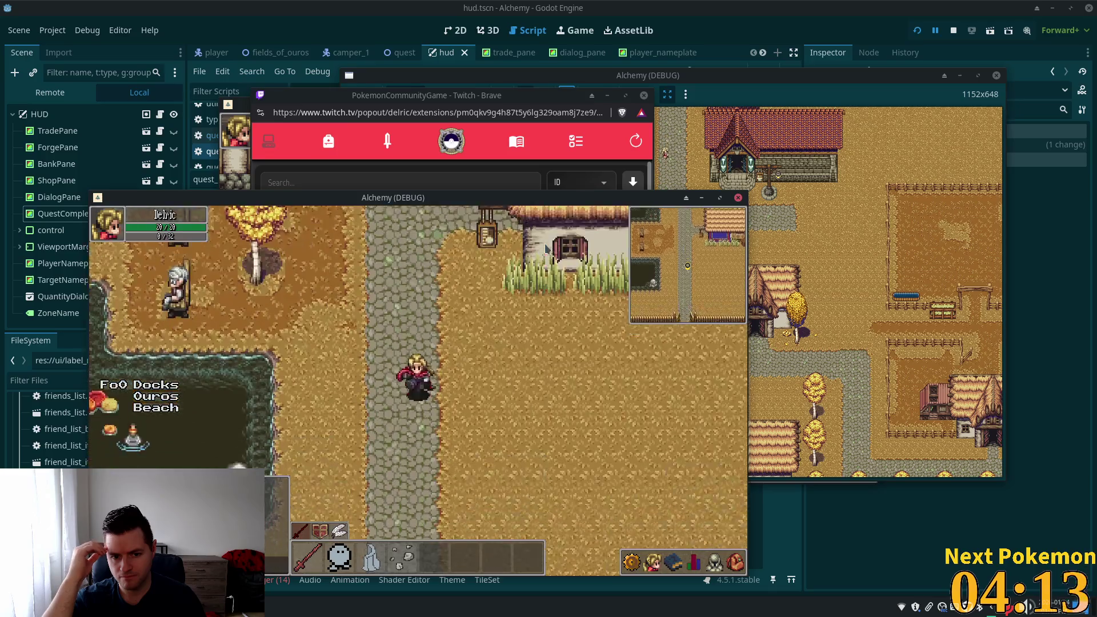
pyautogui.press('Down')
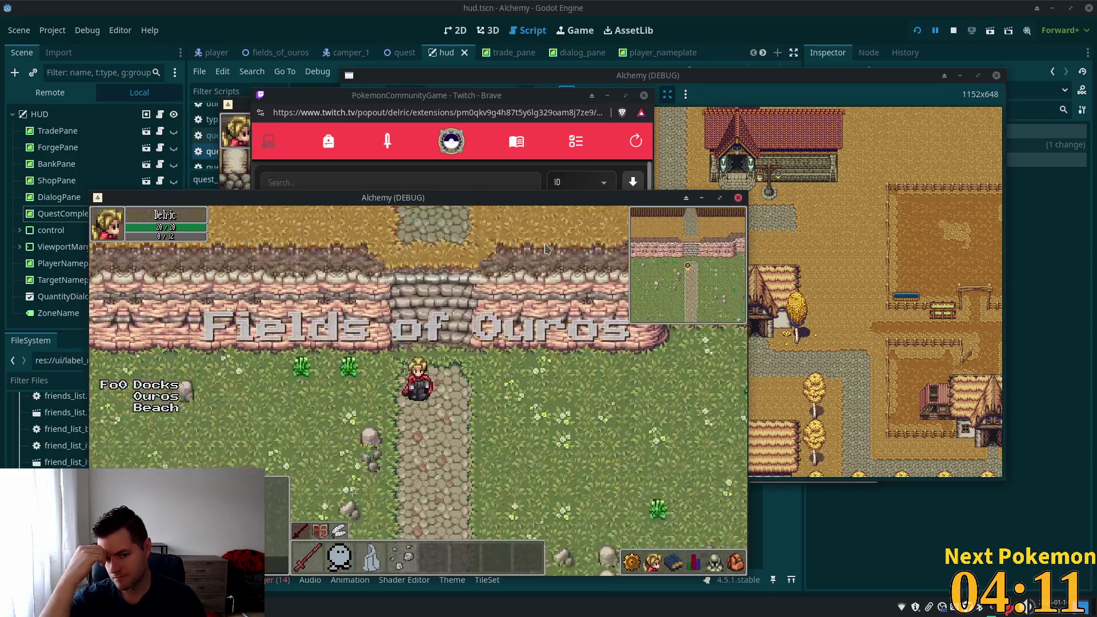
pyautogui.press('Down')
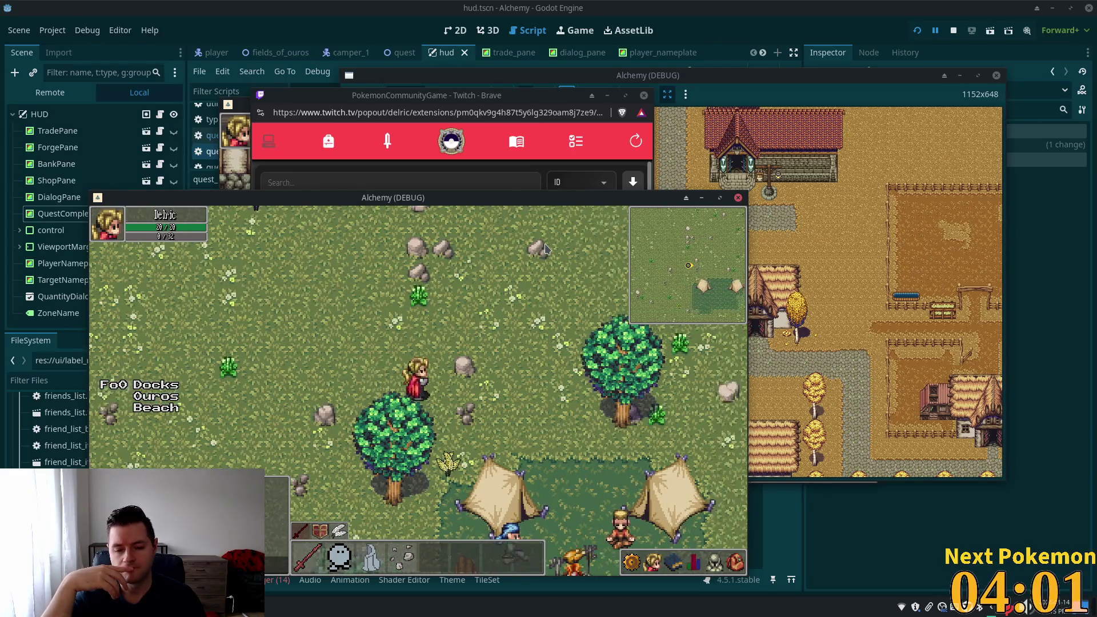
# Walk the player east across the meadow alongside the tent camp
pyautogui.press('Right')
pyautogui.press('Down')
pyautogui.press('Right')
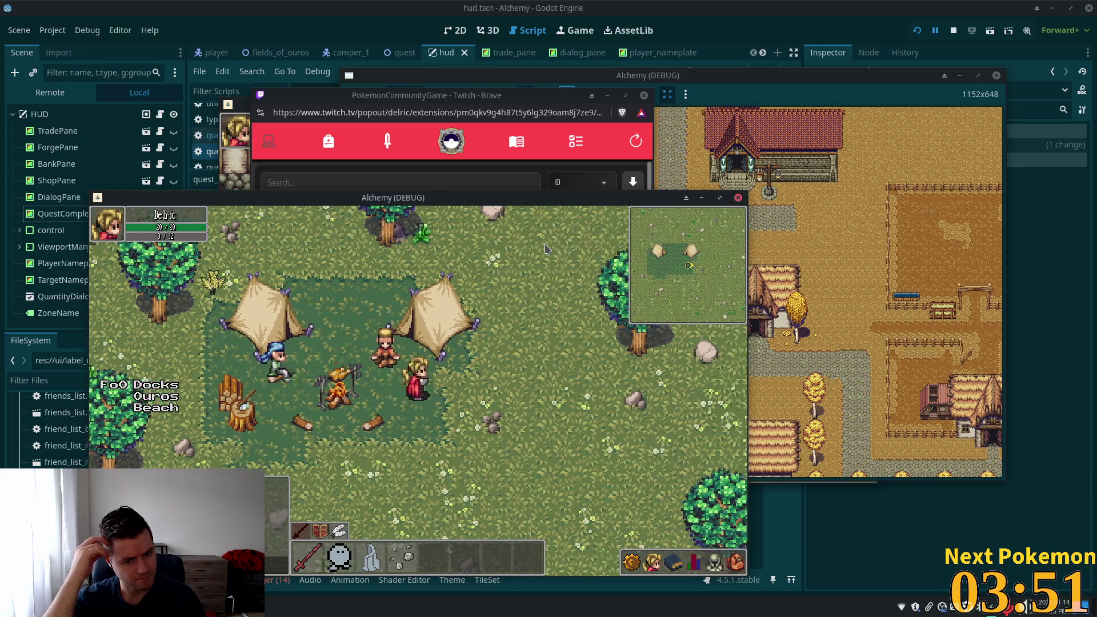
pyautogui.press('Up')
pyautogui.press('Down')
pyautogui.press('Right')
# Step into the campfire area between the tents, then walk south toward the water
pyautogui.press('Up')
pyautogui.press('Left')
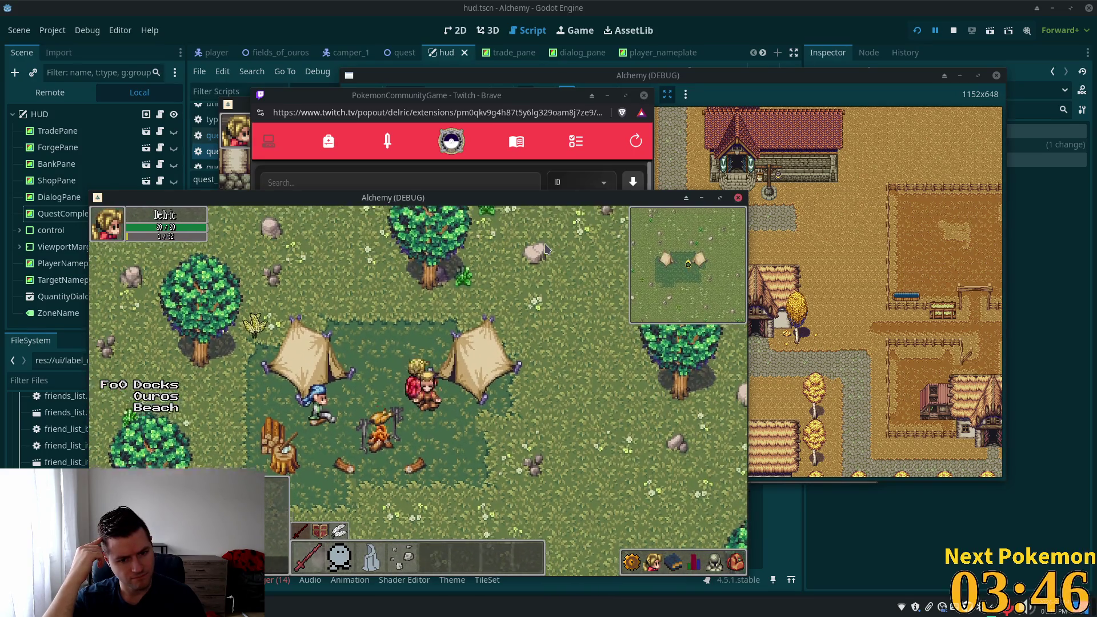
pyautogui.press('Down')
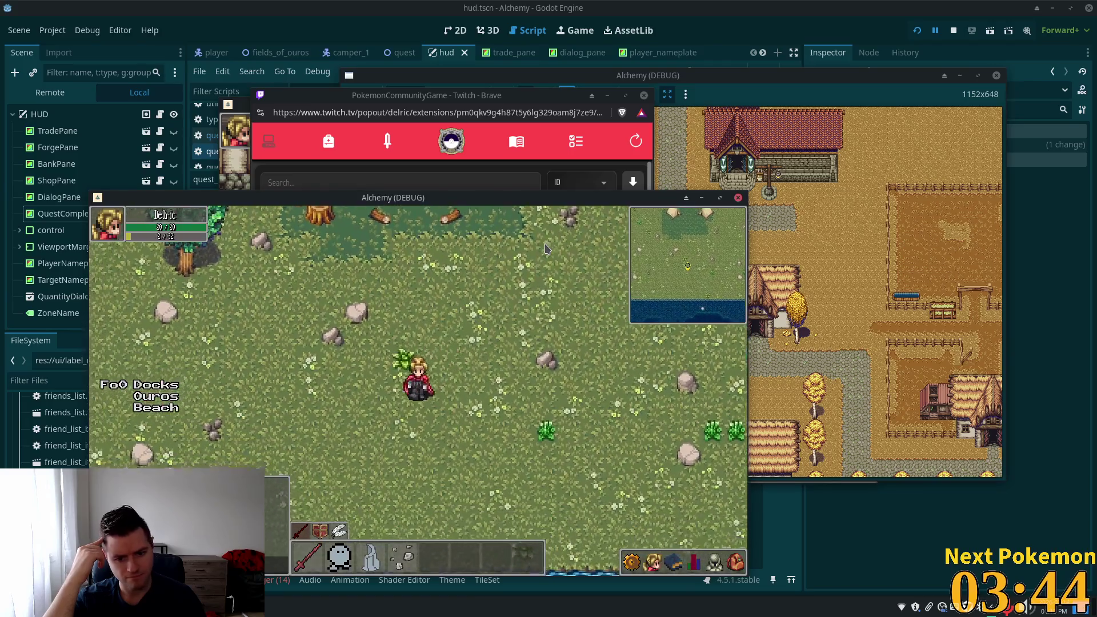
pyautogui.press('Down')
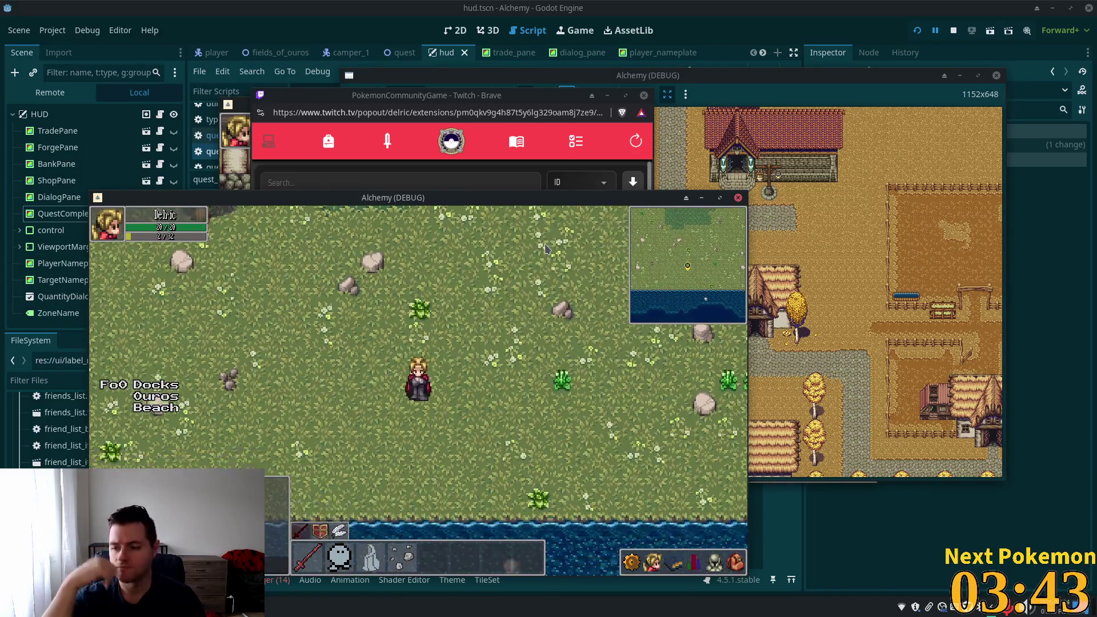
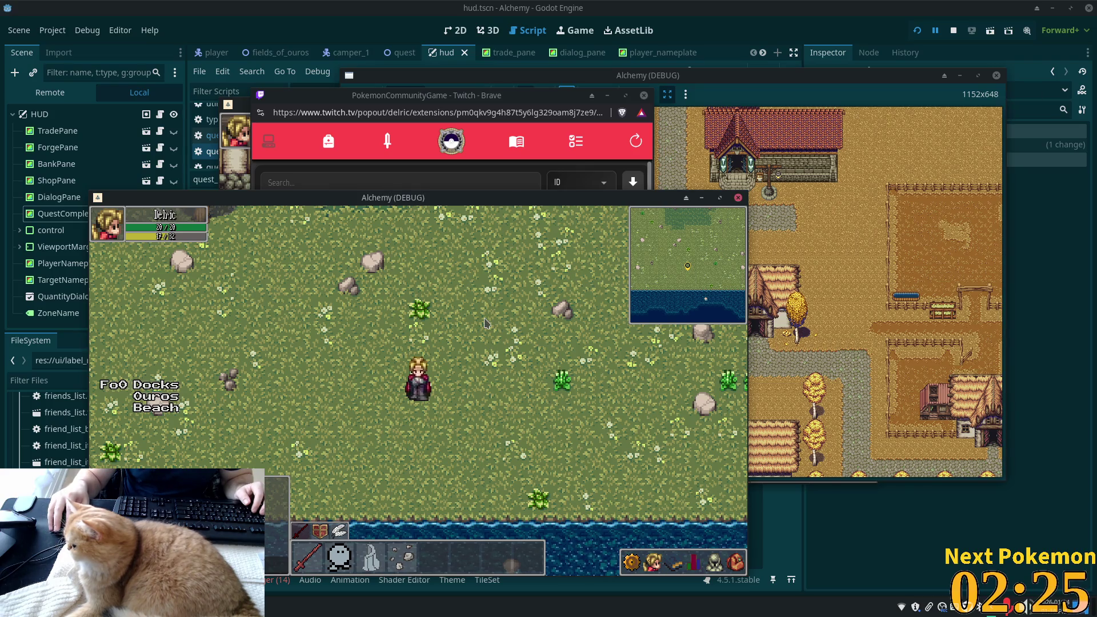
# Walk the Alchemy character north and right from the beach, then bring up the application launcher
pyautogui.press('Right')
pyautogui.press('Down')
pyautogui.press('Up')
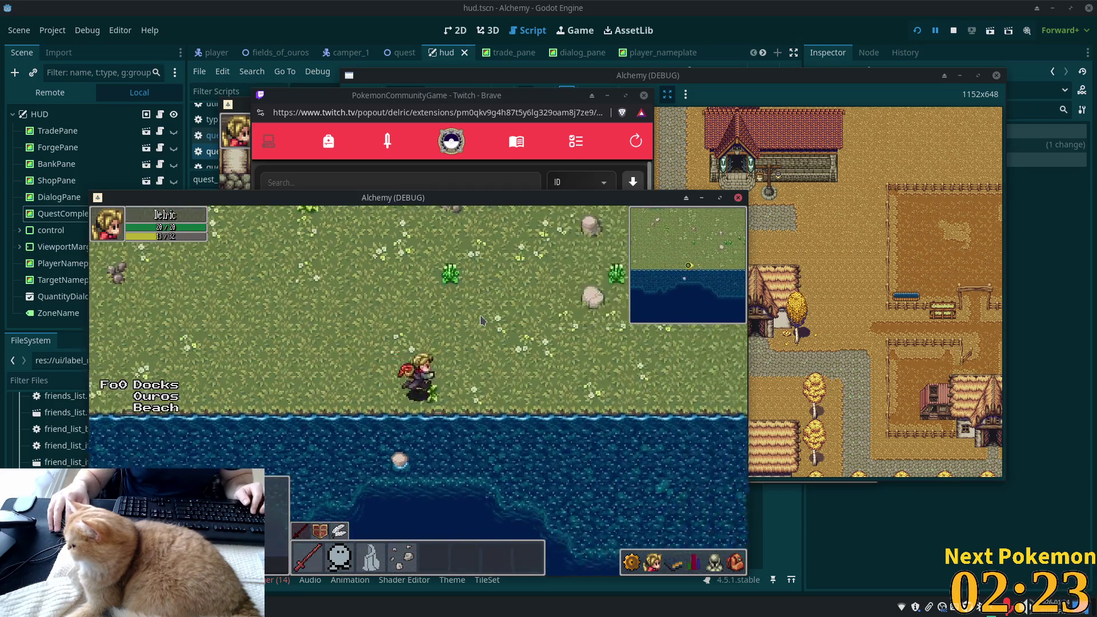
pyautogui.press('Right')
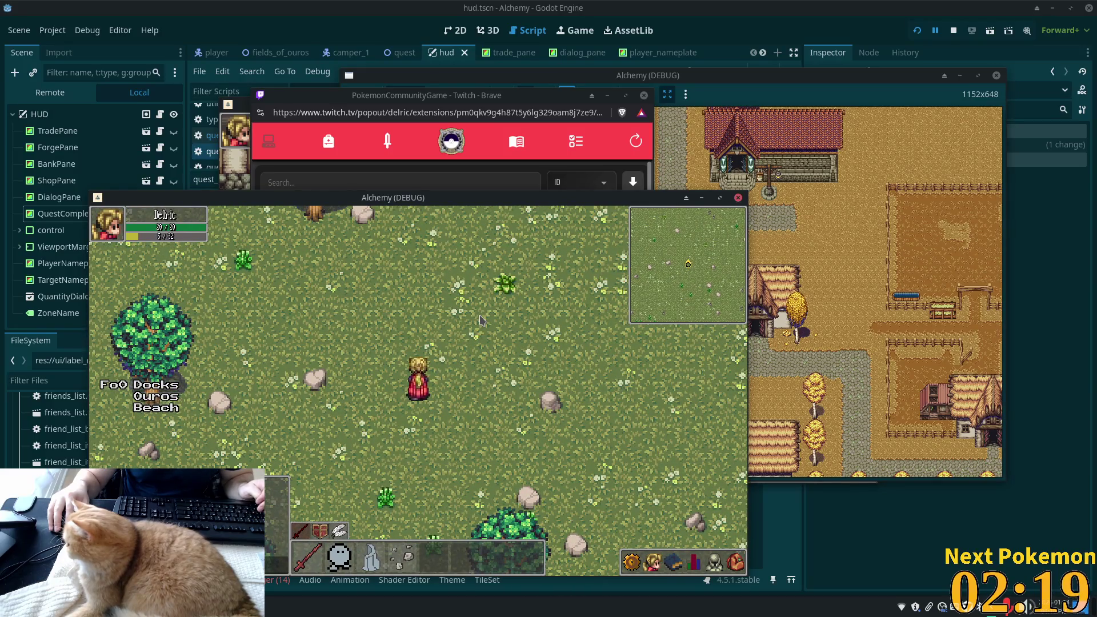
pyautogui.press('super')
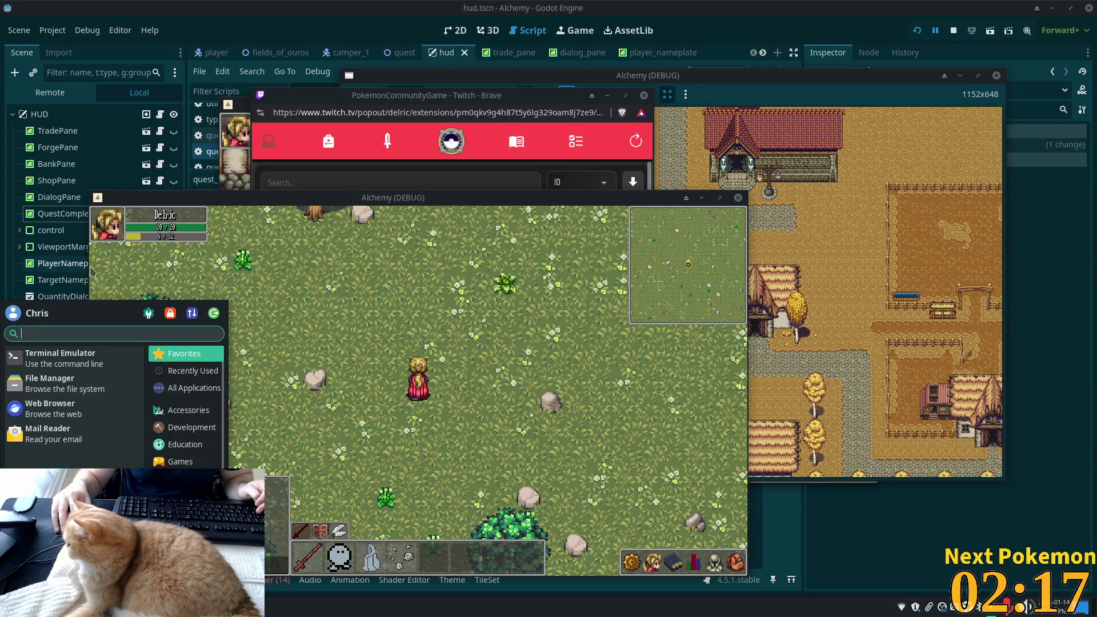
# Launch Steam from the launcher search and drag its window off-screen
pyautogui.write('steam')
pyautogui.press('Return')
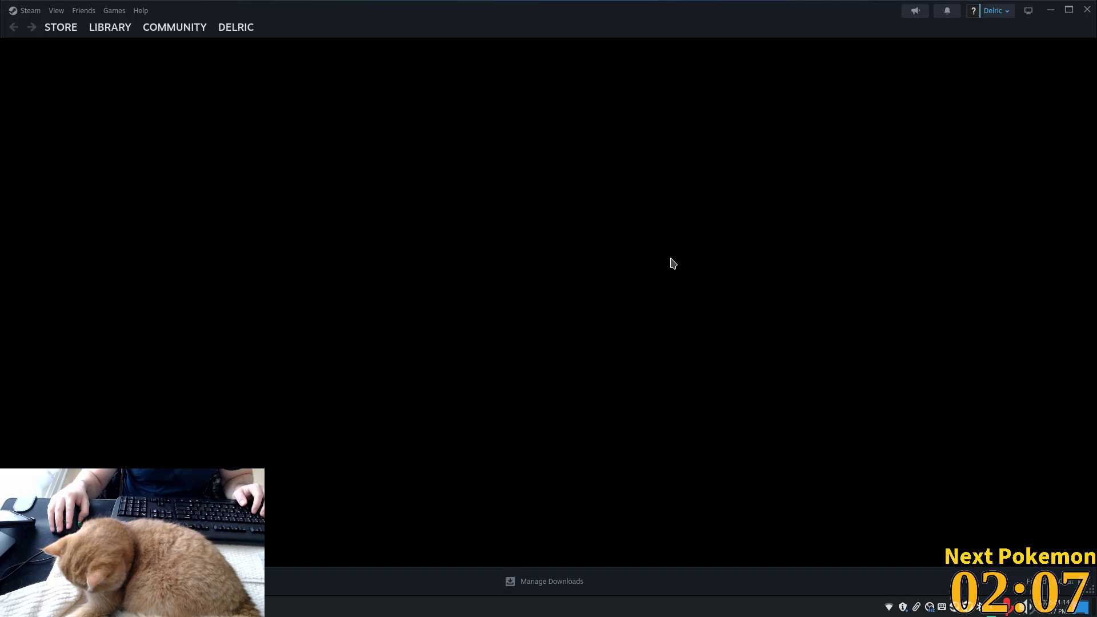
pyautogui.moveTo(412, 13)
pyautogui.mouseDown()
pyautogui.moveTo(434, 12)
pyautogui.moveTo(434, 0)
pyautogui.mouseUp()
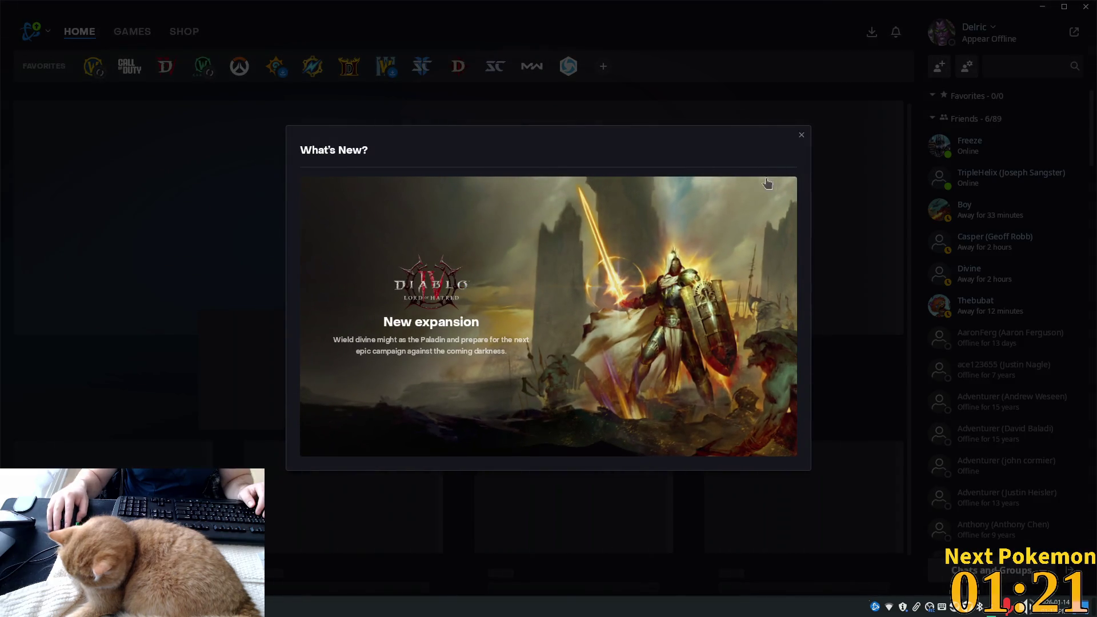
# Dismiss What's New, keep Appear Offline, and snap the Battle.net window to the right
pyautogui.click(800, 136)
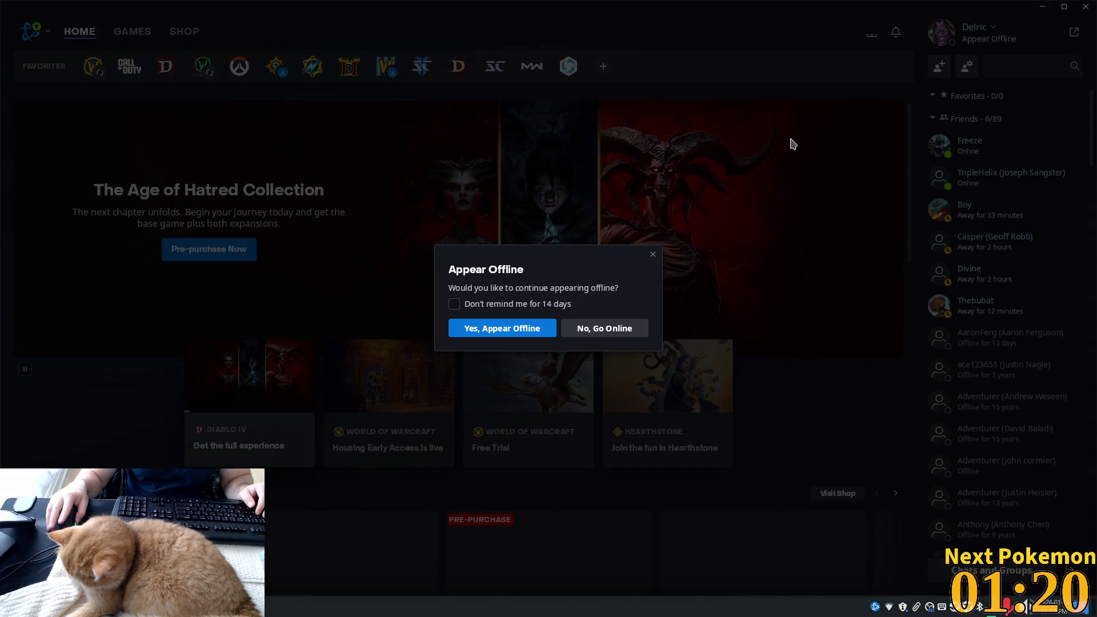
pyautogui.click(537, 329)
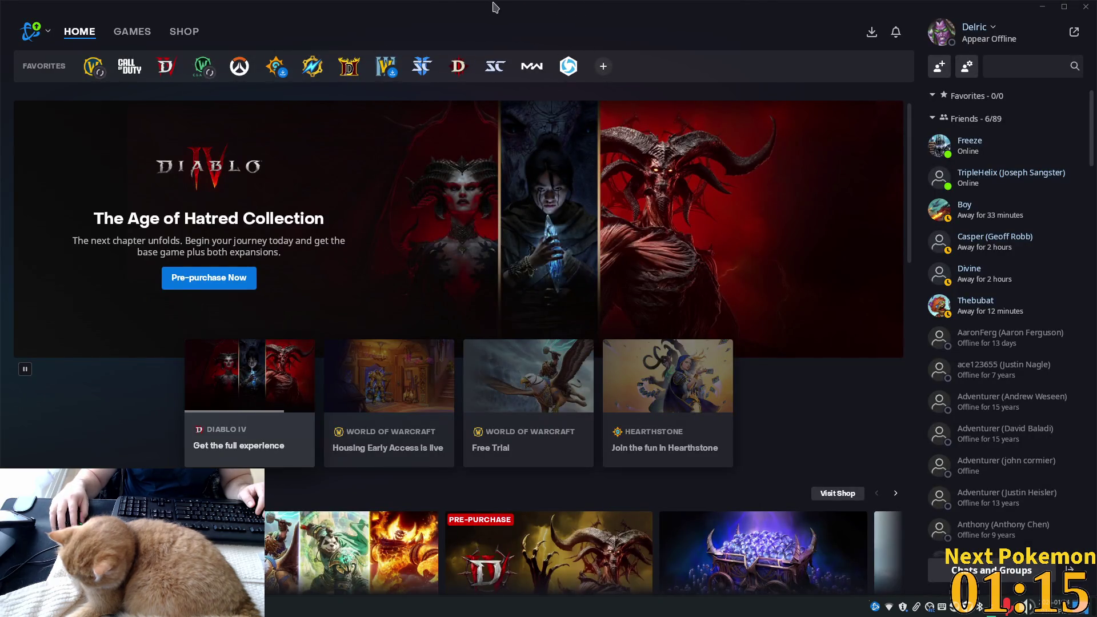
pyautogui.press('super+Right')
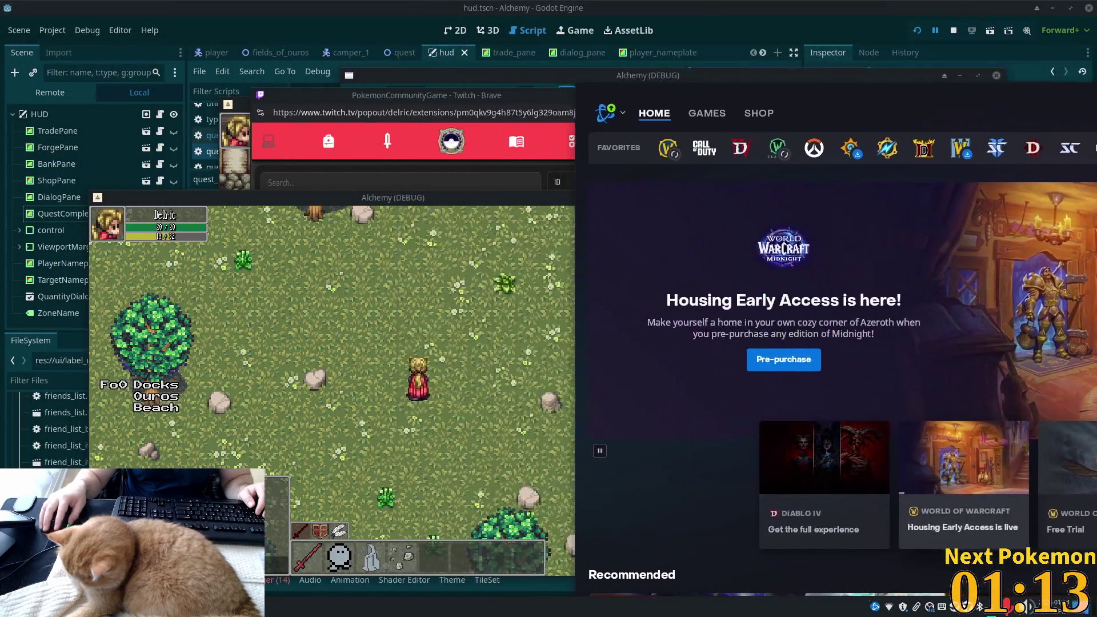
pyautogui.press('super+Right')
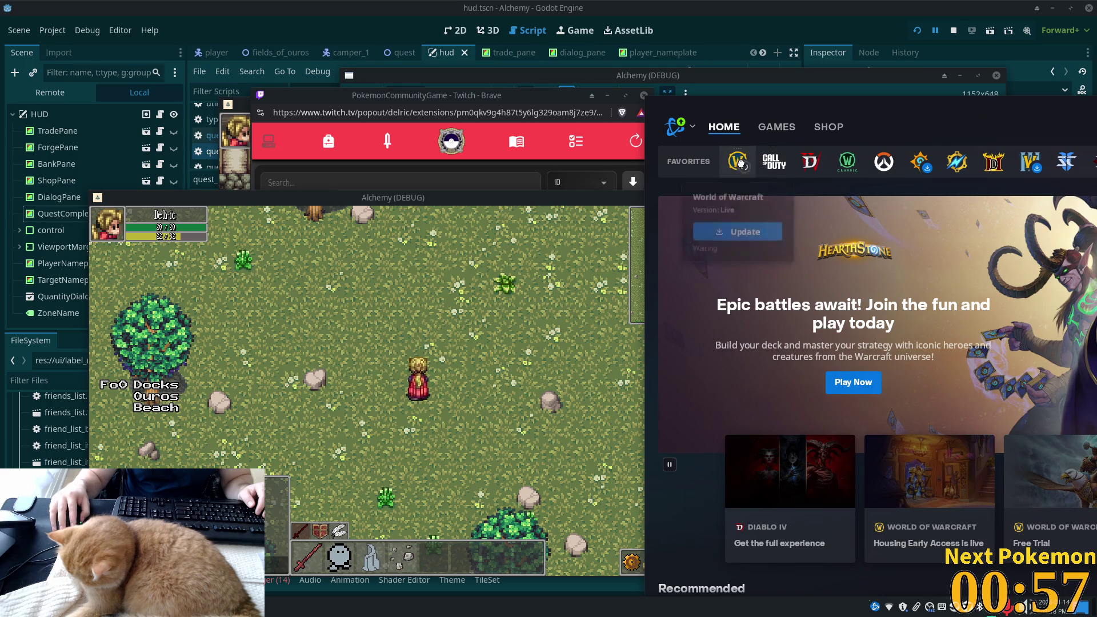
# Open the World of Warcraft page and choose the Burning Crusade Anniversary version
pyautogui.click(737, 162)
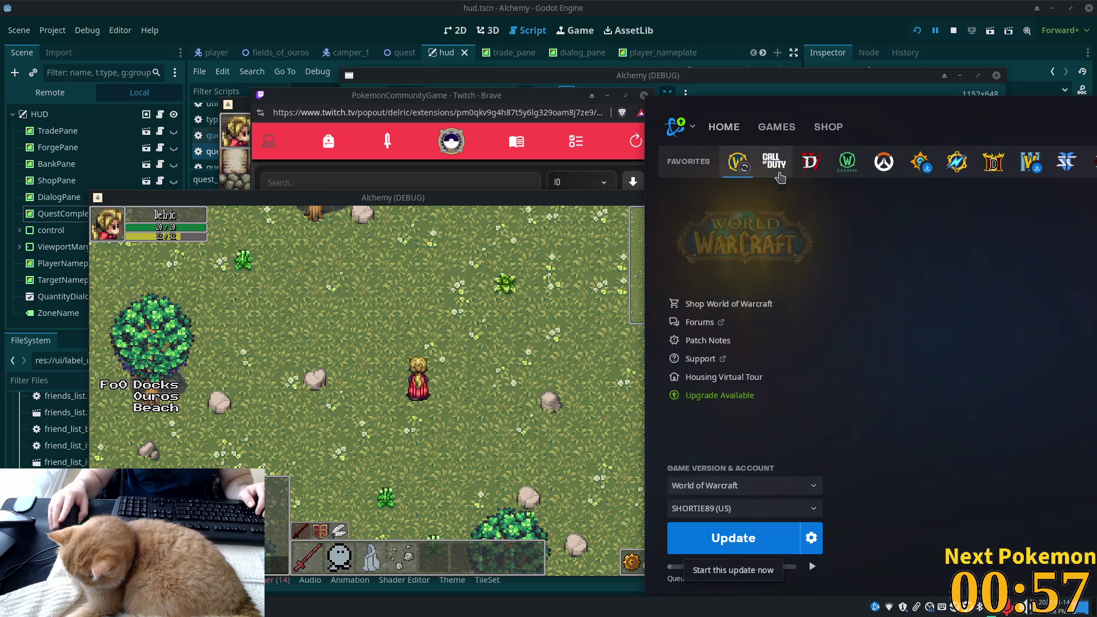
pyautogui.click(780, 486)
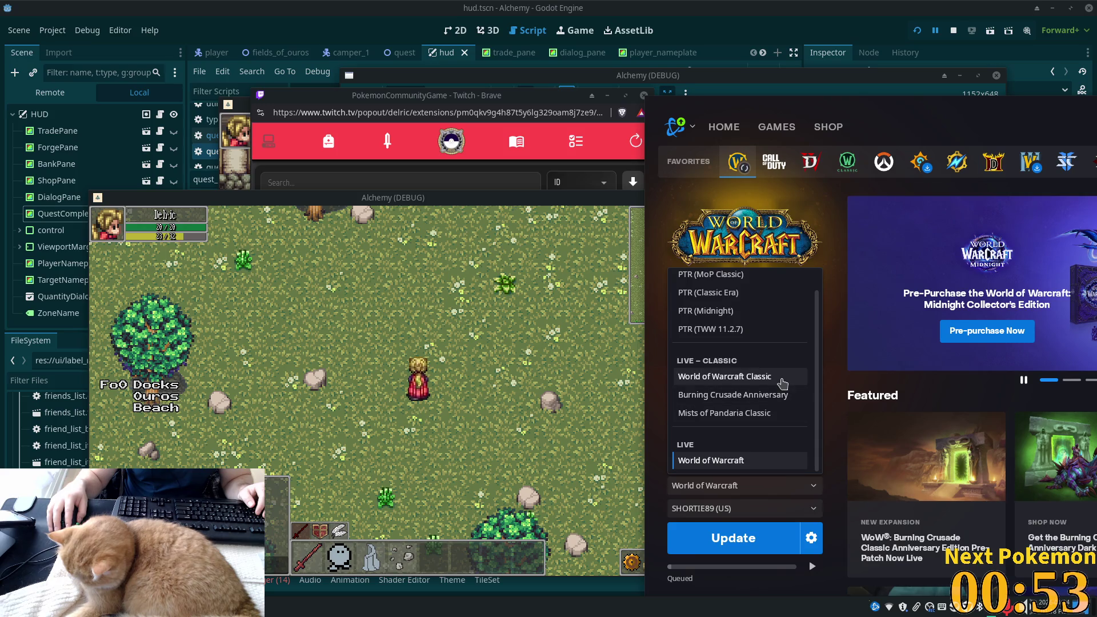
pyautogui.click(784, 395)
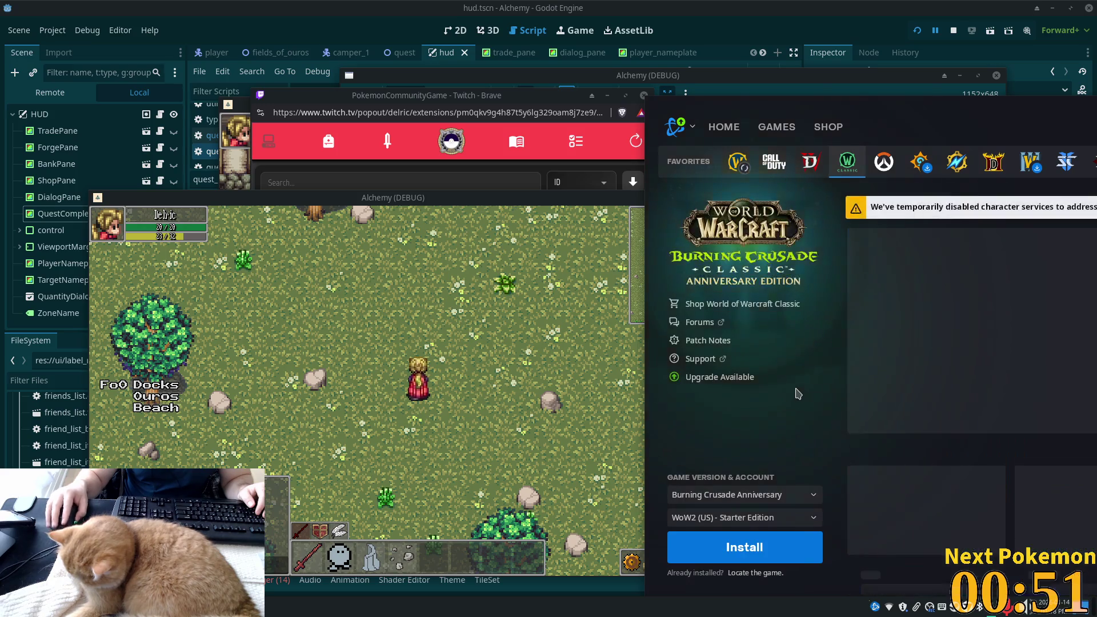
pyautogui.moveTo(840, 106)
pyautogui.mouseDown()
pyautogui.moveTo(843, 57)
pyautogui.moveTo(842, 133)
pyautogui.moveTo(863, 170)
pyautogui.moveTo(828, 45)
pyautogui.mouseUp()
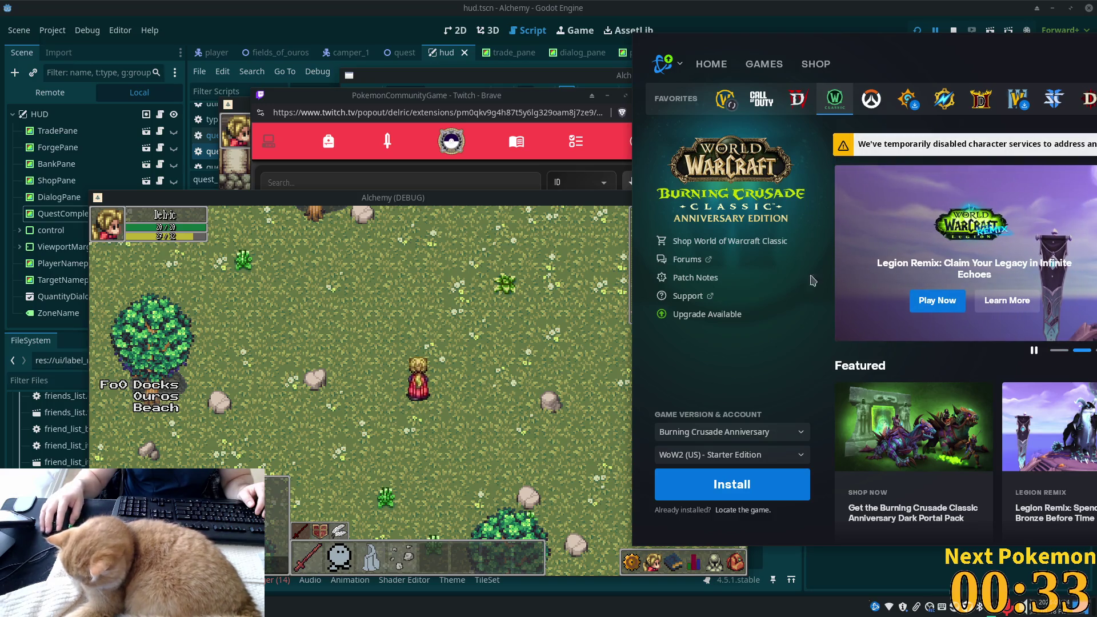
# Switch game account, reselect Burning Crusade Anniversary, and bring up the install options
pyautogui.click(748, 461)
pyautogui.click(737, 394)
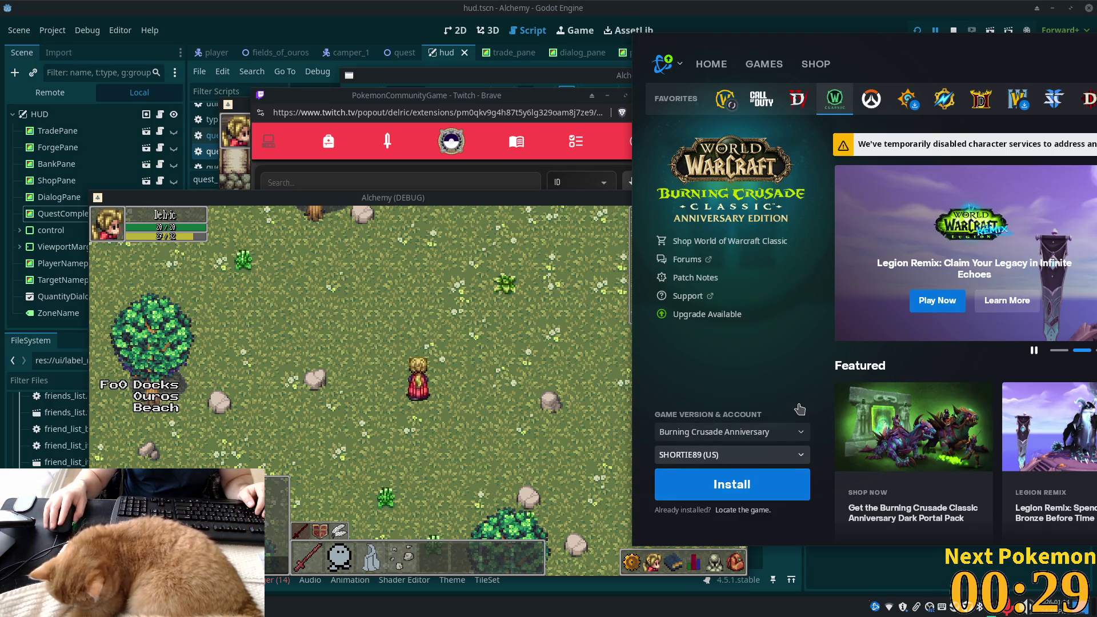
pyautogui.click(721, 433)
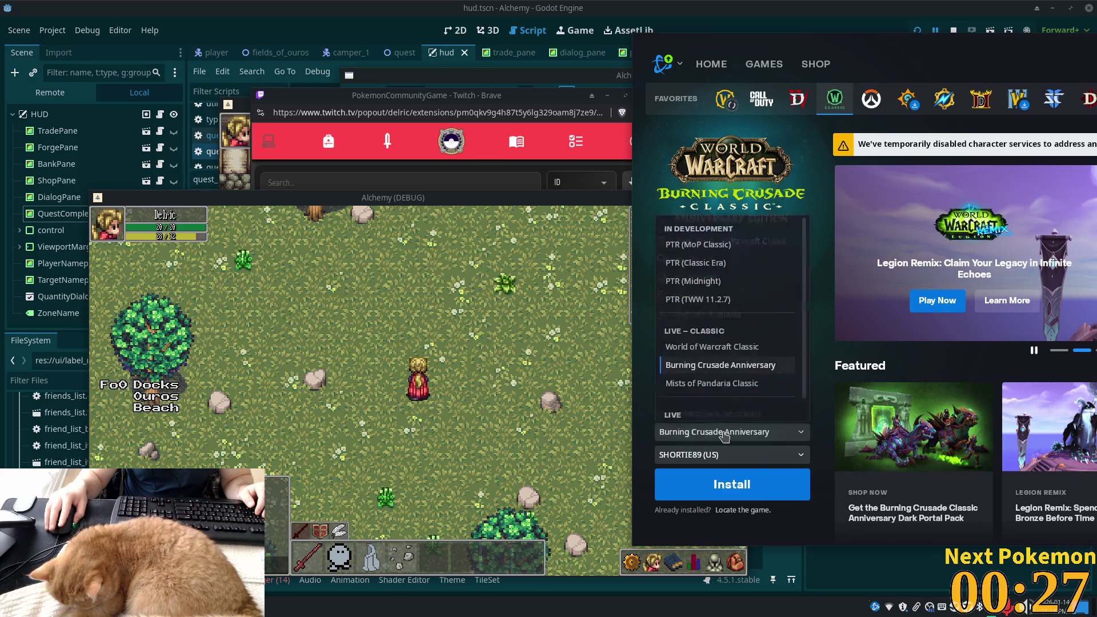
pyautogui.click(728, 347)
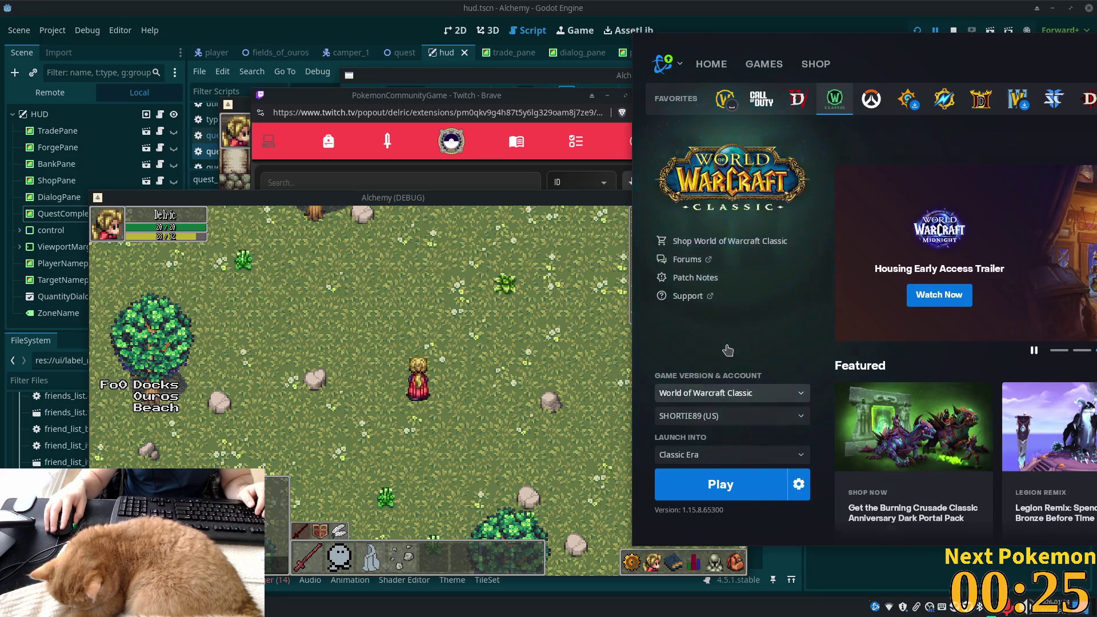
pyautogui.click(794, 395)
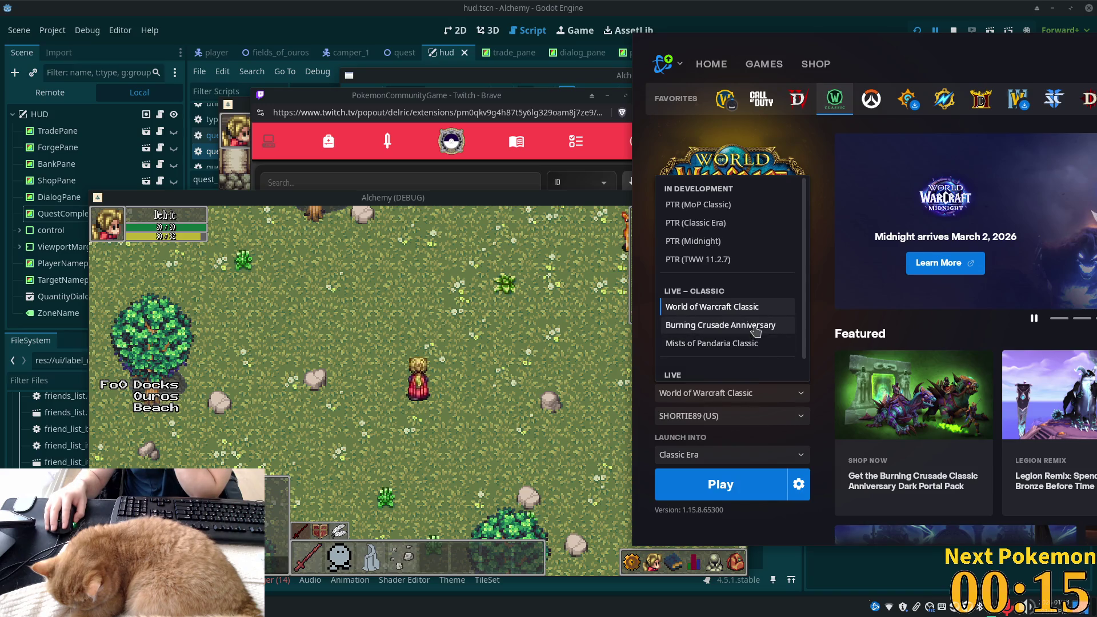
pyautogui.click(754, 326)
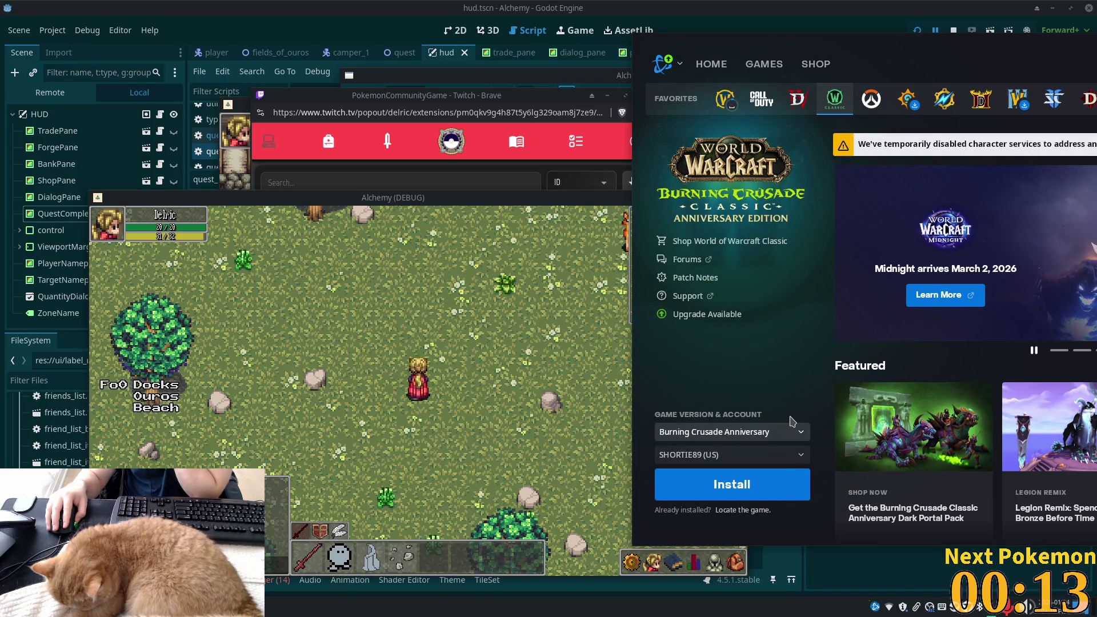
pyautogui.click(751, 503)
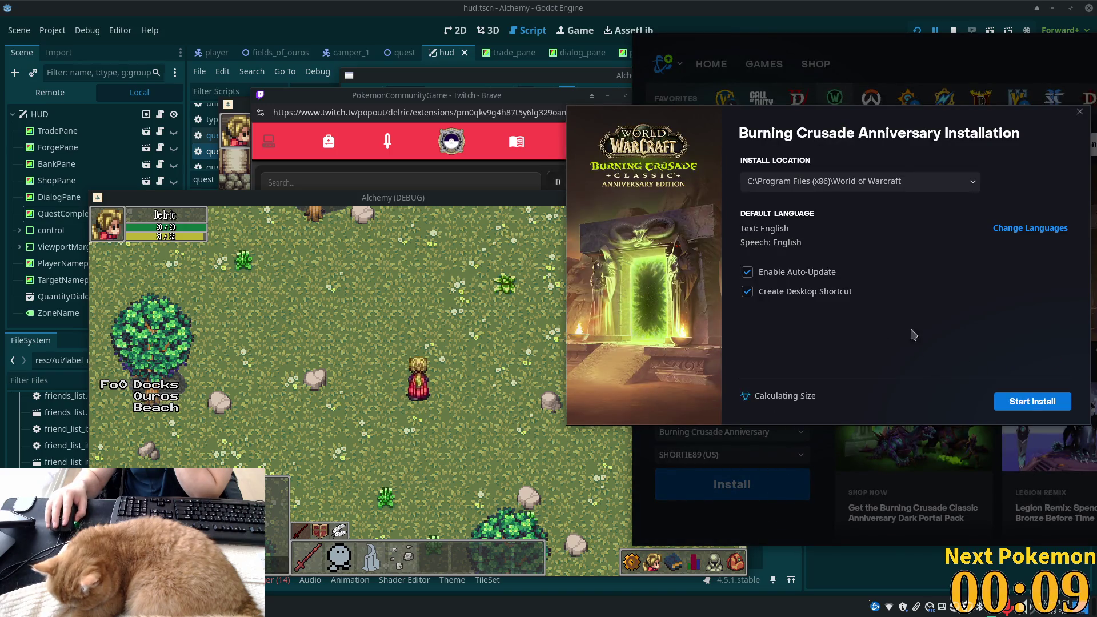
# Start the Burning Crusade Anniversary install with Create Desktop Shortcut unchecked
pyautogui.click(748, 293)
pyautogui.click(1026, 403)
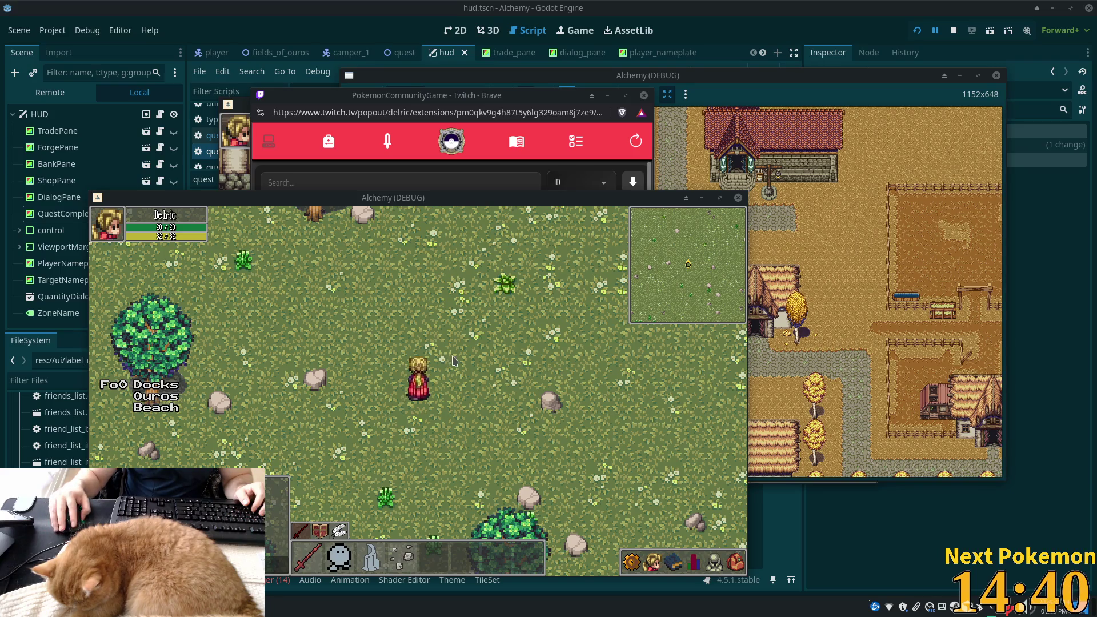
# Walk the character briefly and toggle the in-game friends list and skills panel
pyautogui.press('Down')
pyautogui.press('Up')
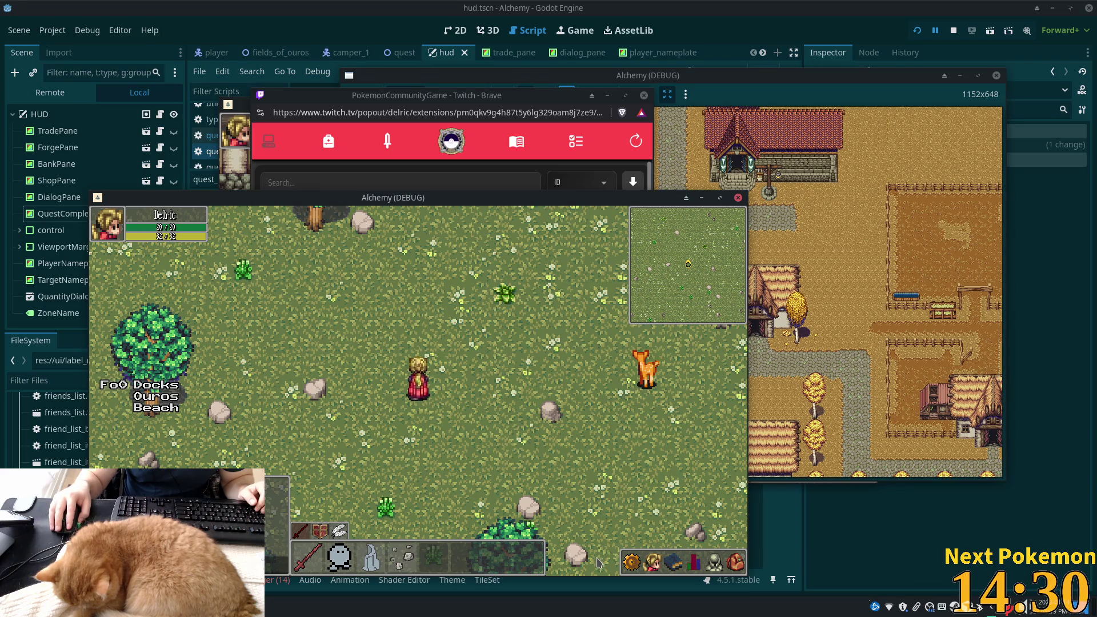
pyautogui.click(653, 563)
pyautogui.click(653, 563)
pyautogui.click(672, 562)
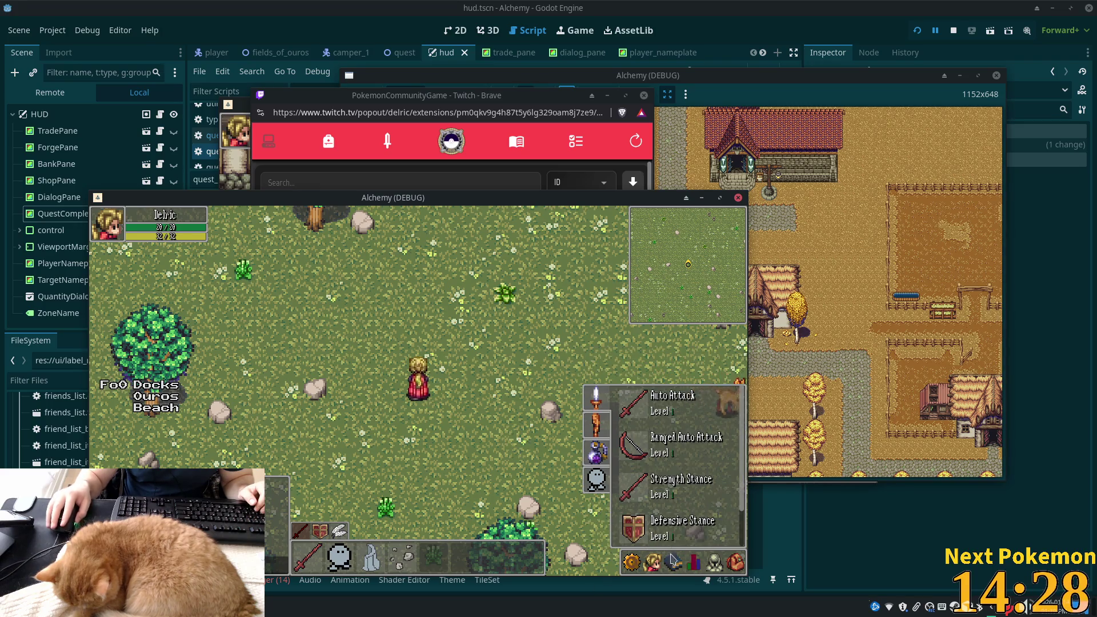
pyautogui.click(672, 552)
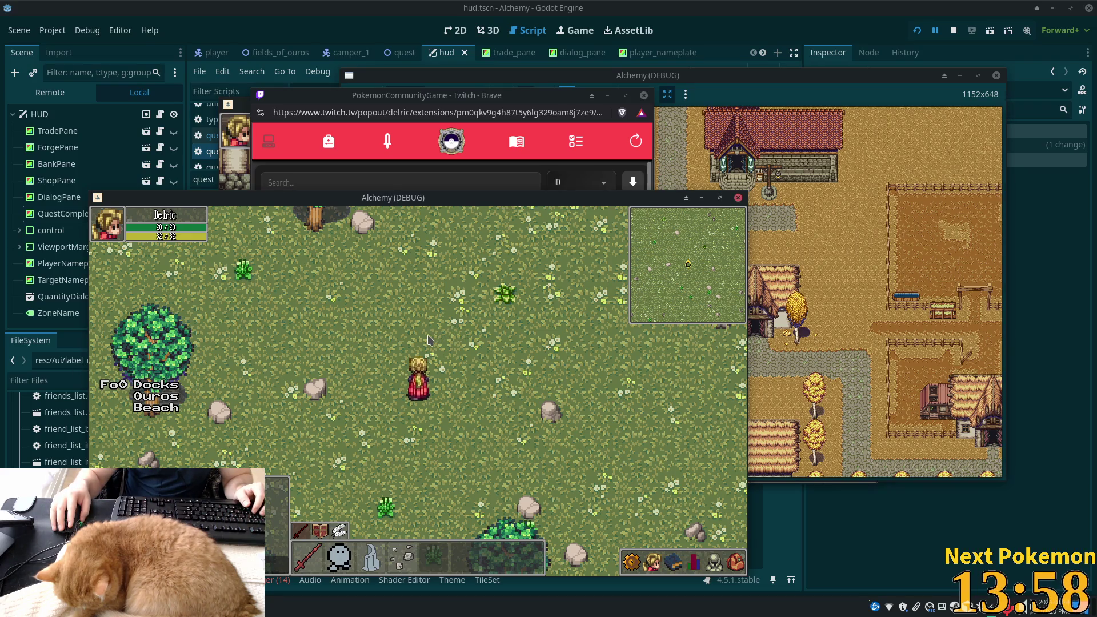
# Walk the character toward the shore, then return to the Godot editor's quest_manager.gd script
pyautogui.press('Right')
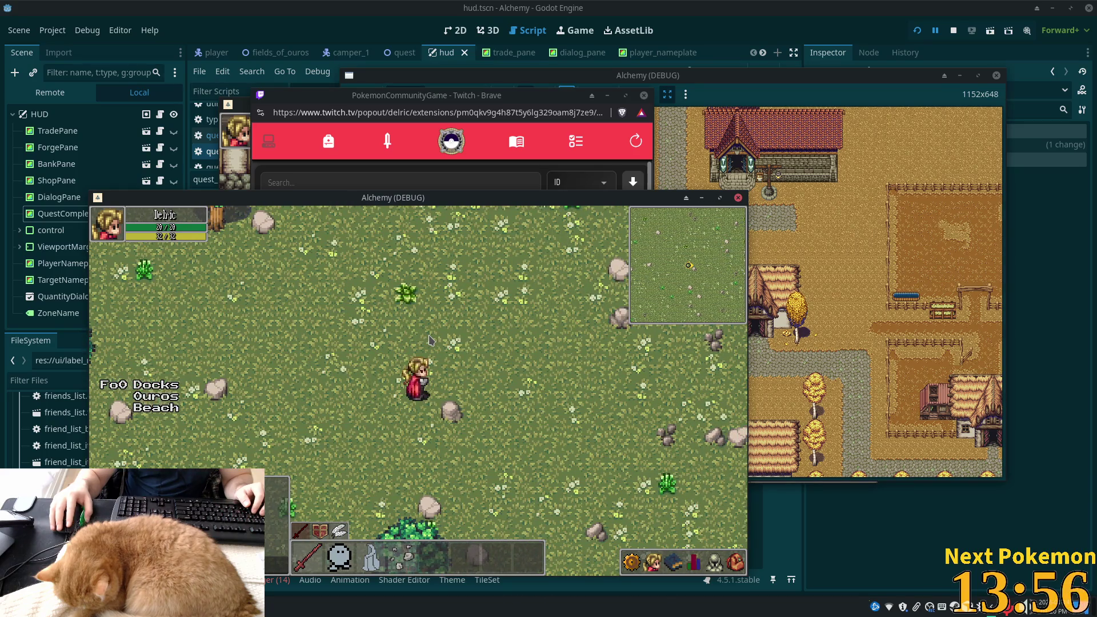
pyautogui.press('Left')
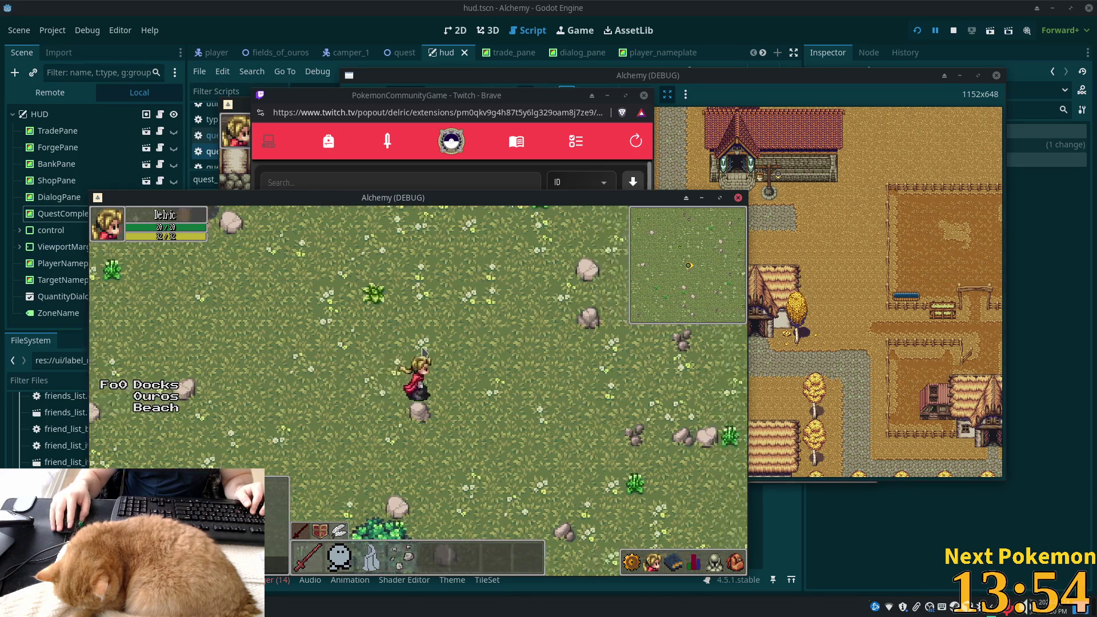
pyautogui.press('Up')
pyautogui.press('Down')
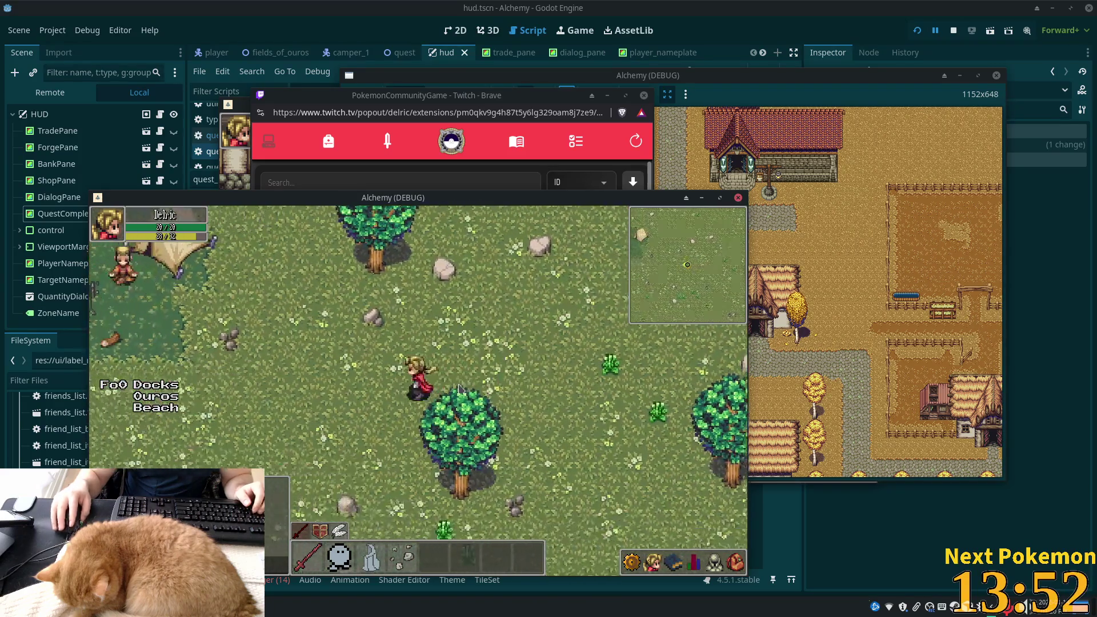
pyautogui.press('Left')
pyautogui.press('Right')
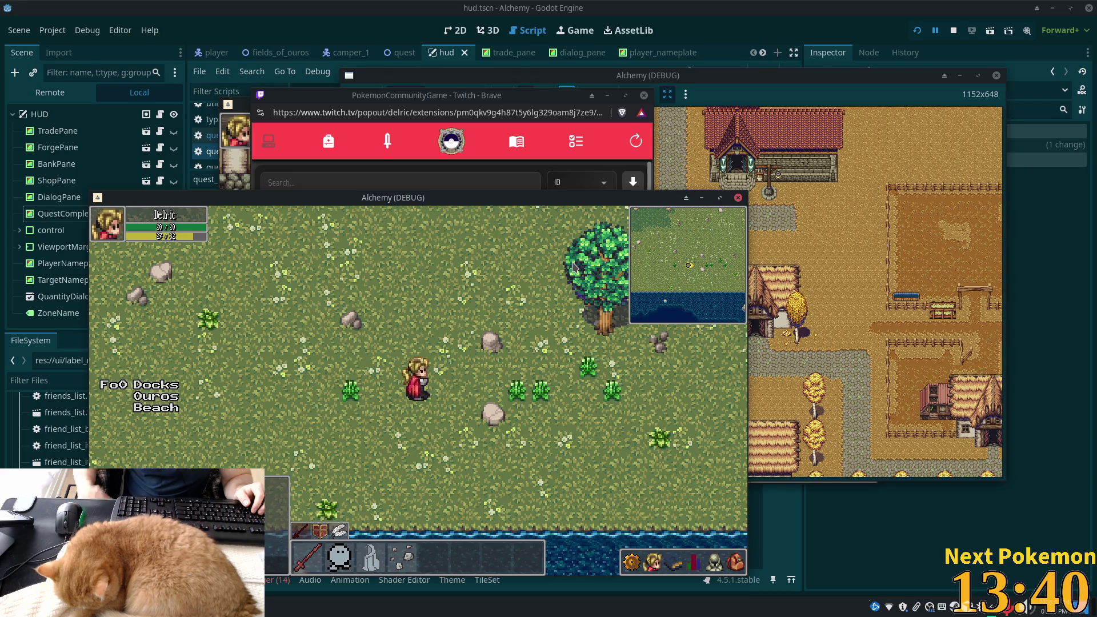
pyautogui.press('s')
pyautogui.press('d')
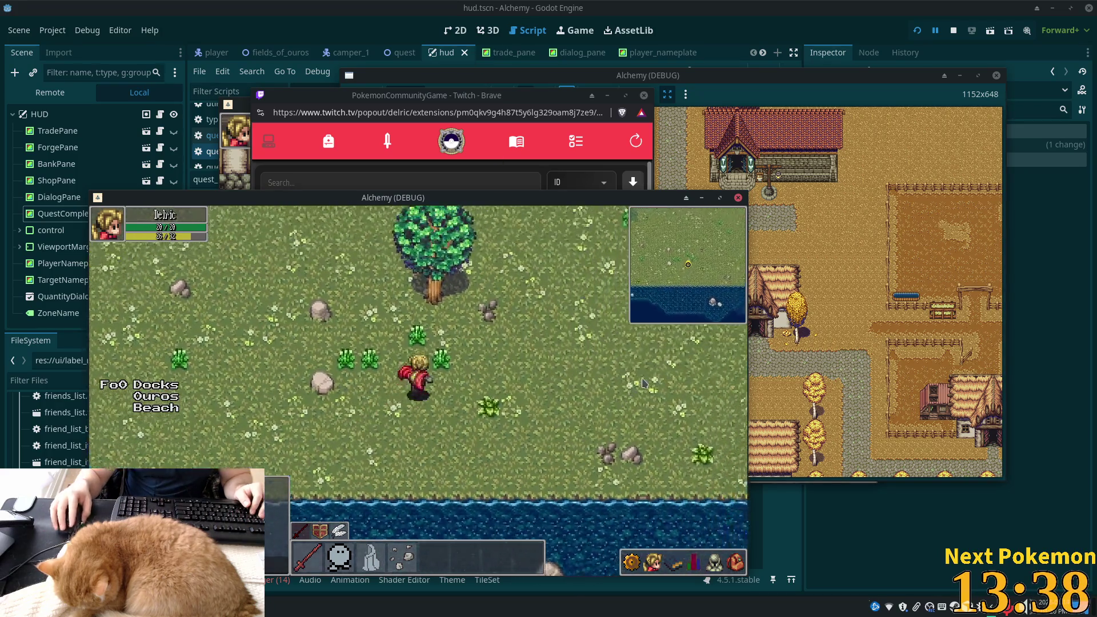
pyautogui.press('w')
pyautogui.hotkey('alt', 'Tab')
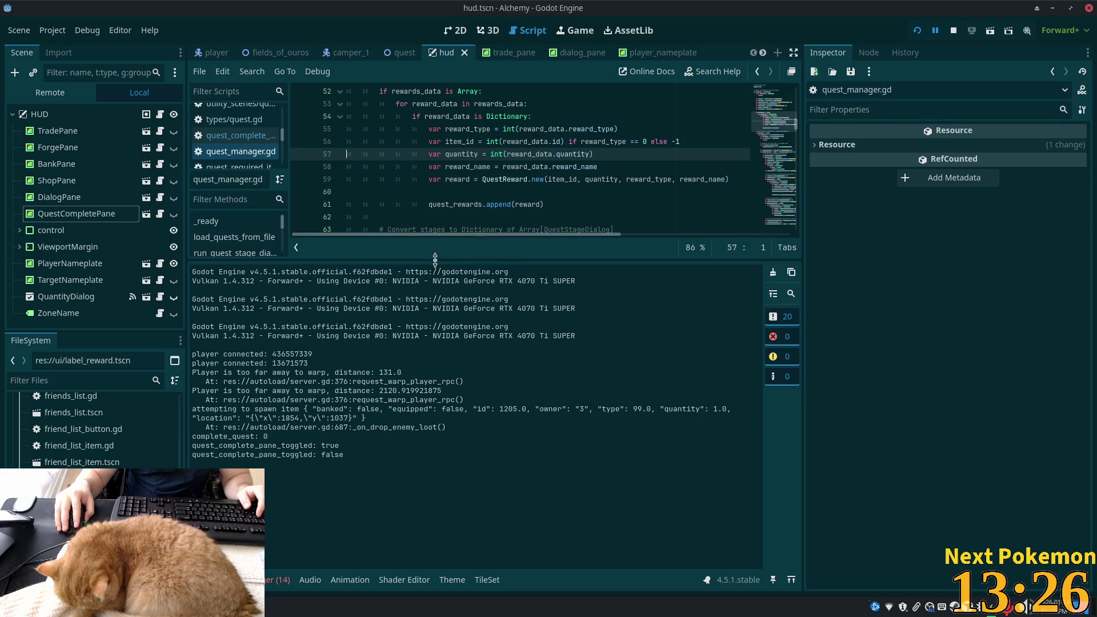
# Enlarge the code view, then switch to the 2D view and pan to the HUD layout
pyautogui.moveTo(434, 261); pyautogui.dragTo(434, 424)
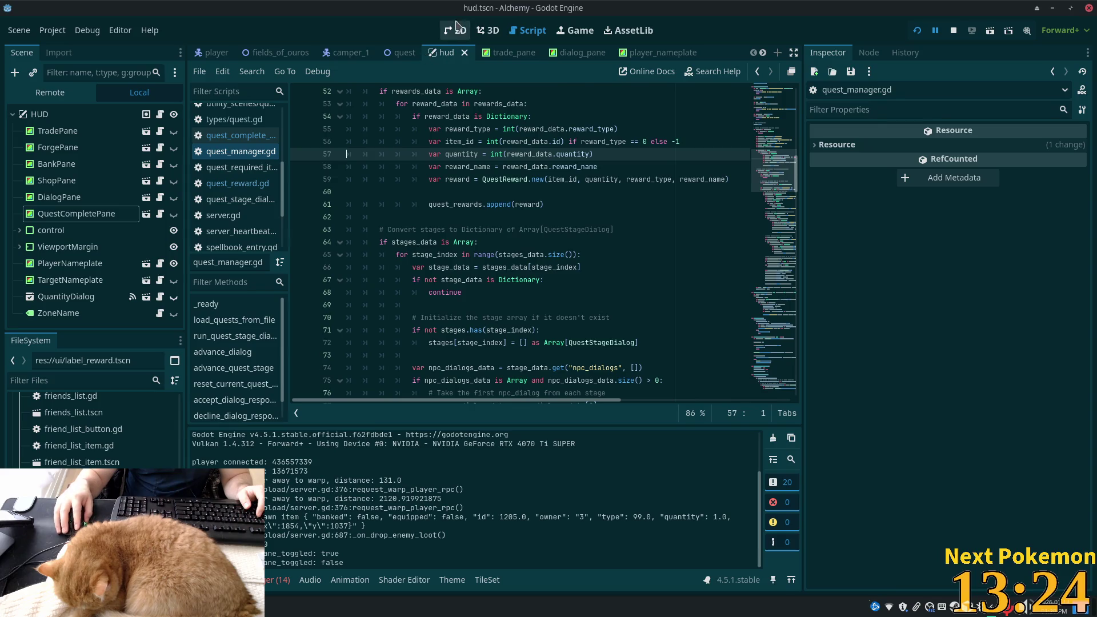
pyautogui.click(457, 27)
pyautogui.scroll(-5, 576, 280)
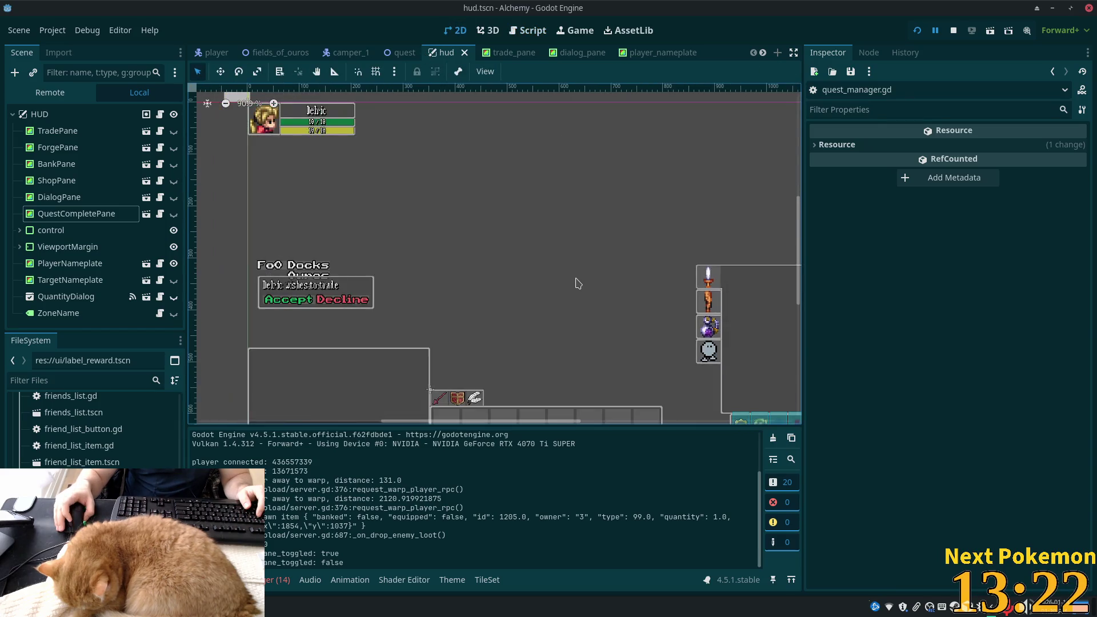
pyautogui.moveTo(576, 282); pyautogui.dragTo(498, 244)
pyautogui.scroll(4, 581, 245)
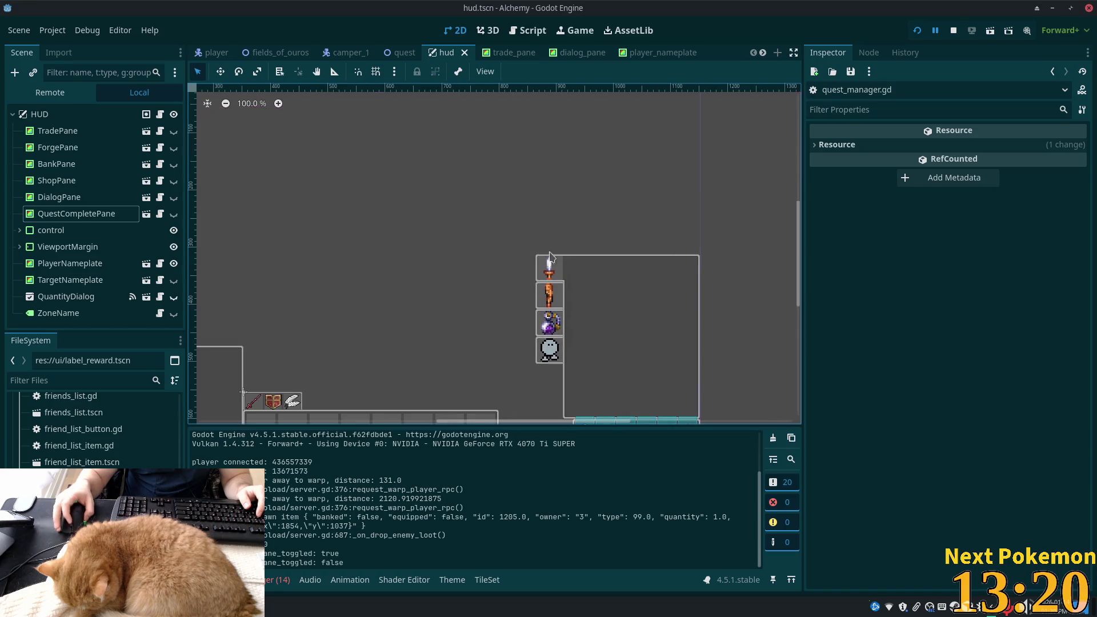
# Inspect TradePane, ForgePane, ShopPane, DialogPane and QuestCompletePane in the HUD tree
pyautogui.click(104, 132)
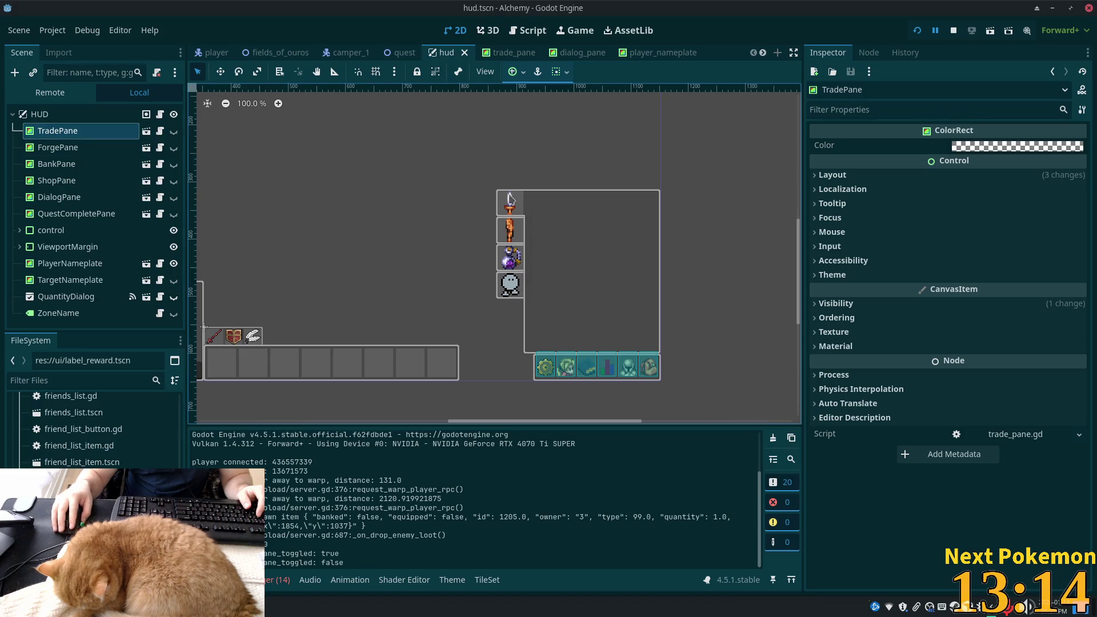
pyautogui.click(174, 132)
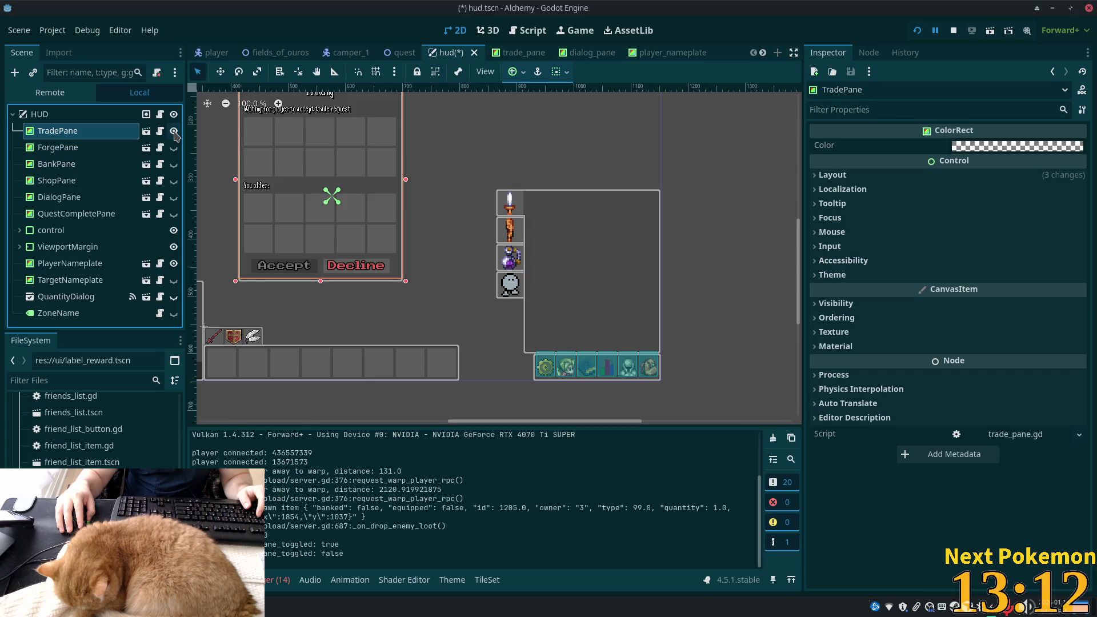
pyautogui.click(174, 132)
pyautogui.click(63, 148)
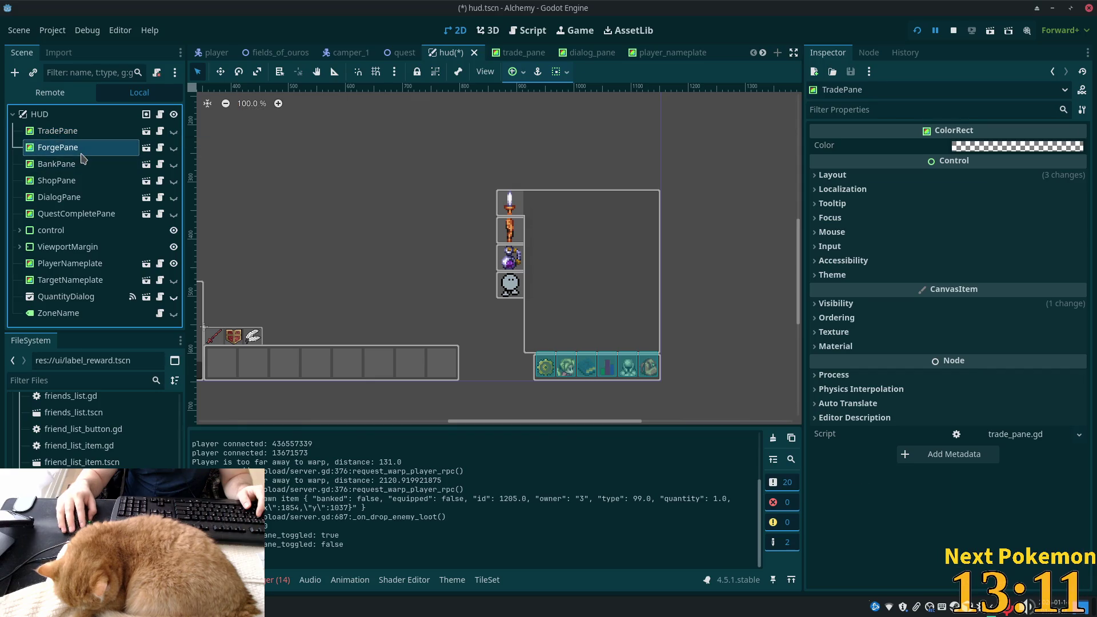
pyautogui.click(77, 187)
pyautogui.click(74, 199)
pyautogui.click(85, 215)
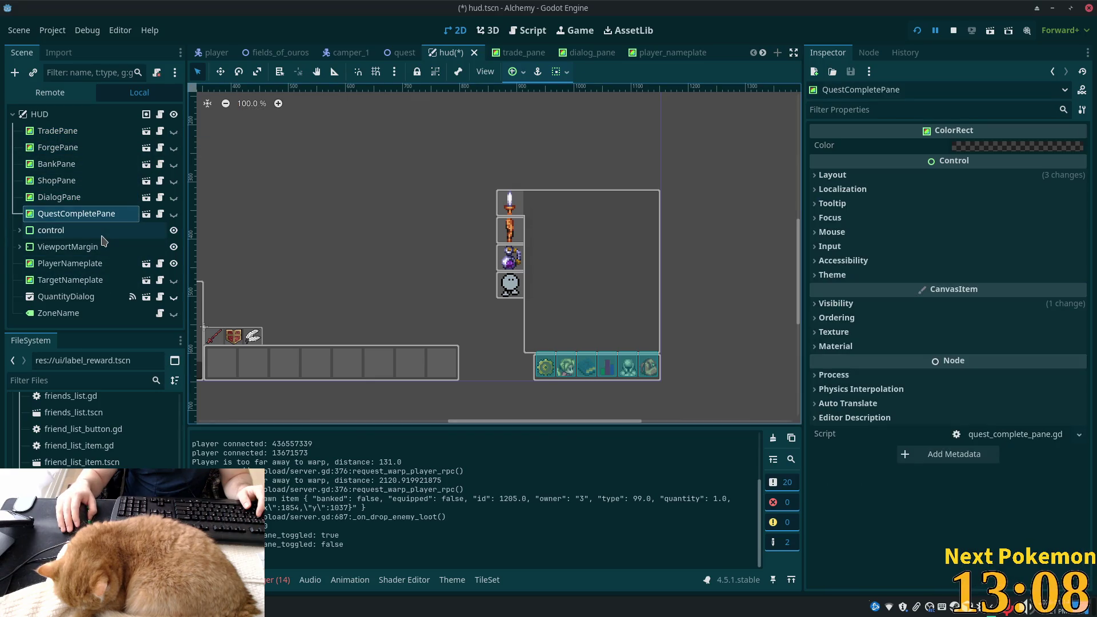
# Expand the control node and toggle SkillPane's visibility on the canvas
pyautogui.click(19, 230)
pyautogui.scroll(-3, 73, 232)
pyautogui.scroll(-1, 73, 231)
pyautogui.click(68, 161)
pyautogui.click(168, 161)
pyautogui.click(168, 161)
pyautogui.click(168, 161)
pyautogui.click(168, 161)
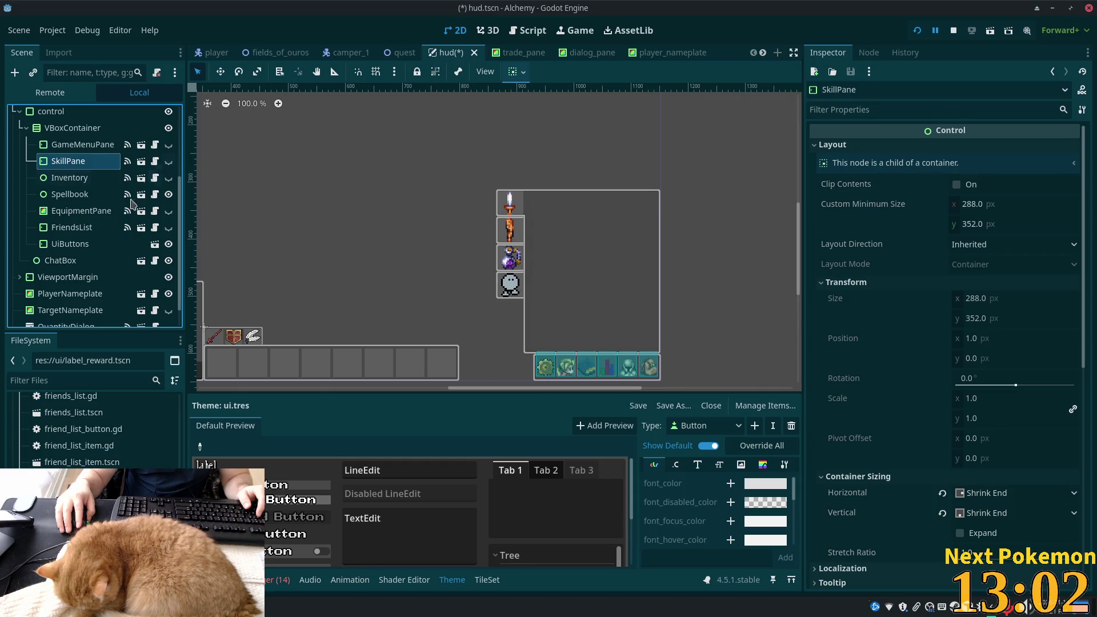
# Open the SkillPane scene in its own editor tab and select its root
pyautogui.click(80, 145)
pyautogui.click(78, 161)
pyautogui.scroll(4, 84, 206)
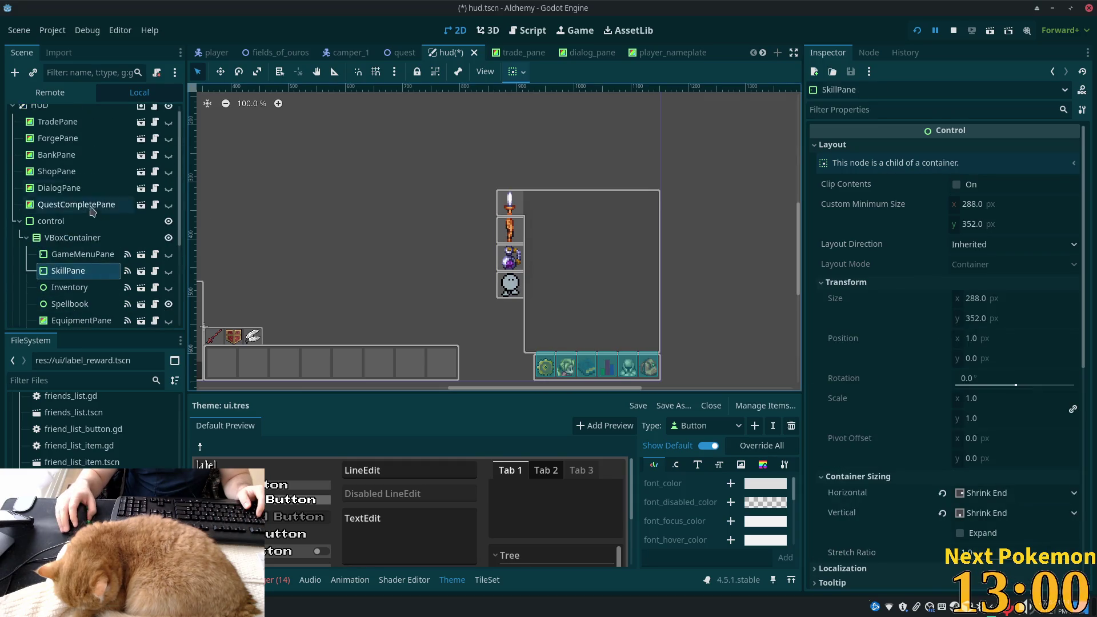
pyautogui.click(141, 270)
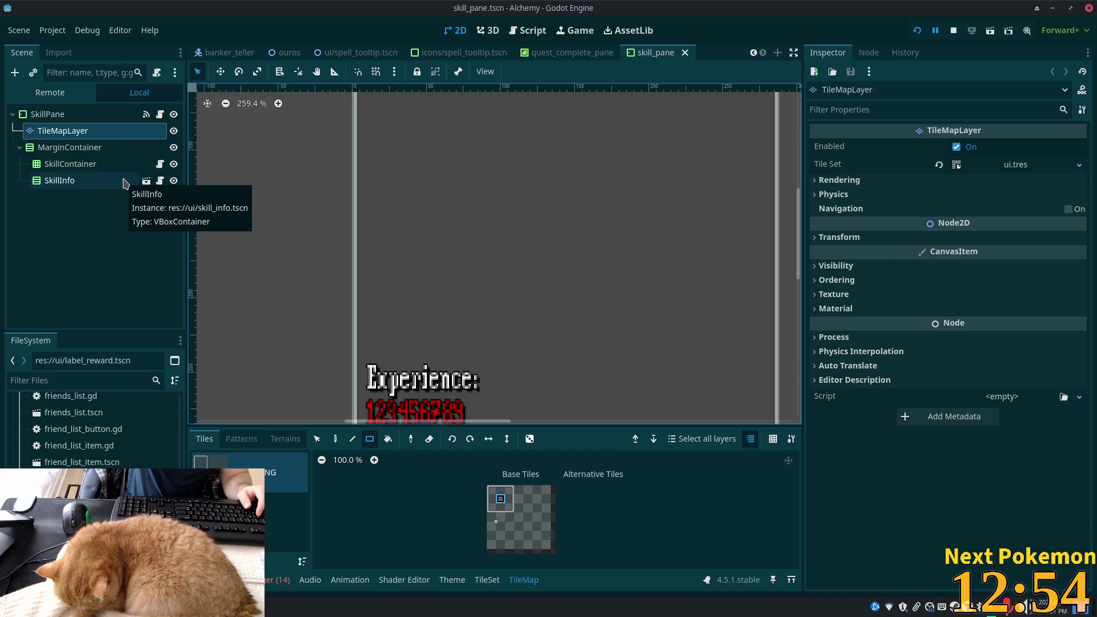
pyautogui.click(91, 114)
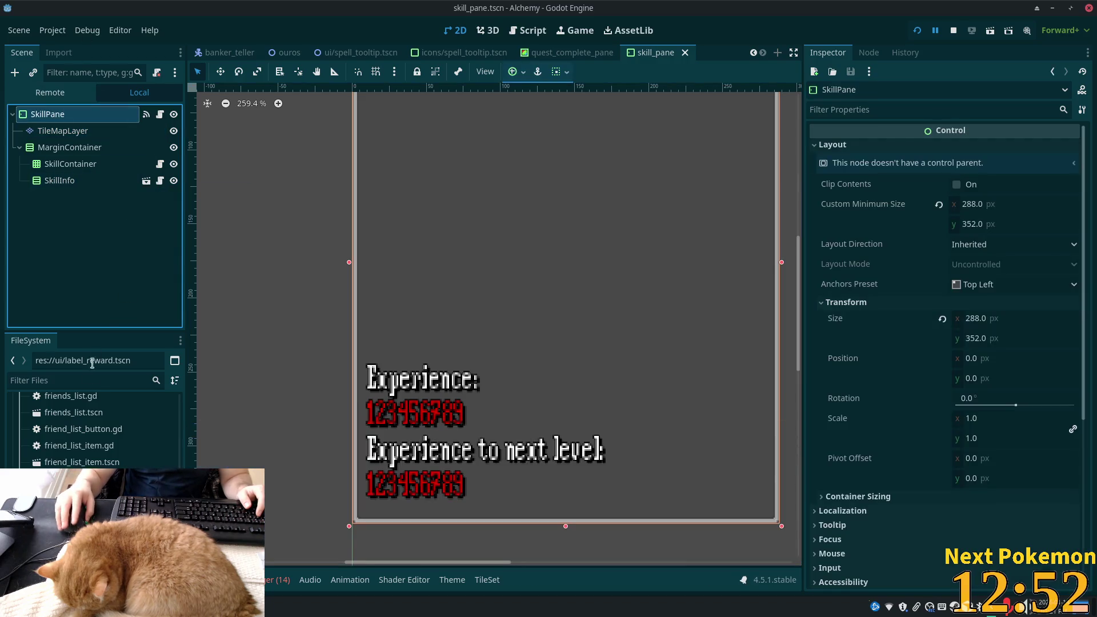
# Filter the FileSystem dock on skill_pane
pyautogui.click(79, 380)
pyautogui.write('skillp')
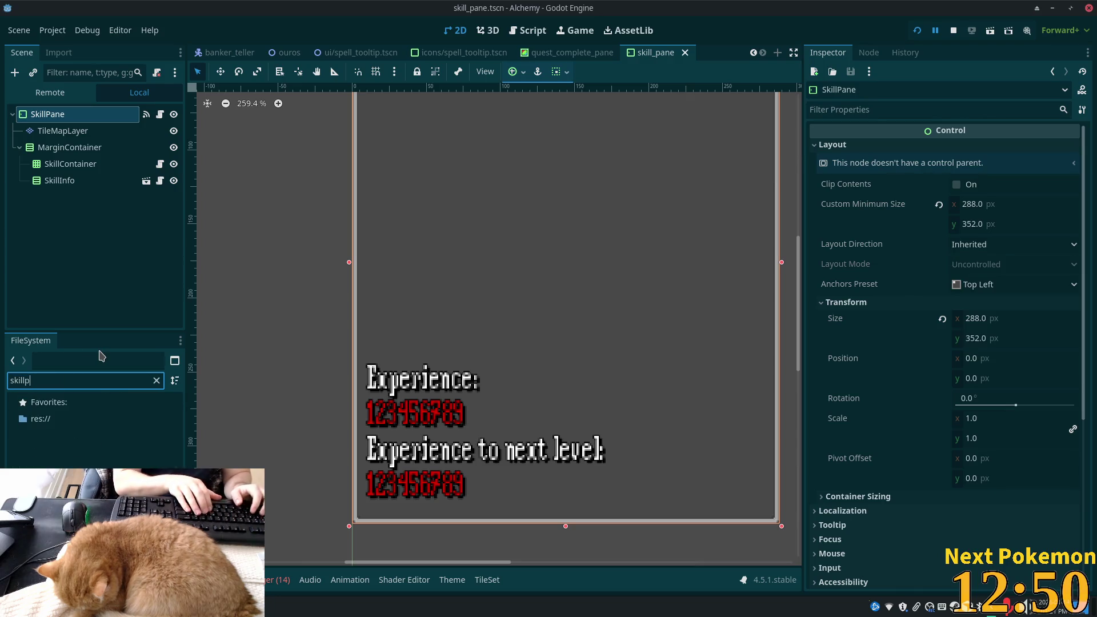
pyautogui.write('ane')
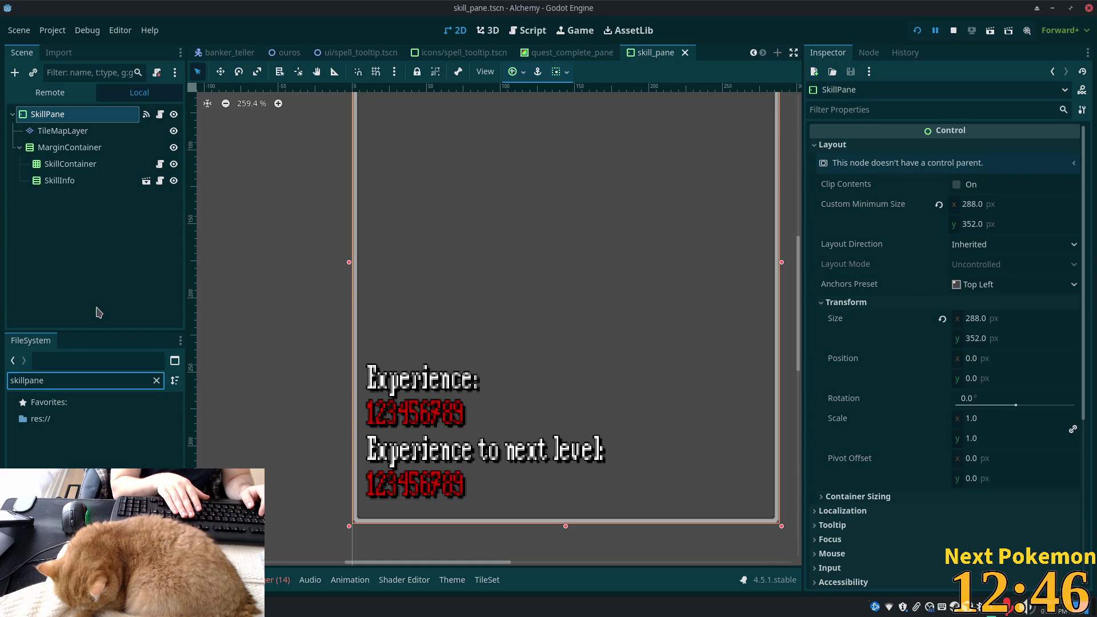
pyautogui.press('BackSpace')
pyautogui.press('BackSpace')
pyautogui.press('BackSpace')
pyautogui.write('_pane')
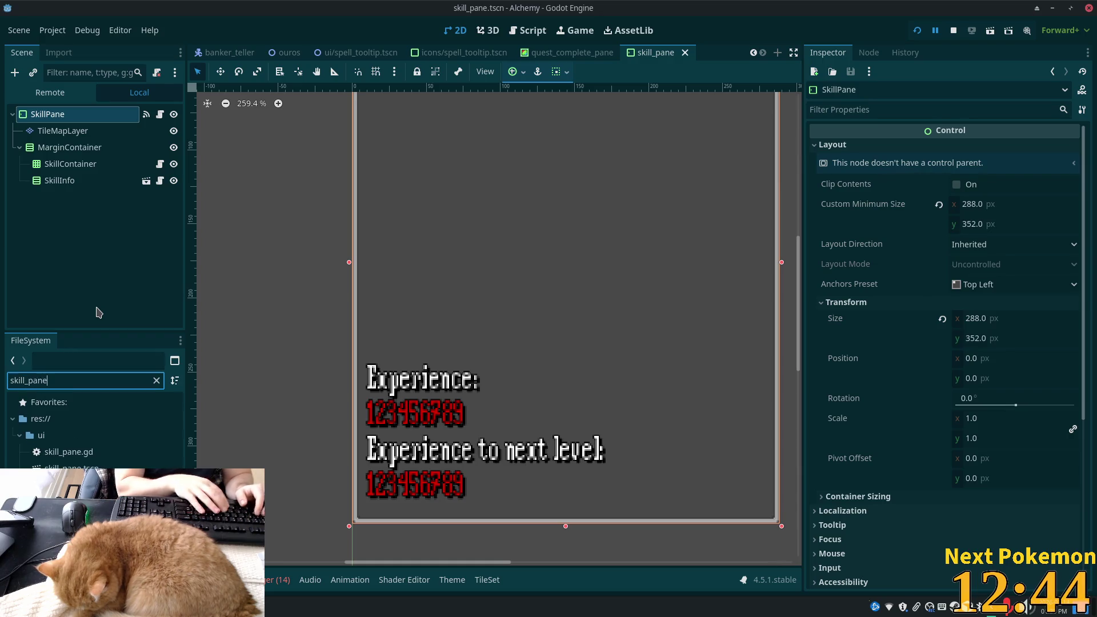
# Try duplicating skill_pane.tscn with Ctrl+D, then cancel the Duplicating dialog
pyautogui.click(81, 454)
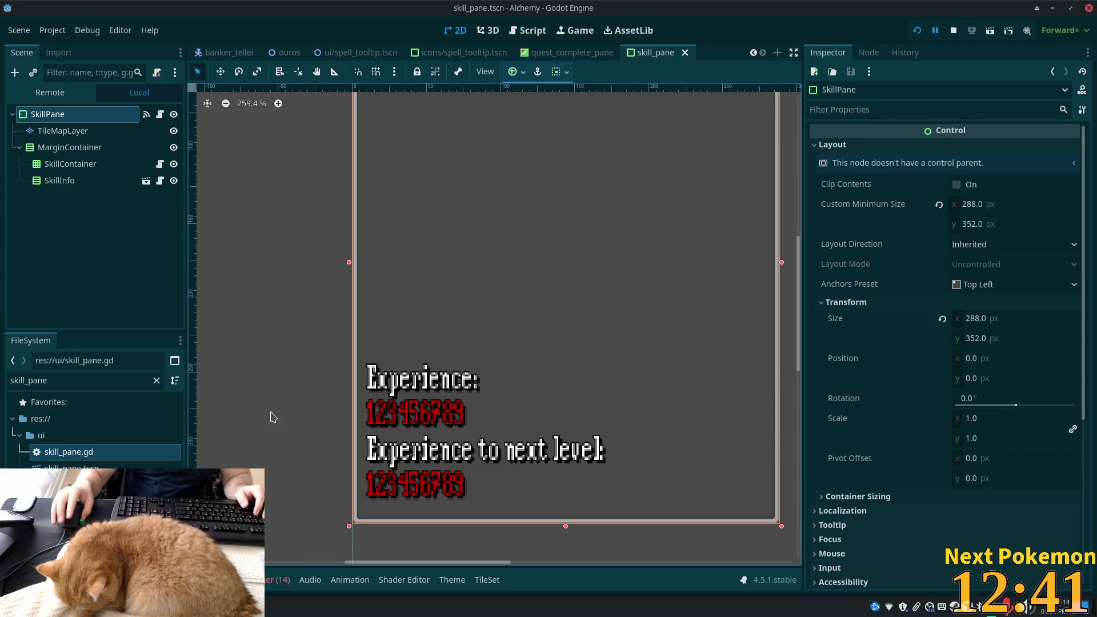
pyautogui.click(81, 464)
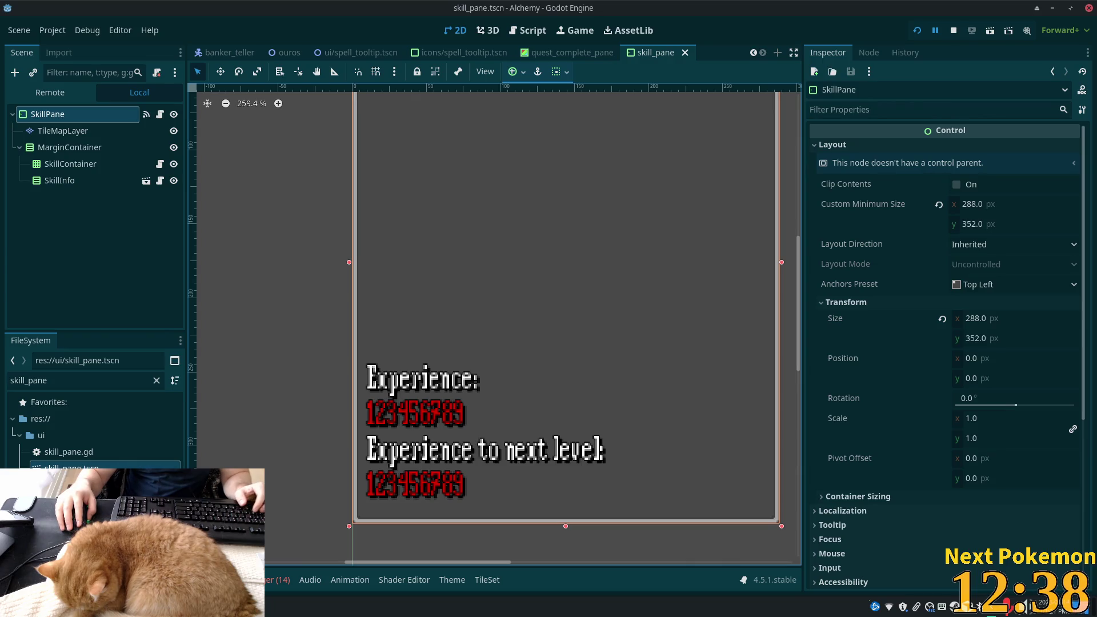
pyautogui.hotkey('ctrl', 'd')
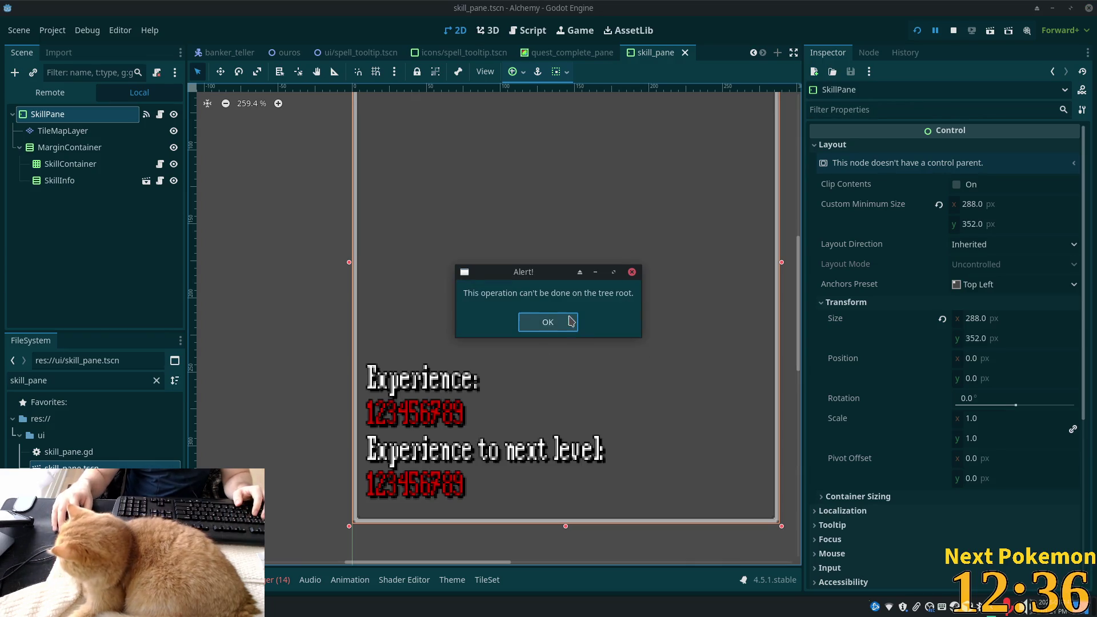
pyautogui.click(570, 322)
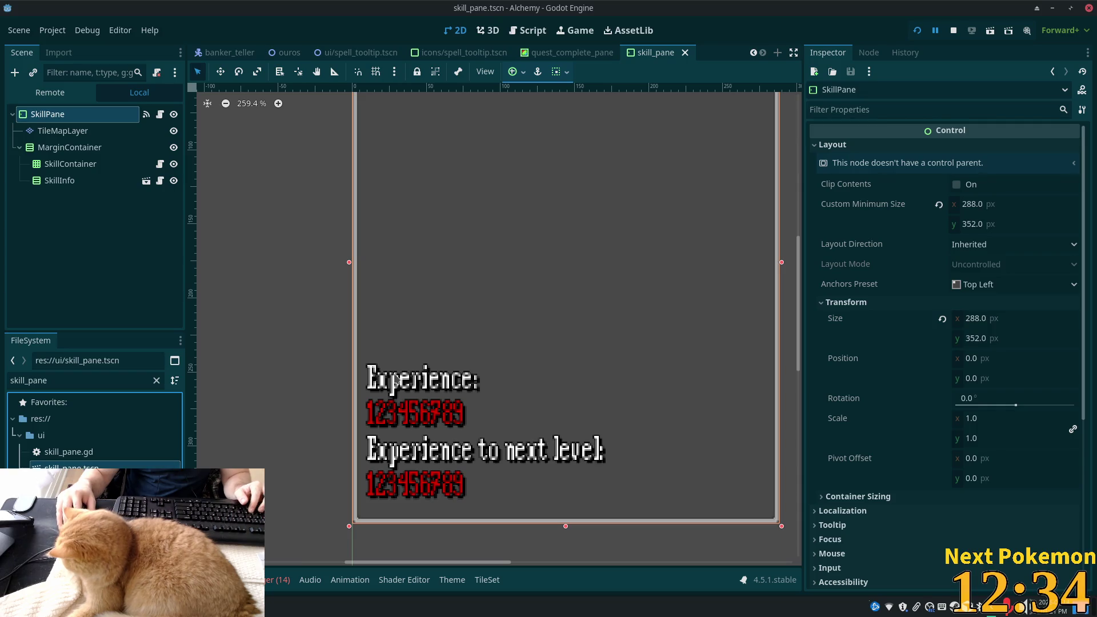
pyautogui.hotkey('ctrl', 'd')
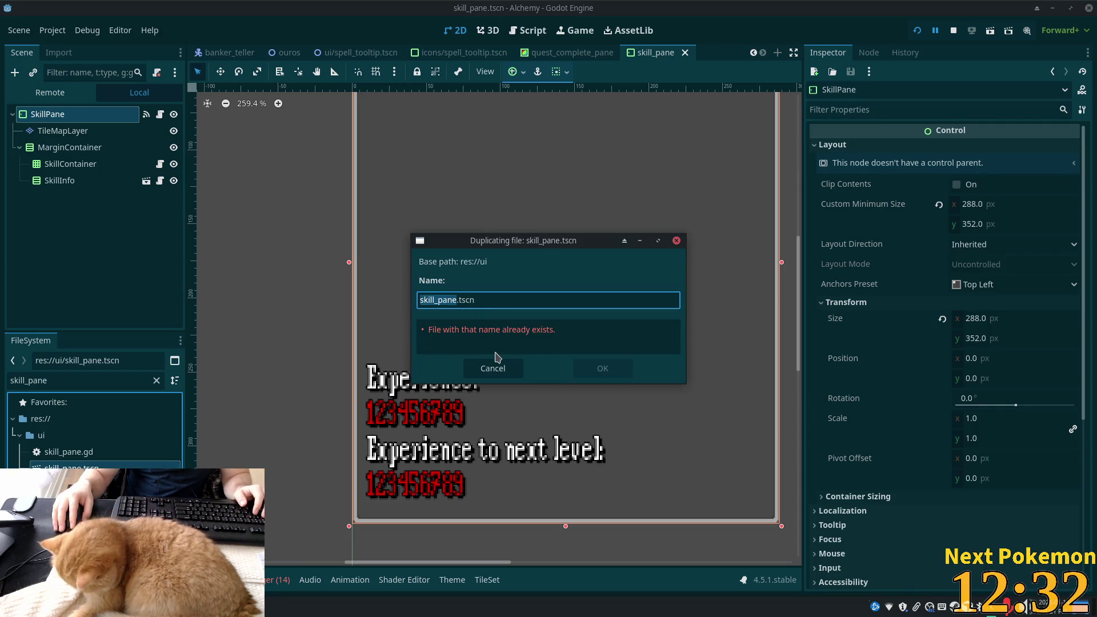
pyautogui.press('Tab')
pyautogui.press('Escape')
# Select skill_pane.tscn in the res://ui folder
pyautogui.click(60, 131)
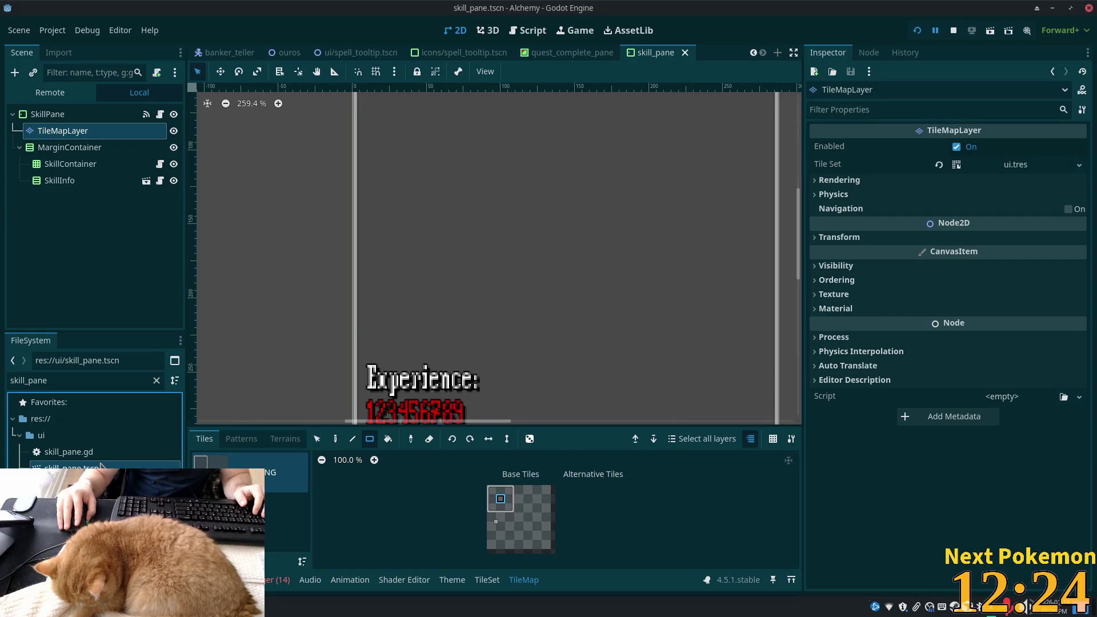
pyautogui.click(69, 443)
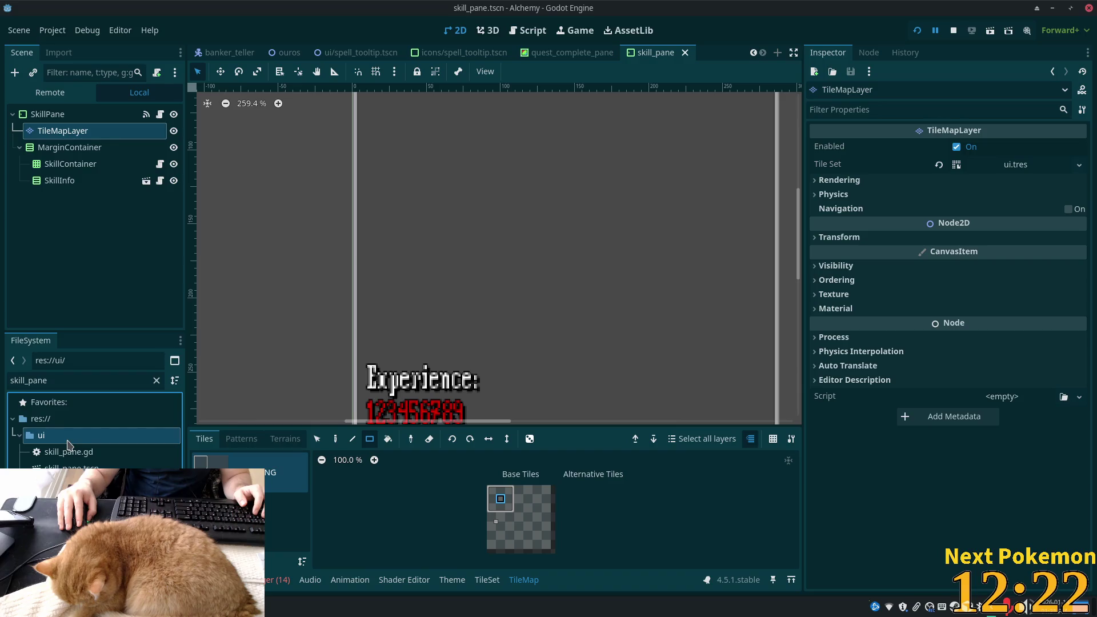
pyautogui.click(163, 452)
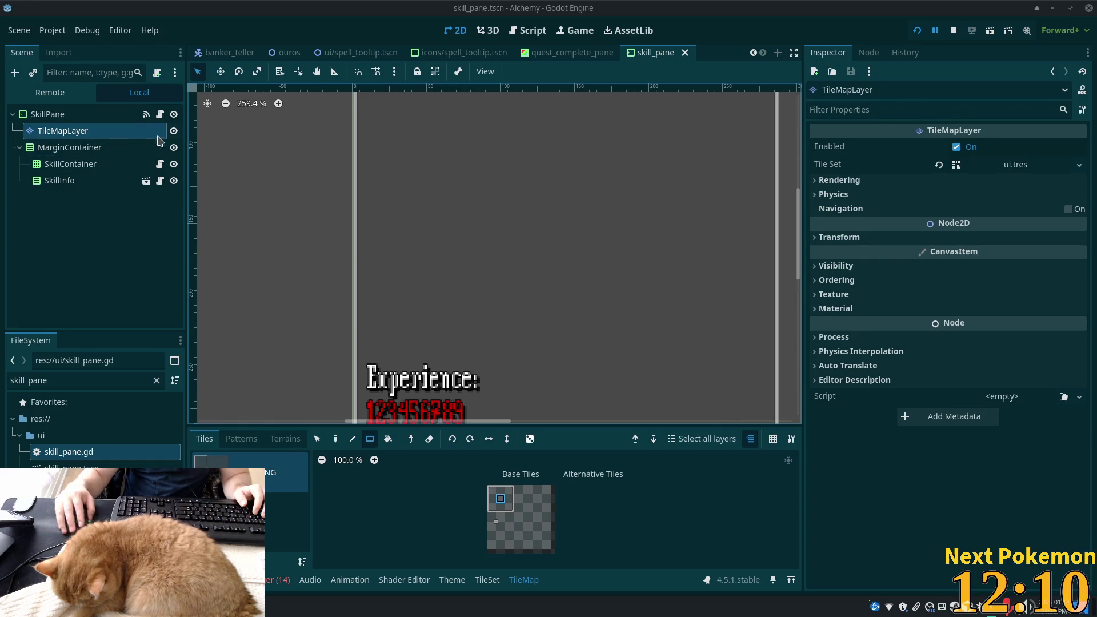
pyautogui.click(71, 467)
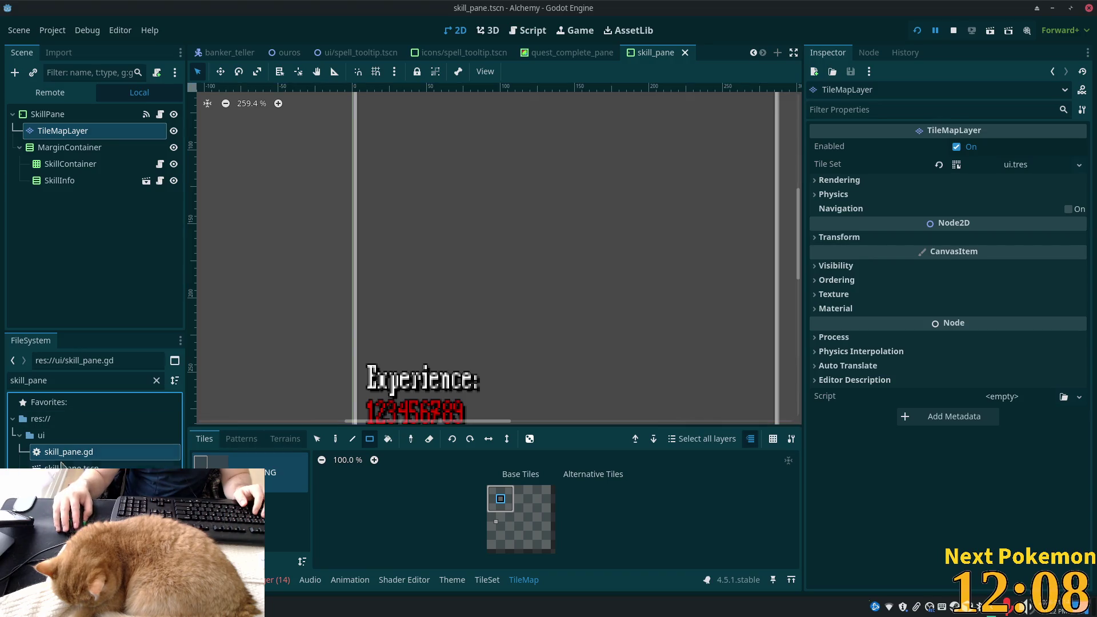
# Duplicate skill_pane.tscn, naming the copy quest_pane.tscn
pyautogui.hotkey('ctrl', 'd')
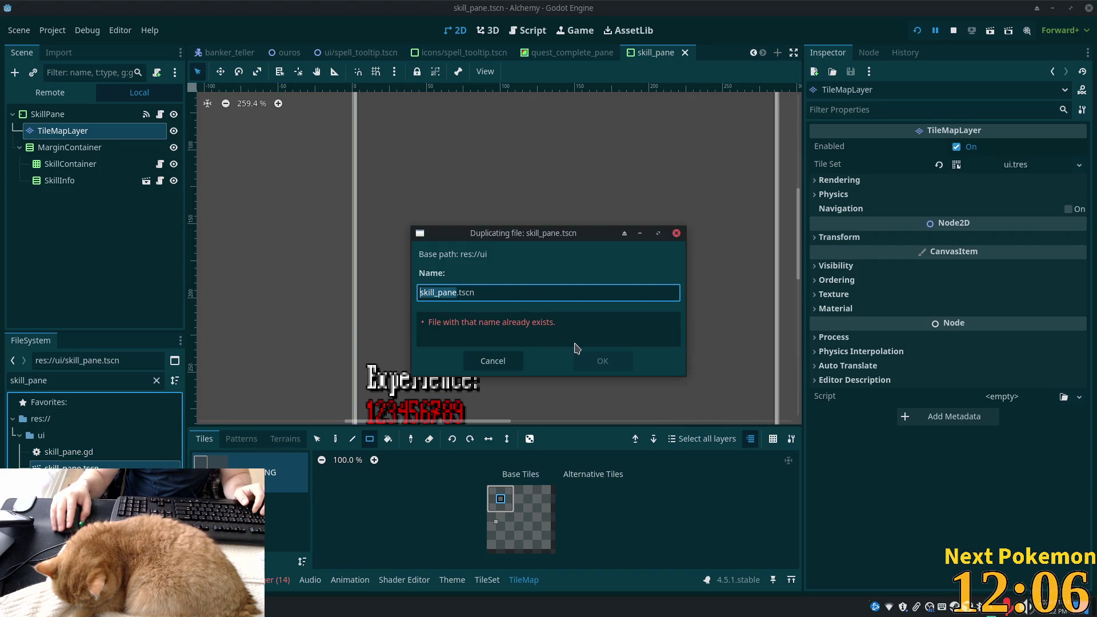
pyautogui.write('quest')
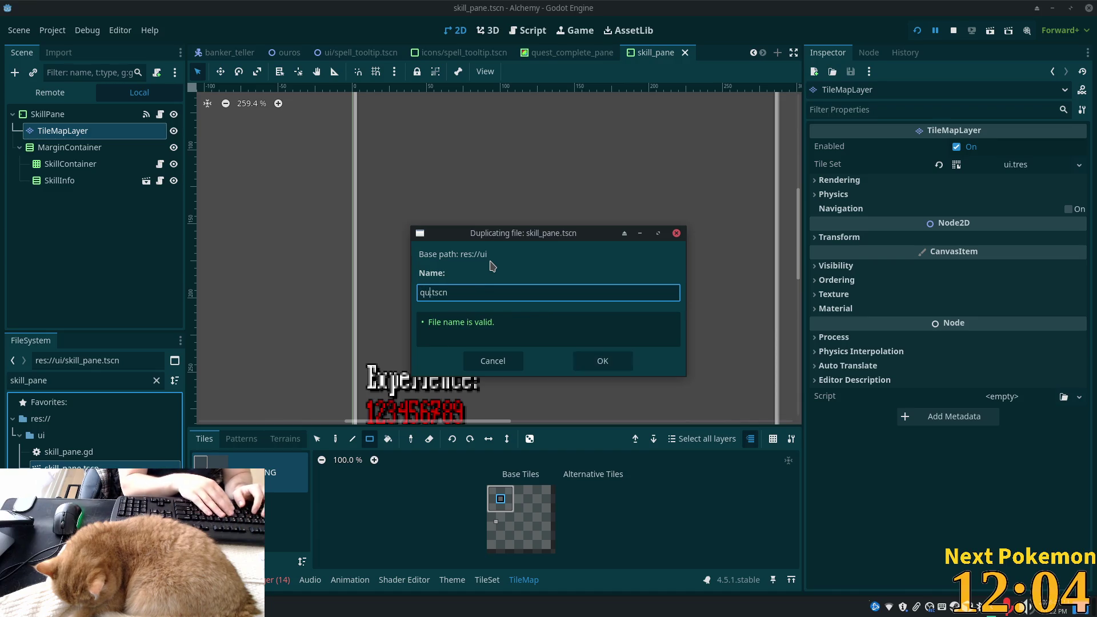
pyautogui.write('_pan')
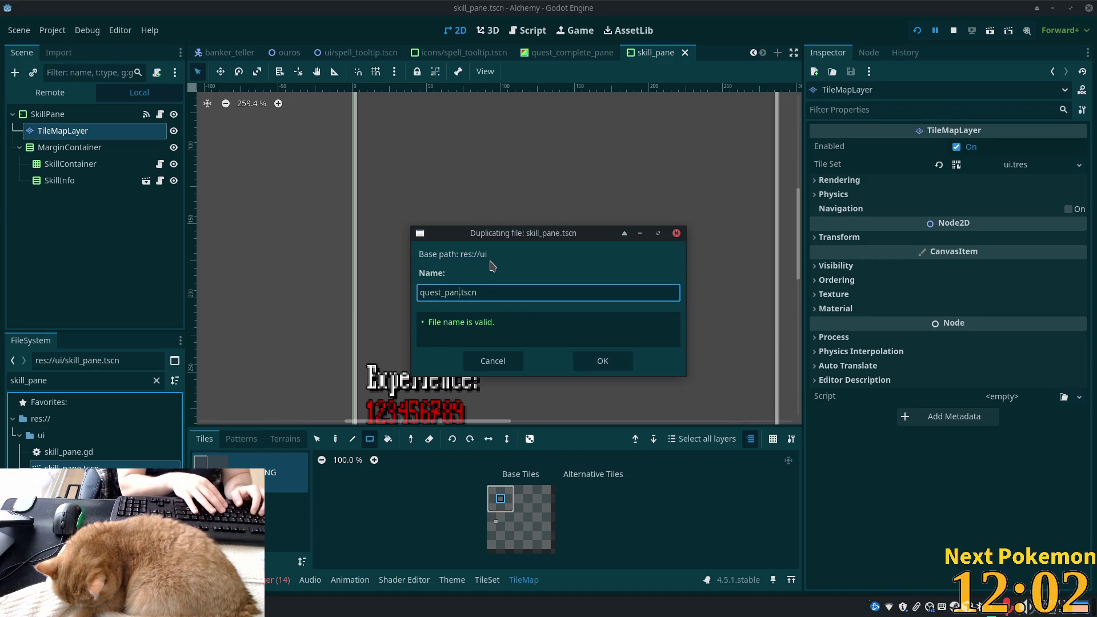
pyautogui.write('e')
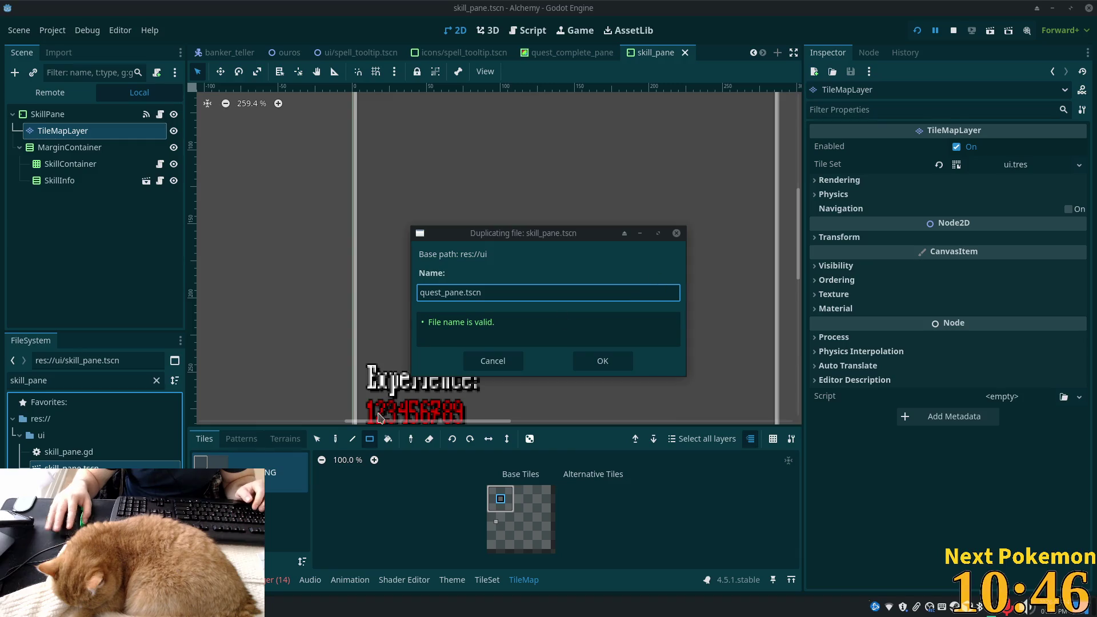
pyautogui.click(602, 365)
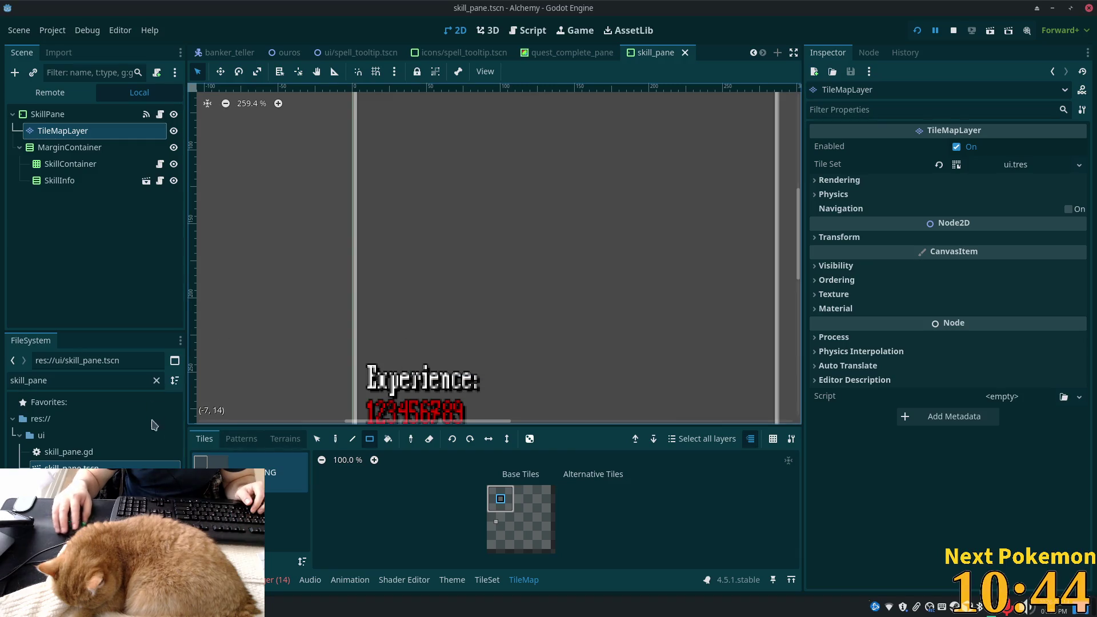
# Filter the FileSystem on quest_pane and open quest_pane.tscn
pyautogui.doubleClick(120, 381)
pyautogui.write('quest')
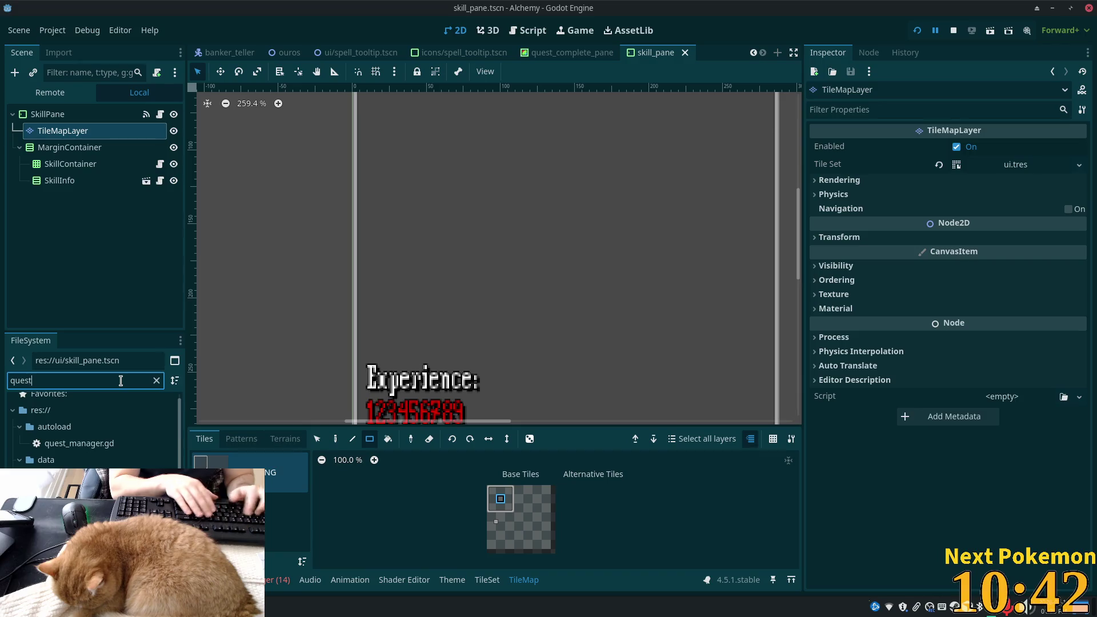
pyautogui.write('_pane')
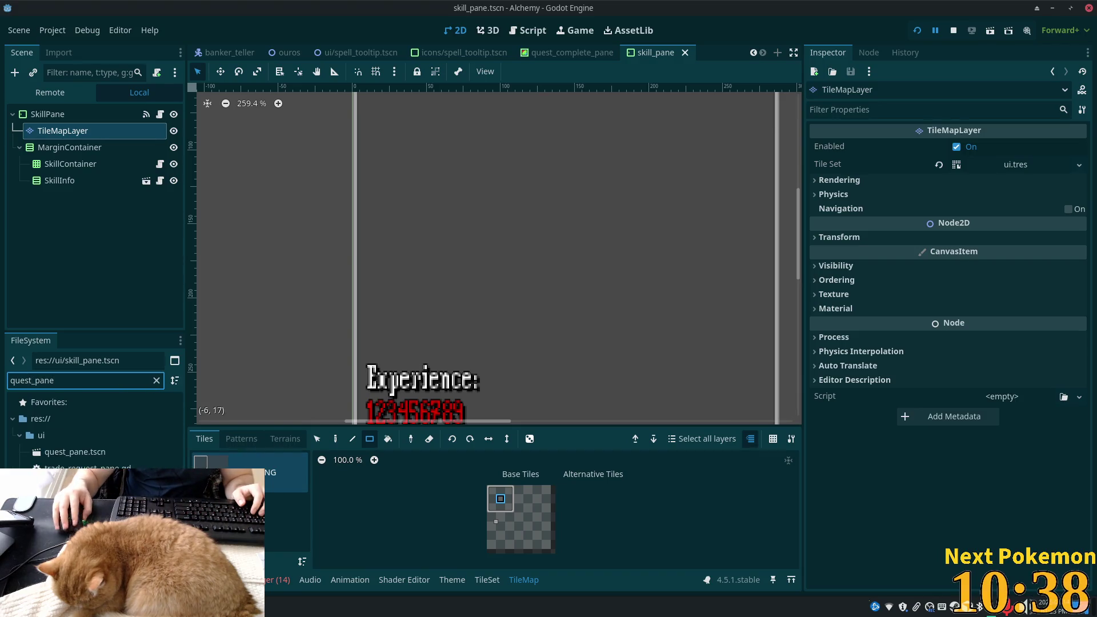
pyautogui.doubleClick(74, 452)
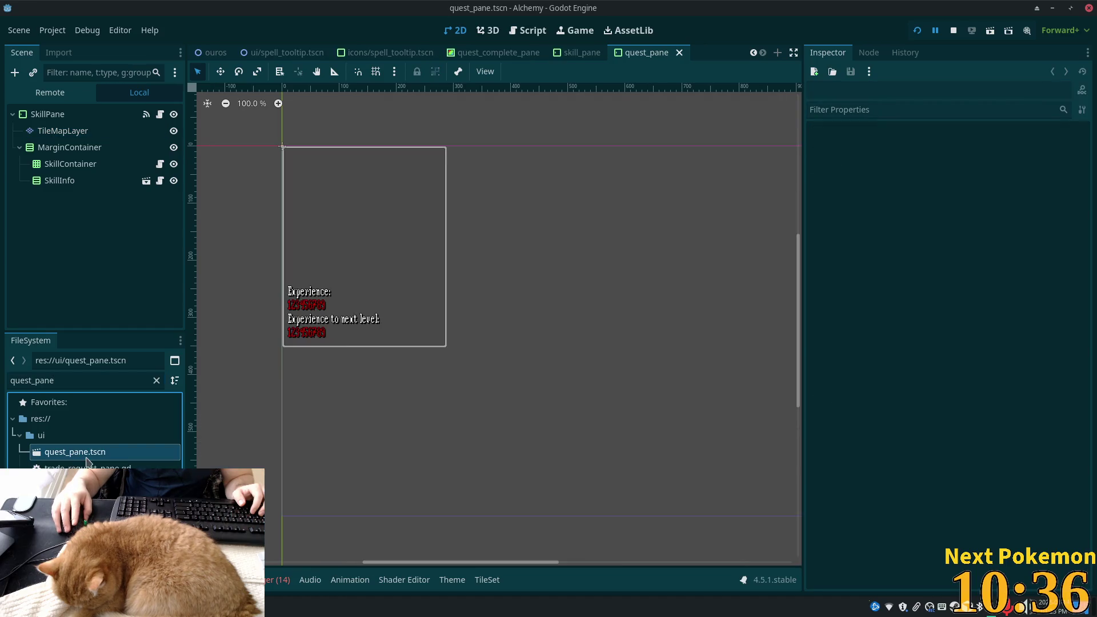
# Rename the scene's root node from SkillPane to QuestPane
pyautogui.click(47, 114)
pyautogui.click(47, 114)
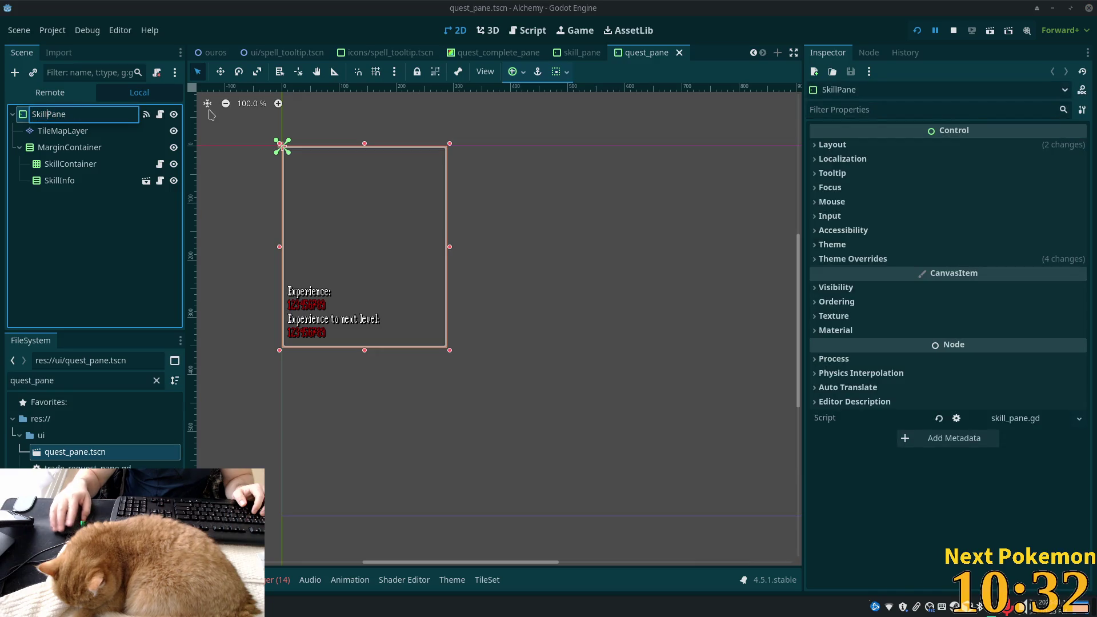
pyautogui.write('Quest')
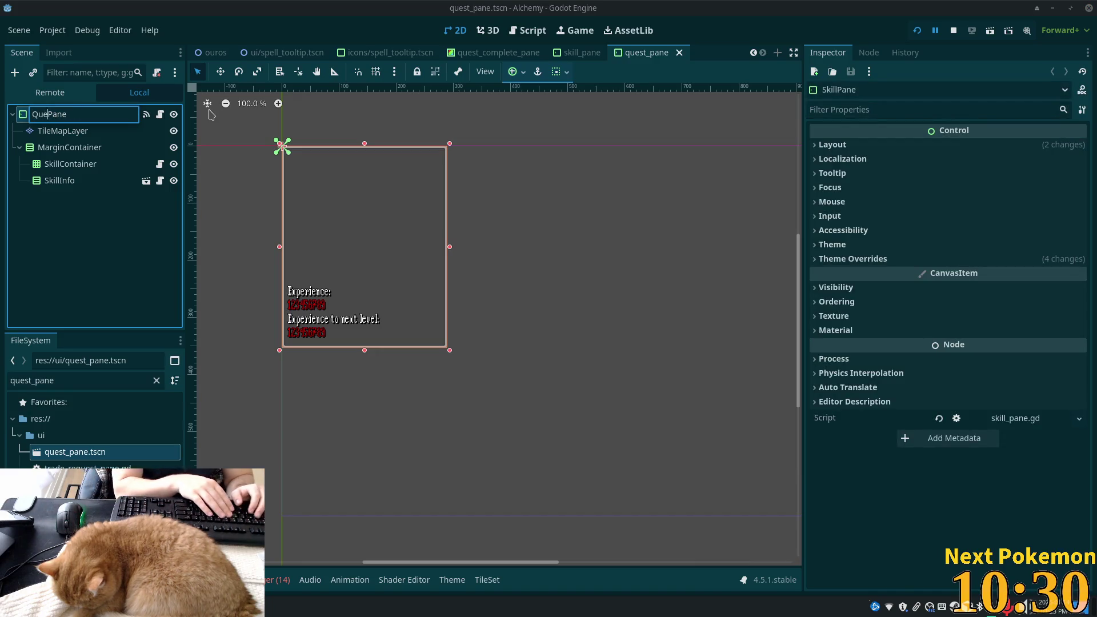
pyautogui.press('Return')
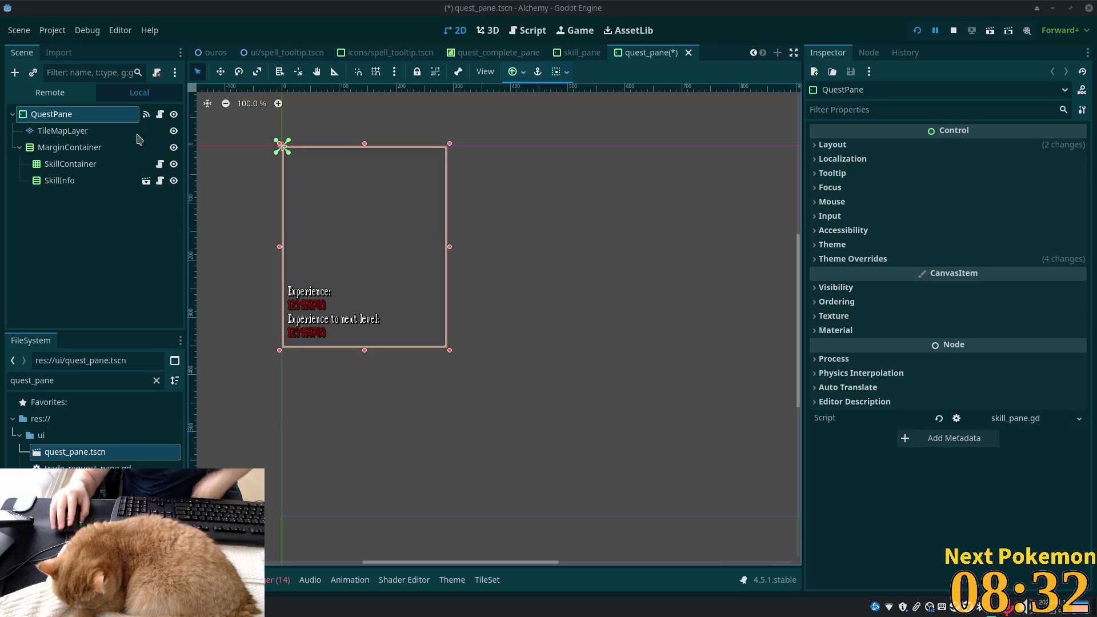
pyautogui.click(71, 148)
# Delete the SkillContainer and SkillInfo nodes from the QuestPane scene
pyautogui.click(65, 164)
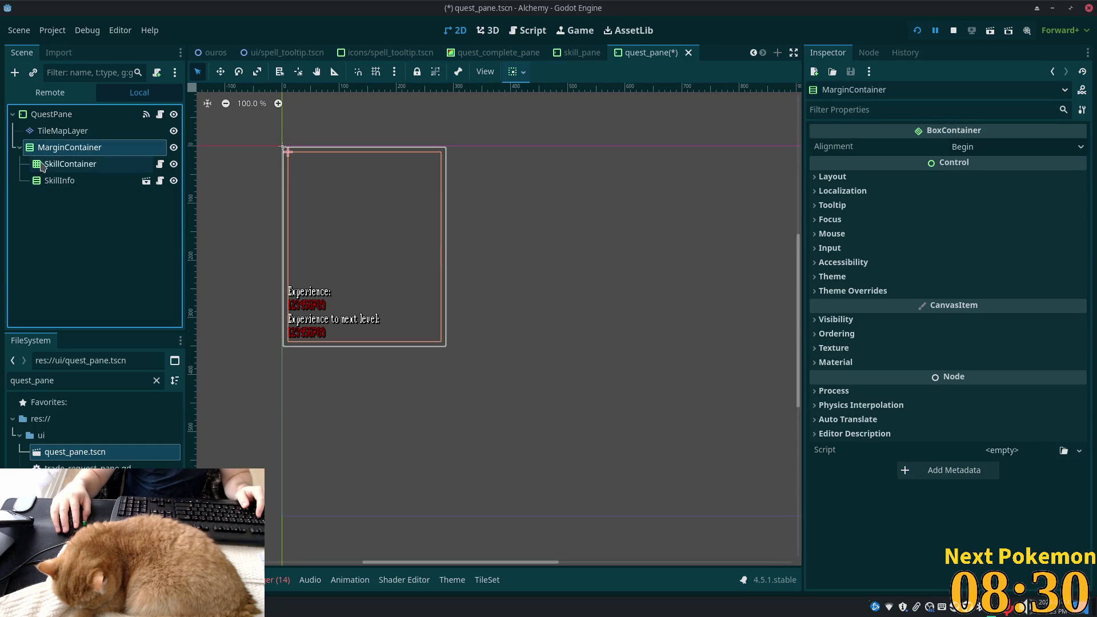
pyautogui.keyDown('shift'); pyautogui.click(60, 182); pyautogui.keyUp('shift')
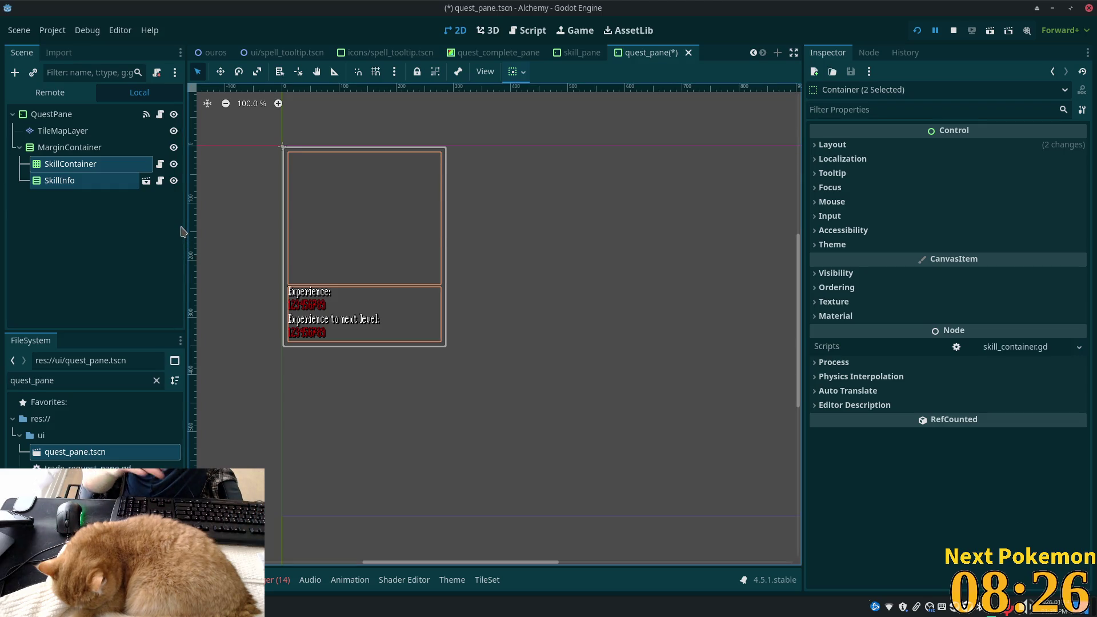
pyautogui.press('Delete')
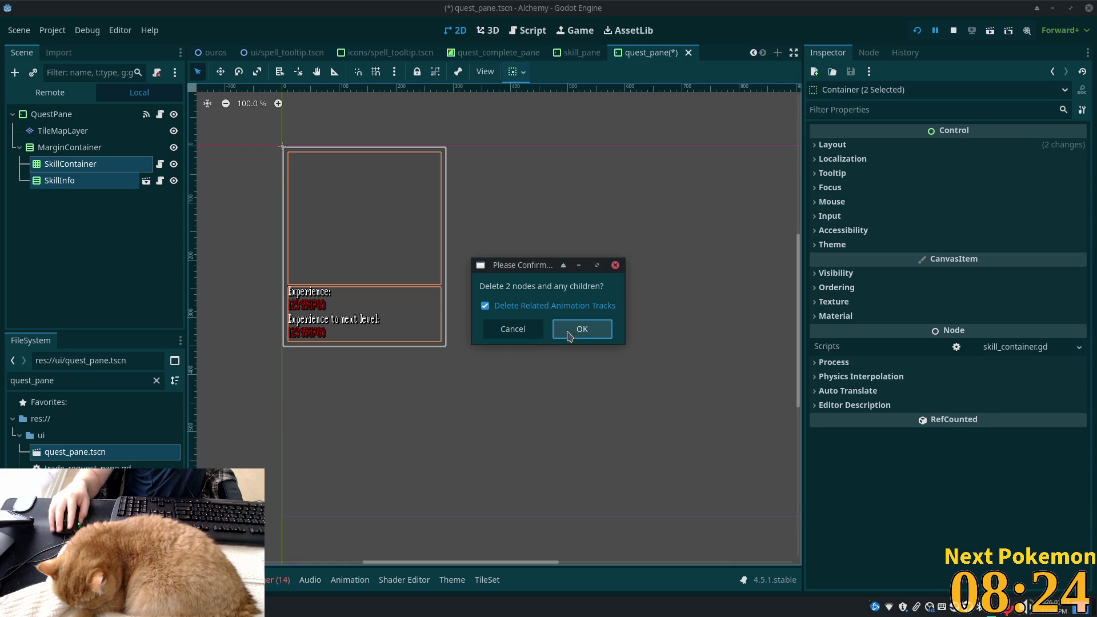
pyautogui.click(582, 329)
pyautogui.click(73, 114)
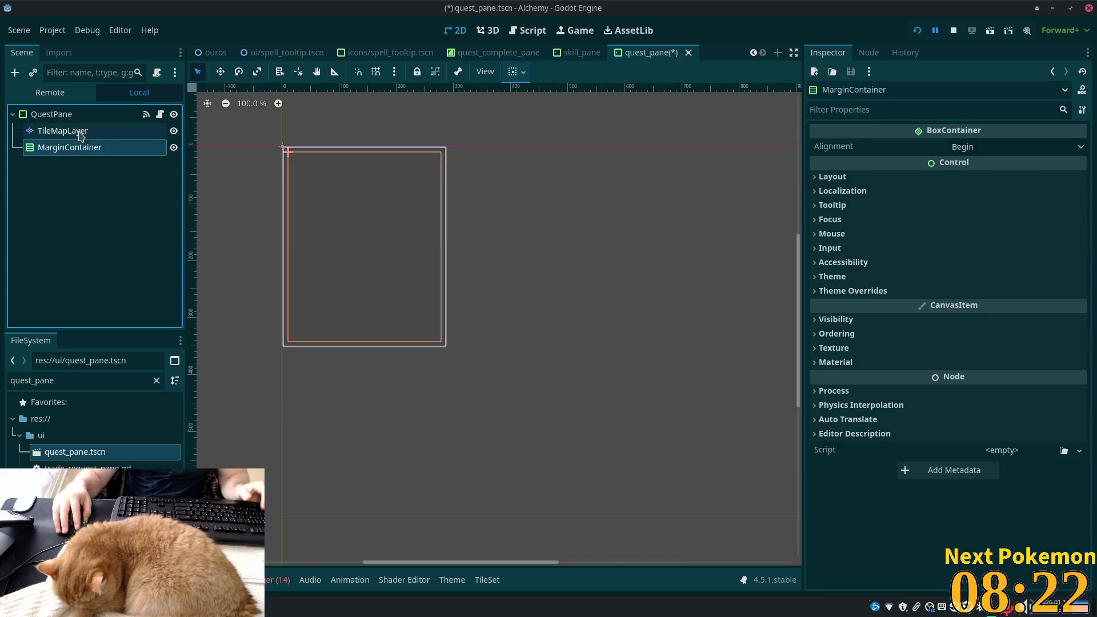
pyautogui.click(63, 131)
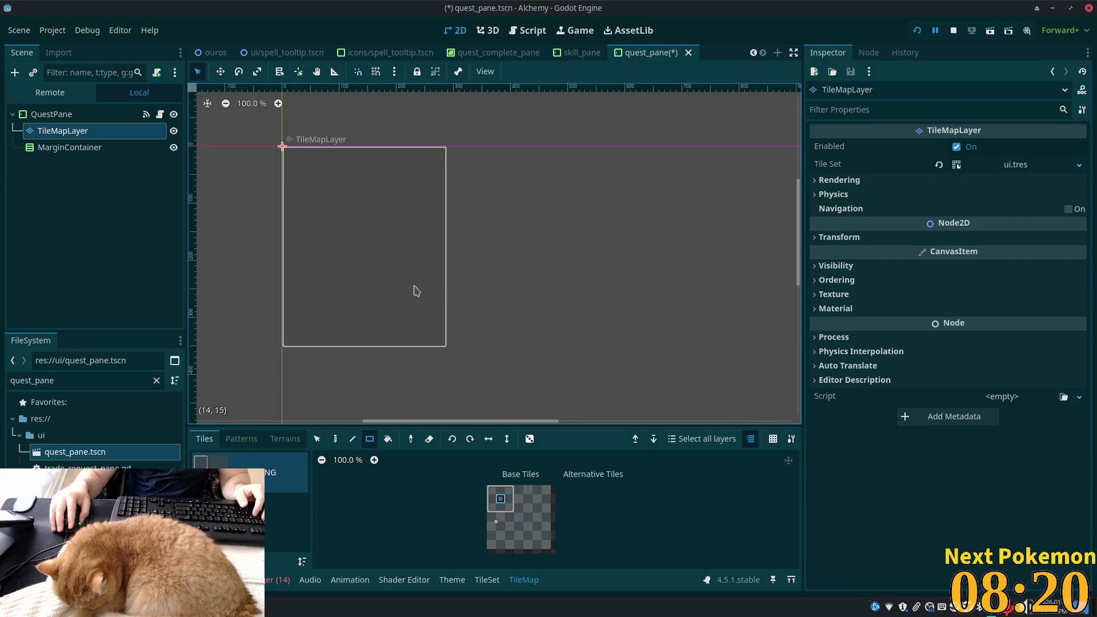
pyautogui.moveTo(296, 160); pyautogui.dragTo(441, 322)
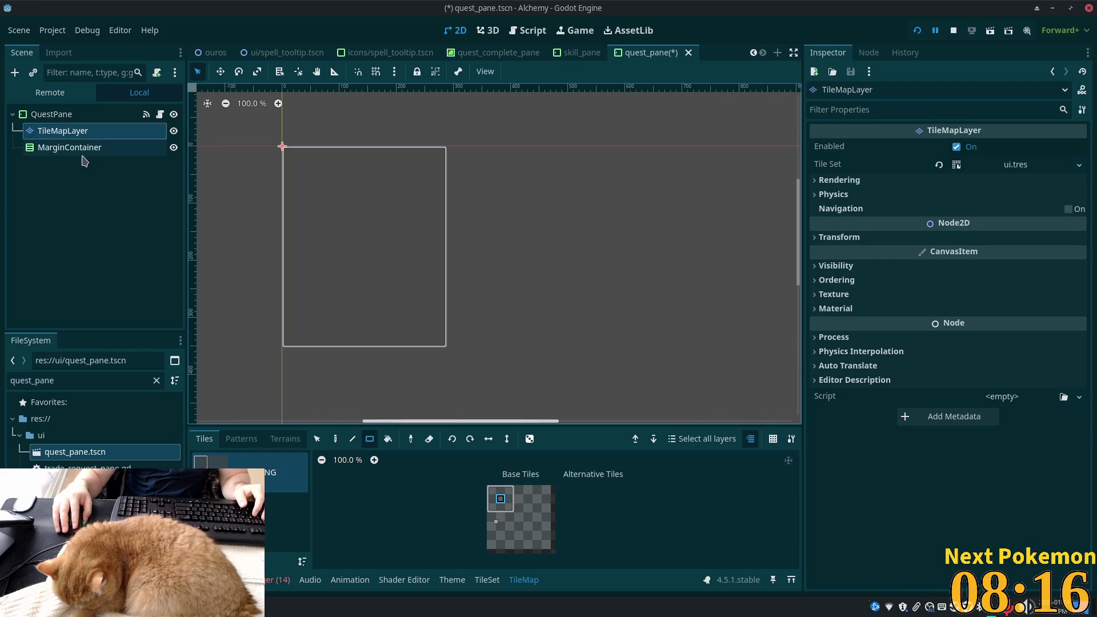
# Set MarginContainer's Separation constant override to 10
pyautogui.click(69, 147)
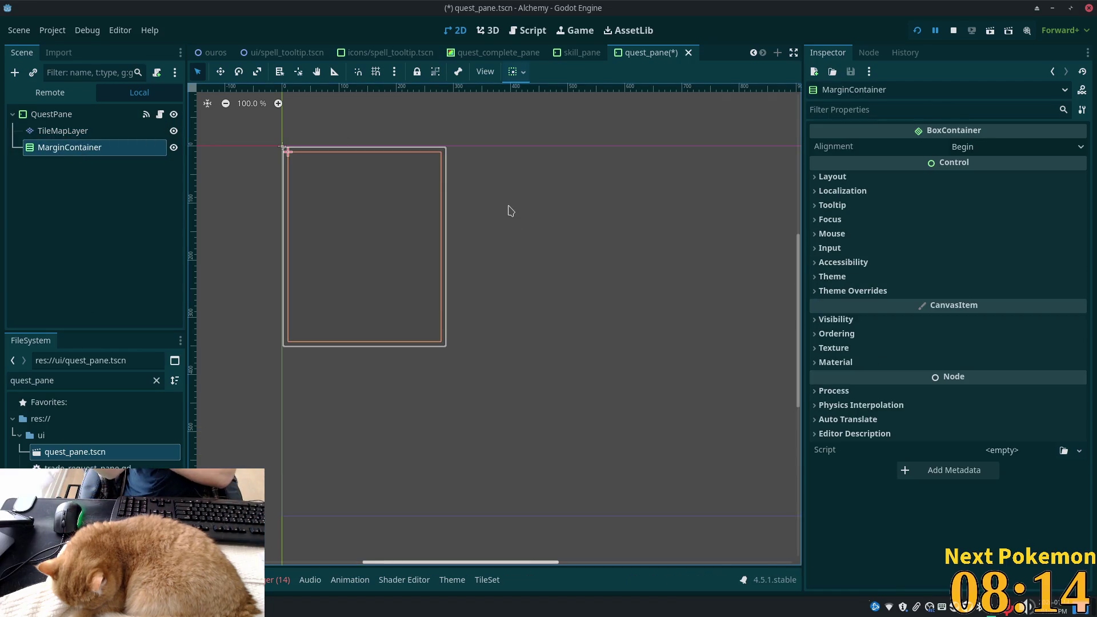
pyautogui.click(986, 291)
pyautogui.click(977, 306)
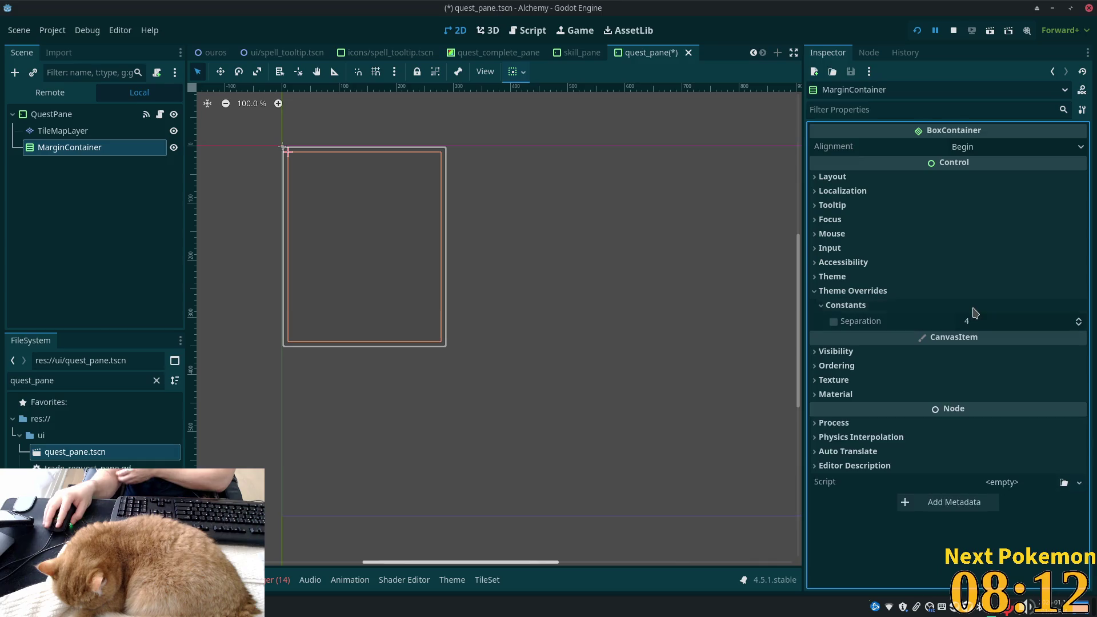
pyautogui.click(998, 322)
pyautogui.write('10')
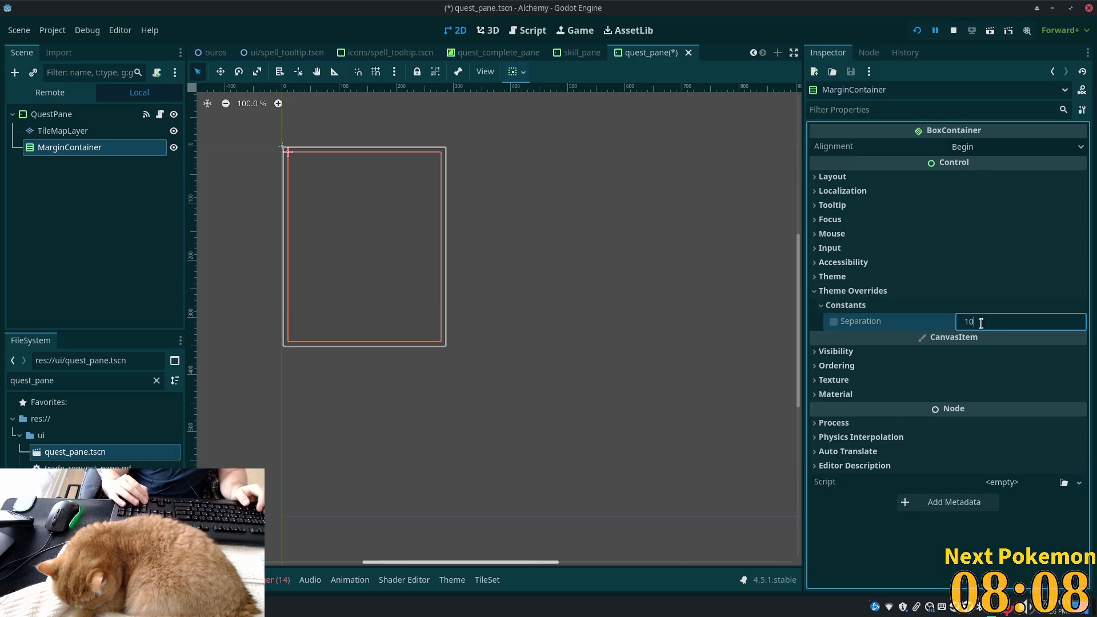
pyautogui.press('Tab')
pyautogui.click(51, 114)
pyautogui.click(69, 148)
pyautogui.click(74, 132)
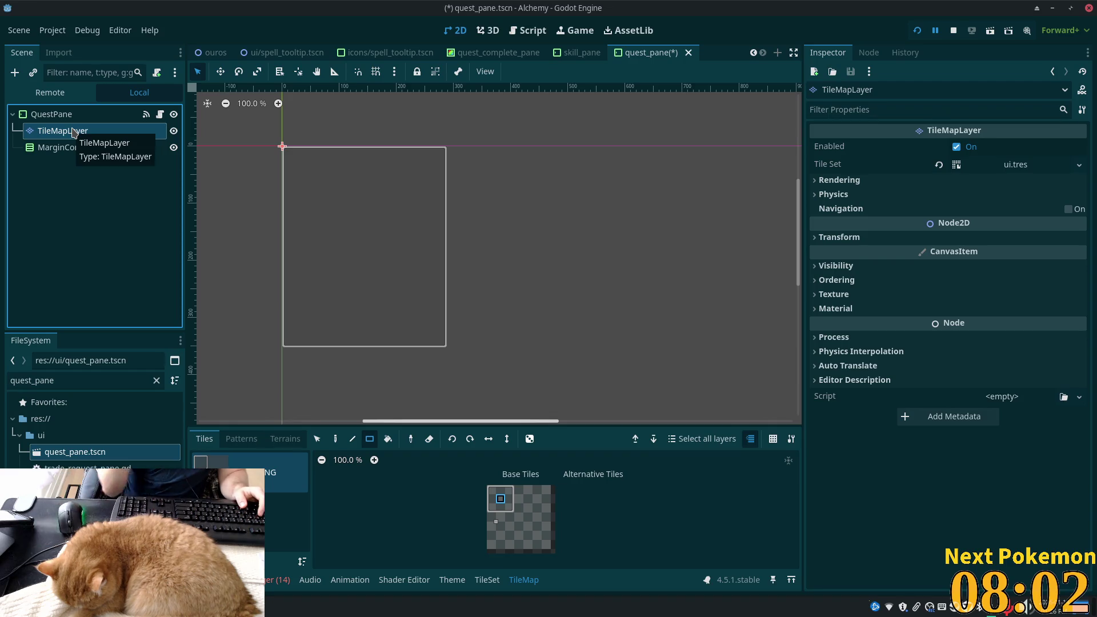
pyautogui.click(86, 148)
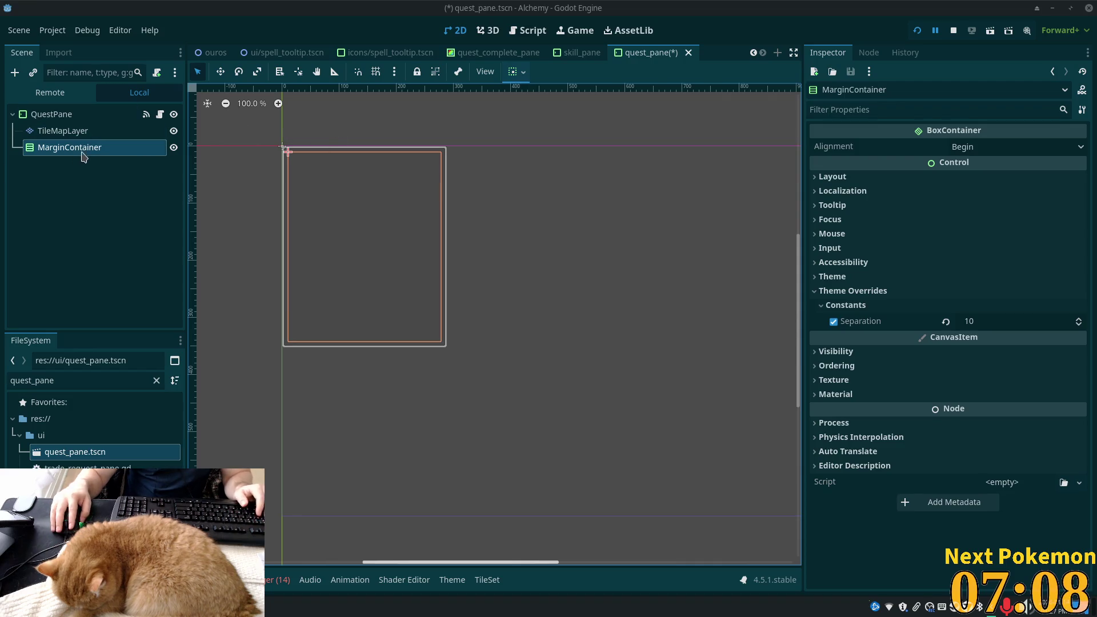
pyautogui.click(52, 114)
# Add a VBoxContainer child under MarginContainer, then search 'vbo' to add another node
pyautogui.click(60, 131)
pyautogui.click(60, 147)
pyautogui.click(60, 131)
pyautogui.click(60, 148)
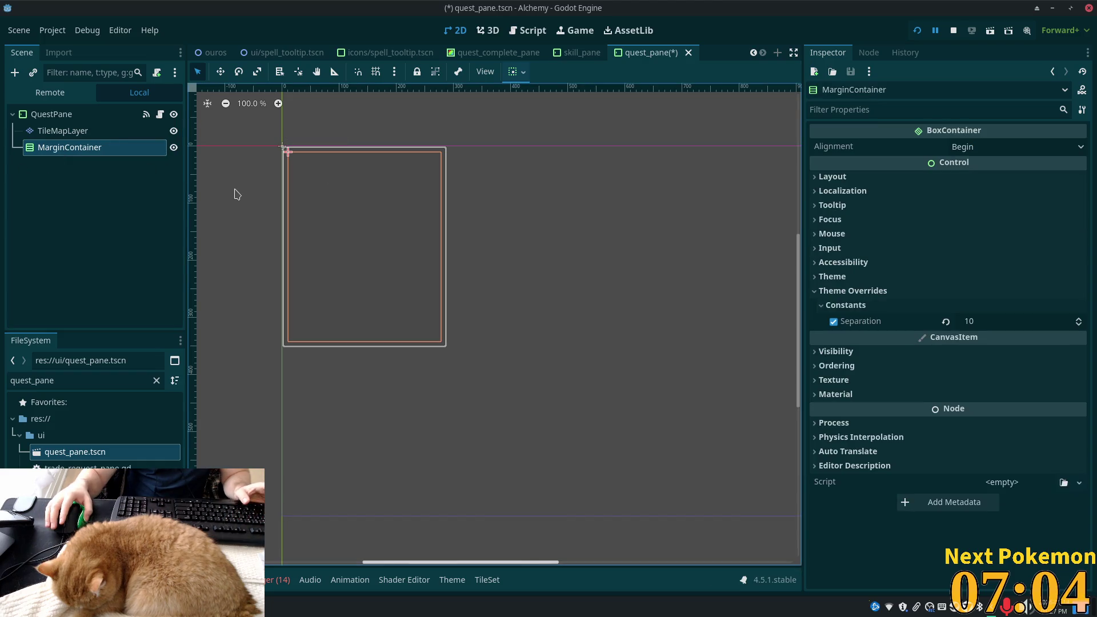
pyautogui.hotkey('ctrl', 'a')
pyautogui.write('vertical')
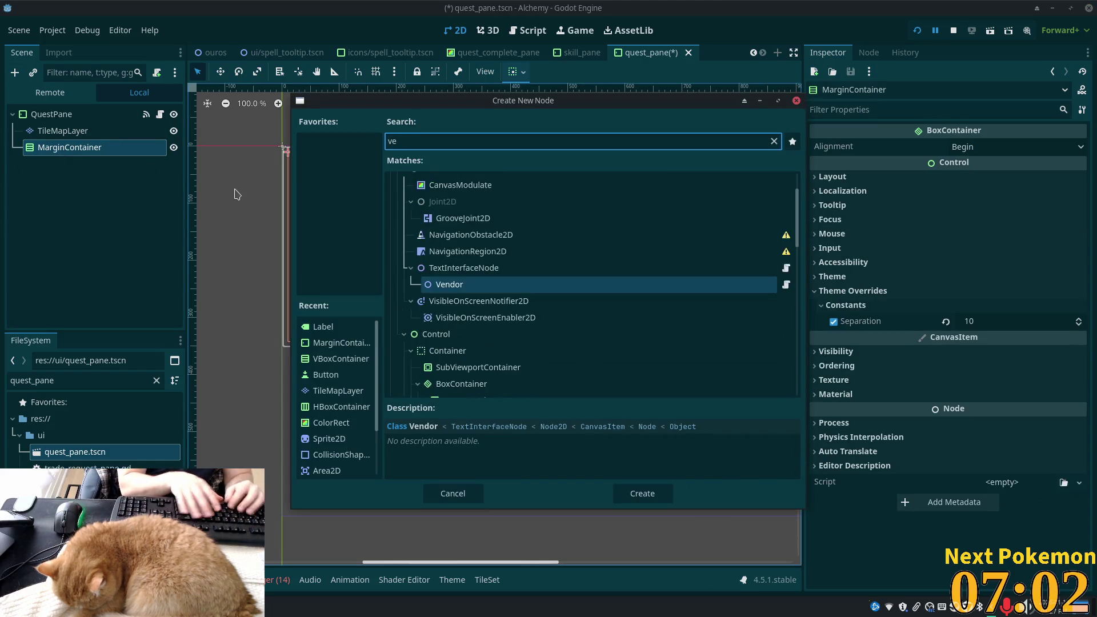
pyautogui.press('Return')
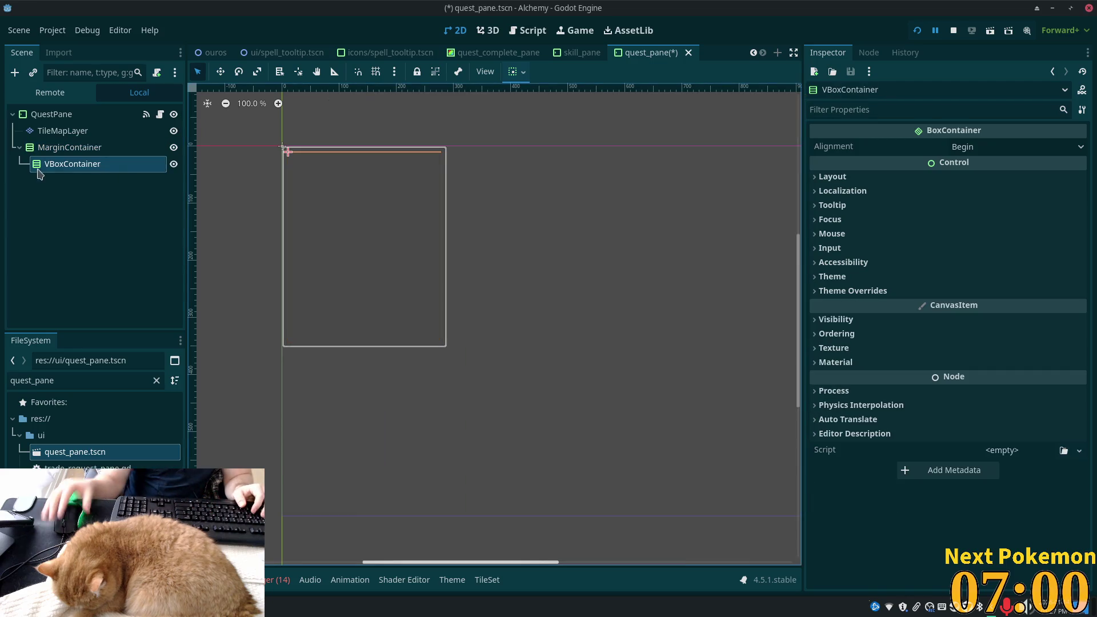
pyautogui.hotkey('ctrl', 'a')
pyautogui.write('vbo')
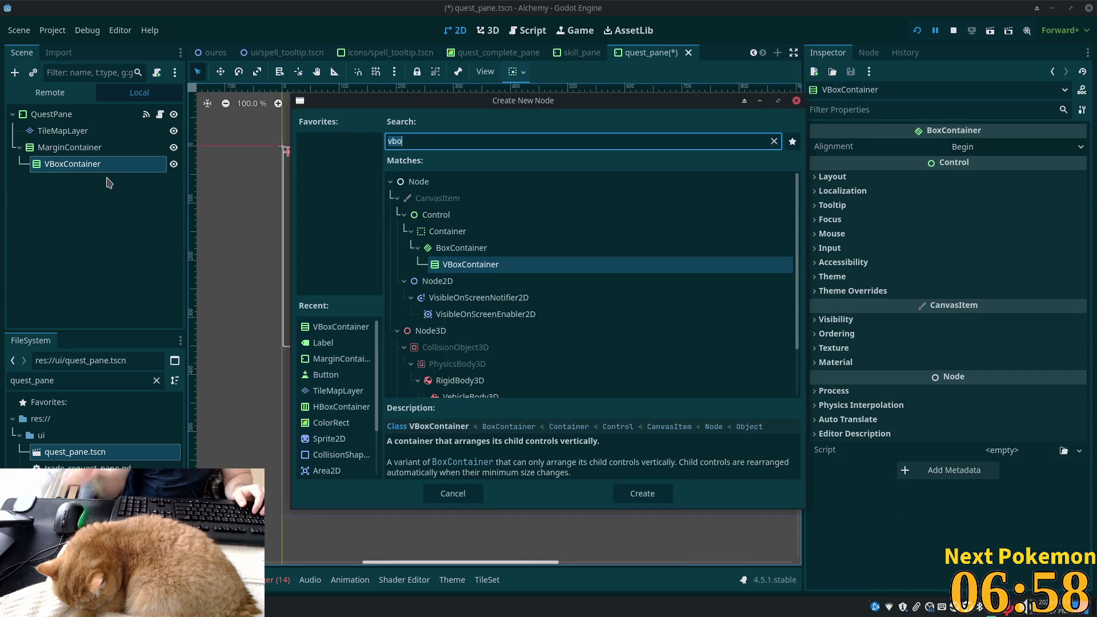